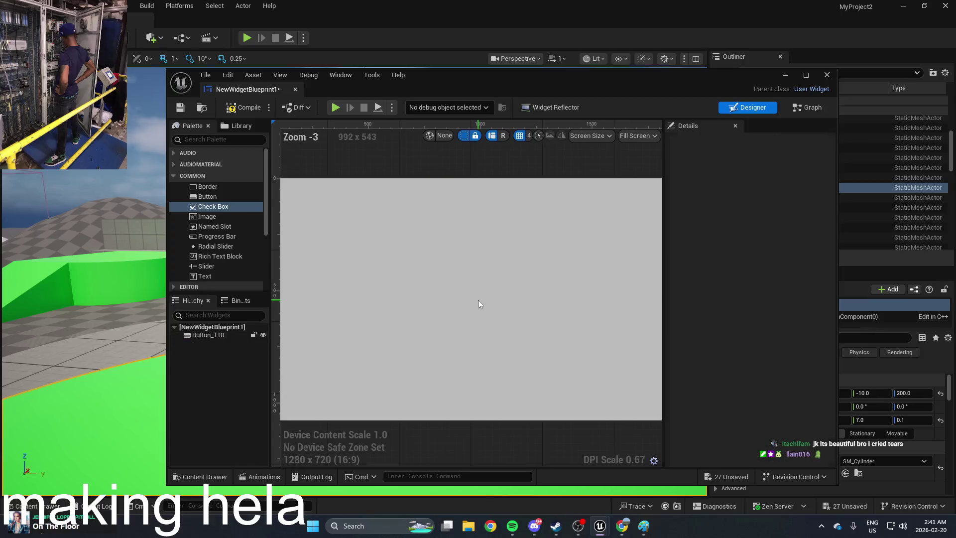
Drag a Text widget onto the canvas and into Button_110, then select the button
left_click(203, 275)
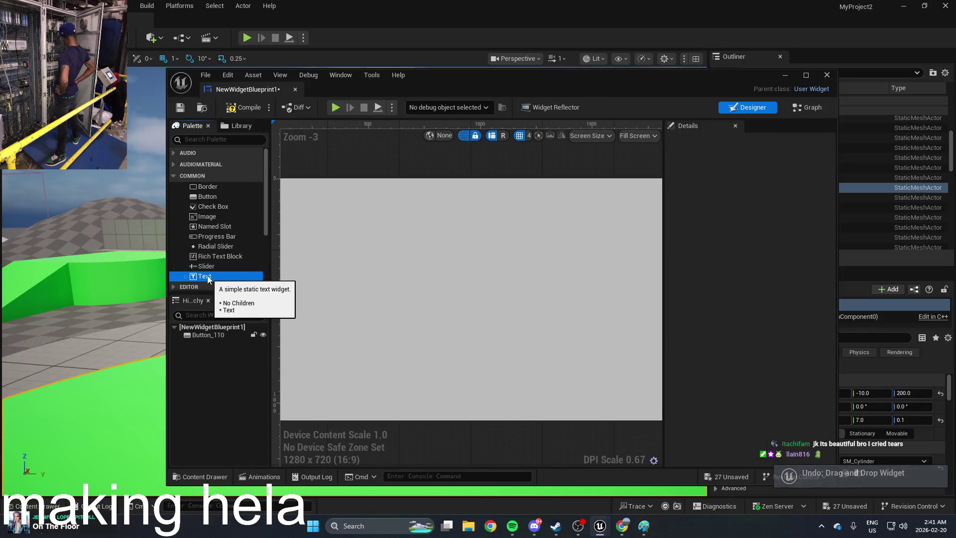
left_click_drag(202, 272, 362, 267)
left_click_drag(369, 345, 441, 320)
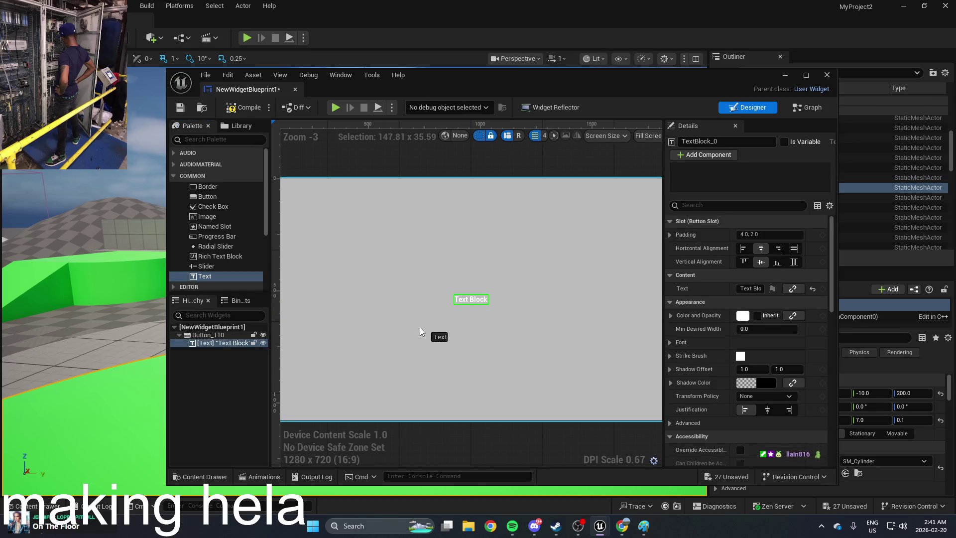
left_click(420, 268)
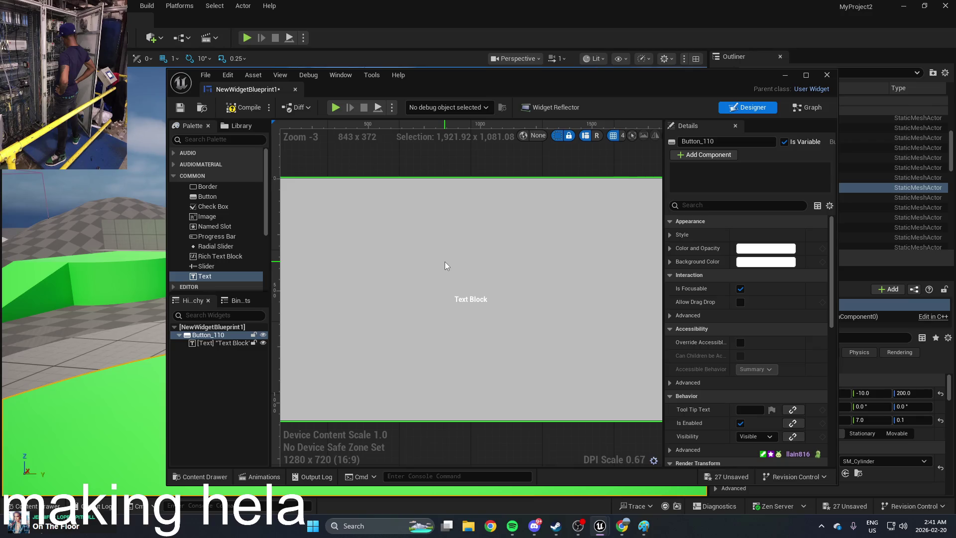
scroll(445, 262, "down", 2)
scroll(444, 261, "up", 1)
Undo adding Button_110, close the NewWidgetBlueprint1 editor, and open the Content Drawer
key("ctrl+z")
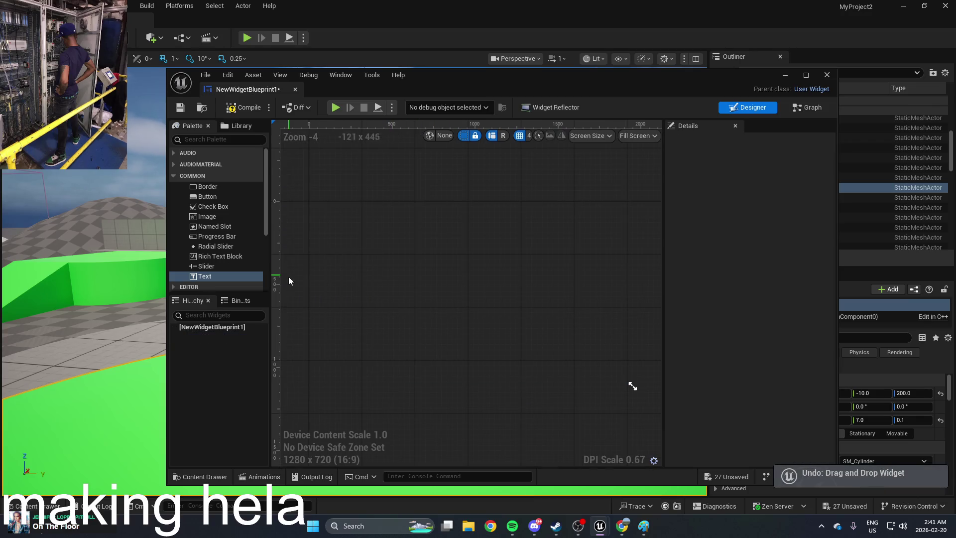
left_click(827, 74)
key("ctrl+space")
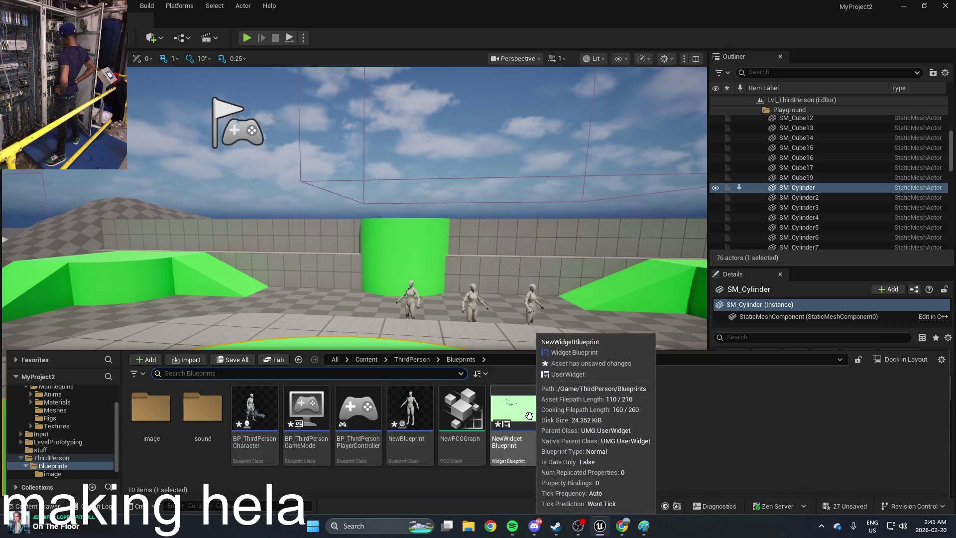
Delete NewWidgetBlueprint1, open NewWidgetBlueprint, and select its bird image Image_178
key("Delete")
left_click(456, 421)
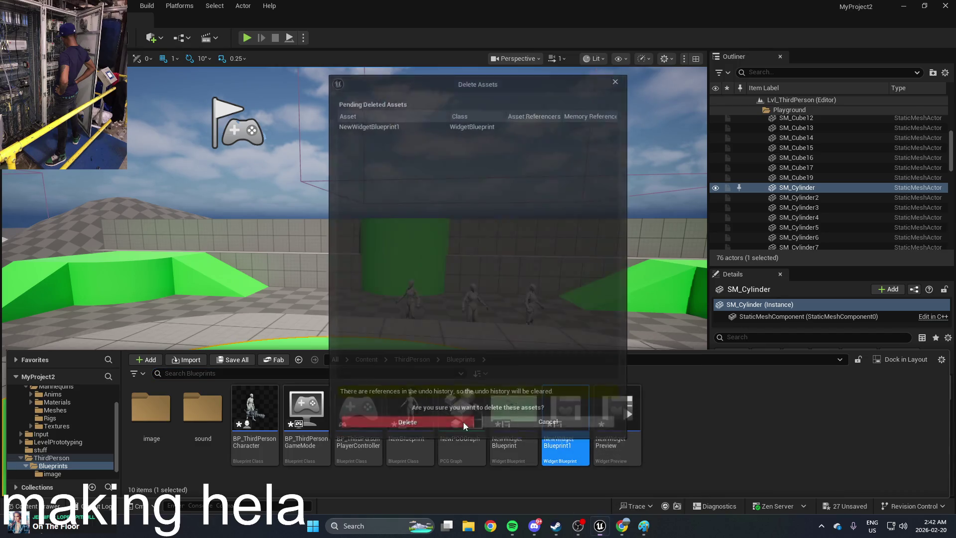
double_click(514, 408)
mouse_move(214, 206)
left_mouse_down()
mouse_move(316, 213)
mouse_move(413, 259)
mouse_move(455, 297)
mouse_move(465, 358)
mouse_move(251, 329)
mouse_move(231, 336)
left_mouse_up()
left_click(231, 336)
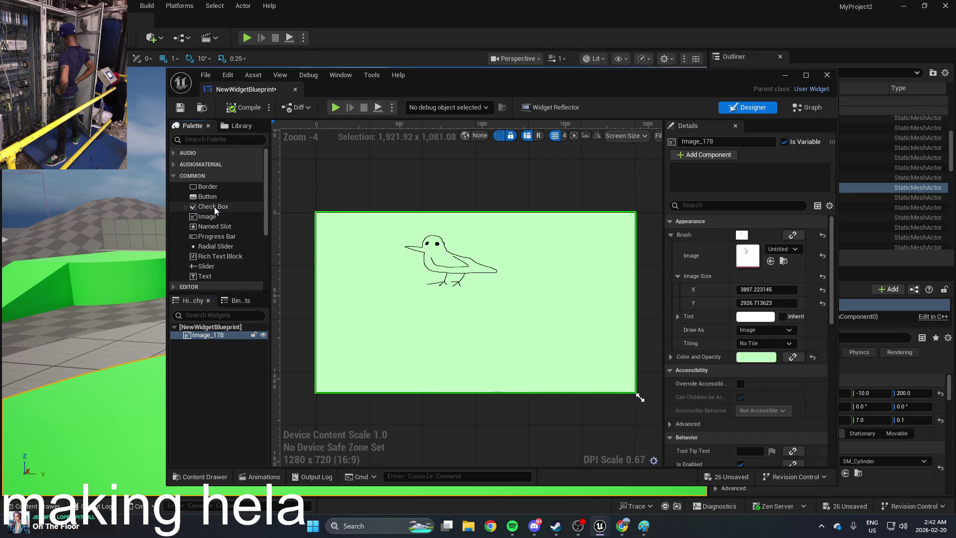
Try adding a Check Box, dismiss the component picker unused, and maximize the widget editor
left_click(237, 211)
mouse_move(328, 214)
left_mouse_down()
mouse_move(335, 267)
mouse_move(684, 257)
left_mouse_up()
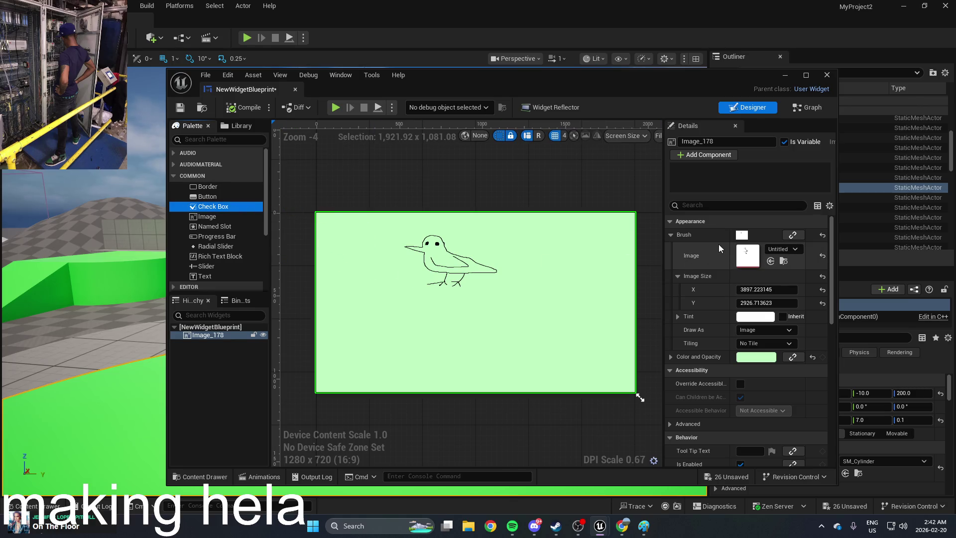
left_click(707, 155)
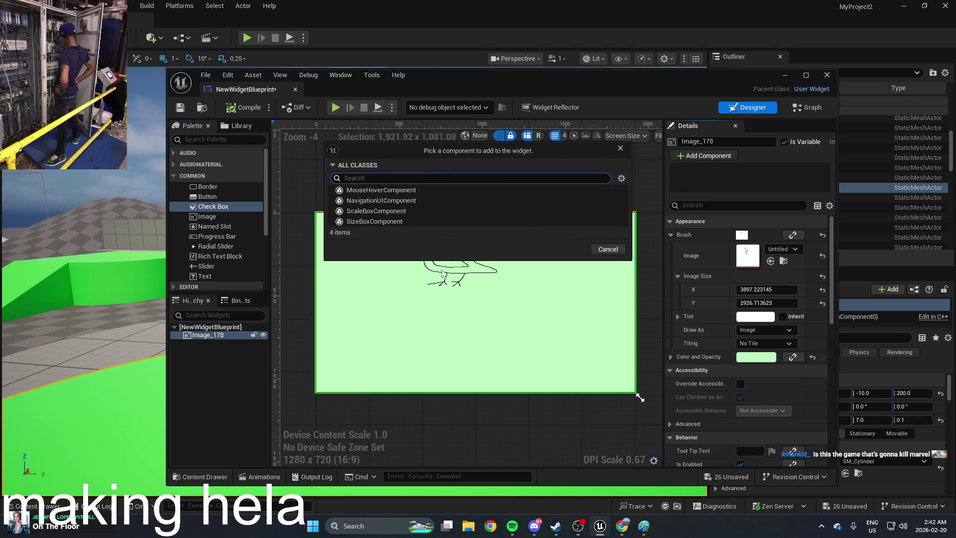
left_click(620, 148)
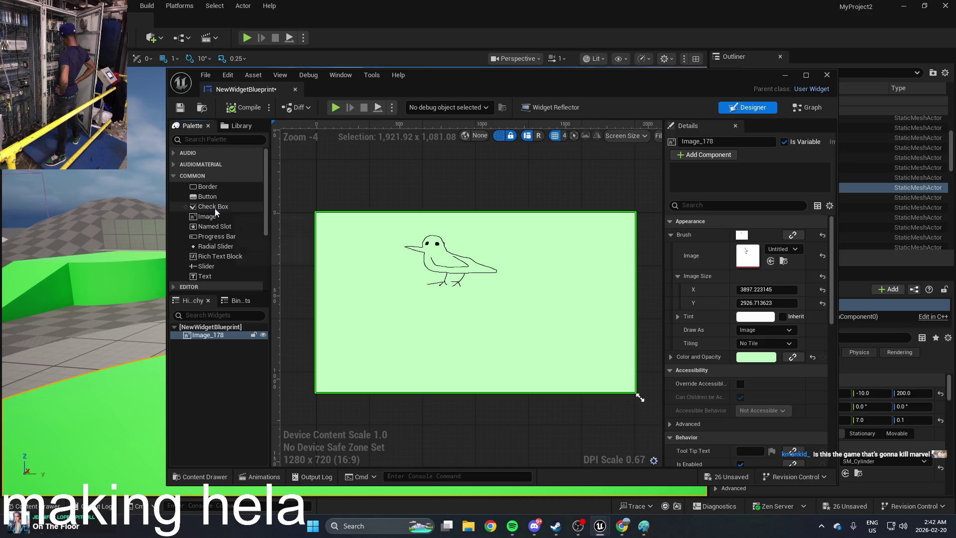
left_click(805, 76)
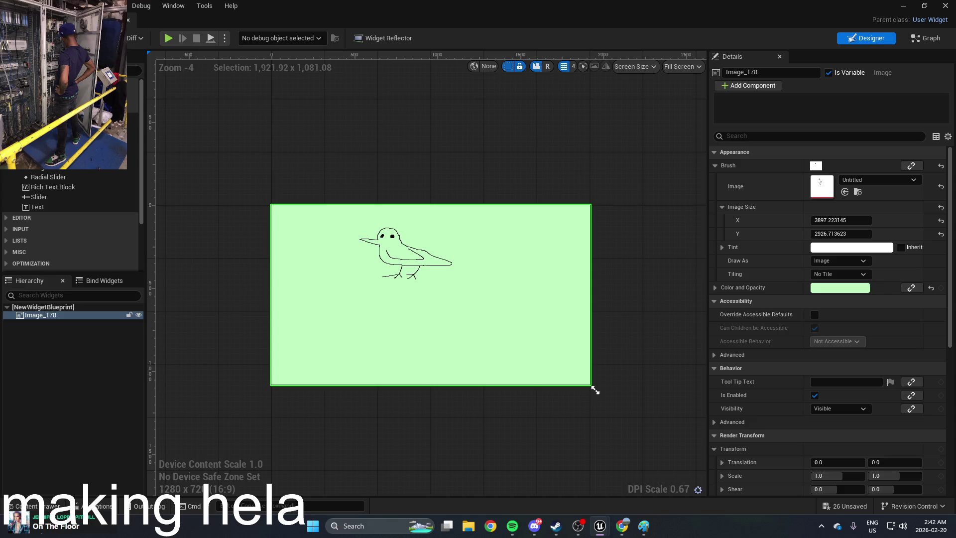
Select Image_178 and the widget root, checking context menus in the tree and canvas
left_click(35, 317)
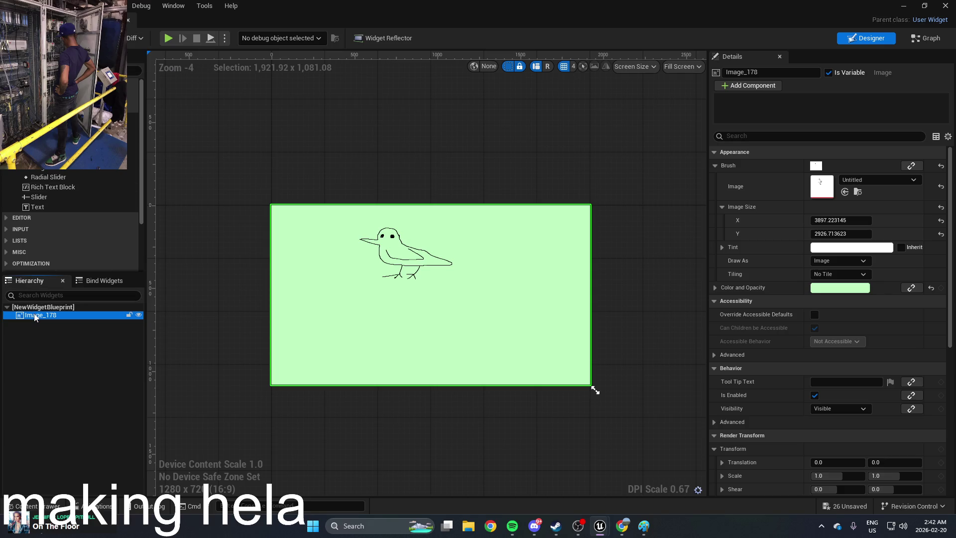
left_click(35, 307)
right_click(35, 307)
right_click(26, 334)
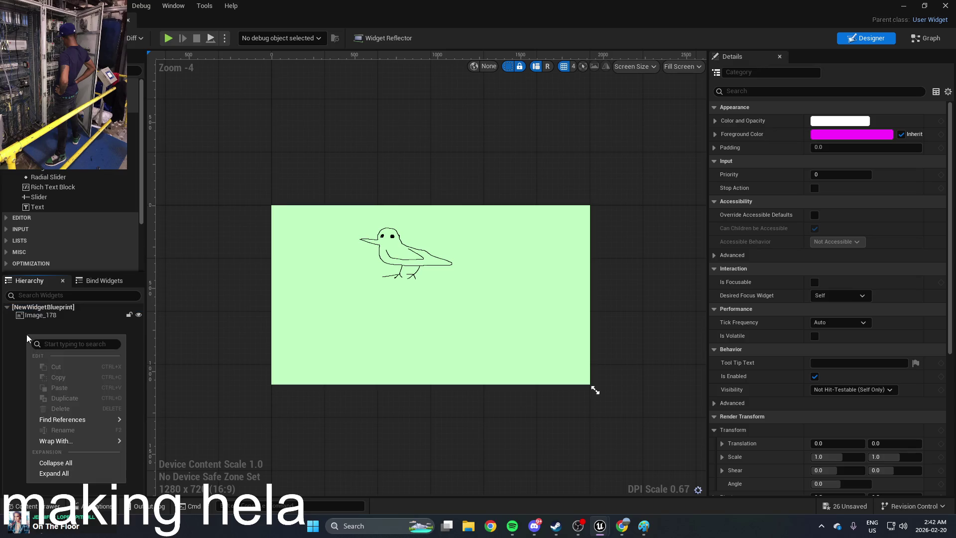
right_click(204, 292)
right_click(204, 291)
Abandon placing a Progress Bar and return to the level with the Content Drawer open
mouse_move(74, 168)
left_mouse_down()
mouse_move(266, 199)
mouse_move(299, 261)
mouse_move(241, 296)
mouse_move(466, 453)
left_mouse_up()
left_click_drag(790, 459, 715, 426)
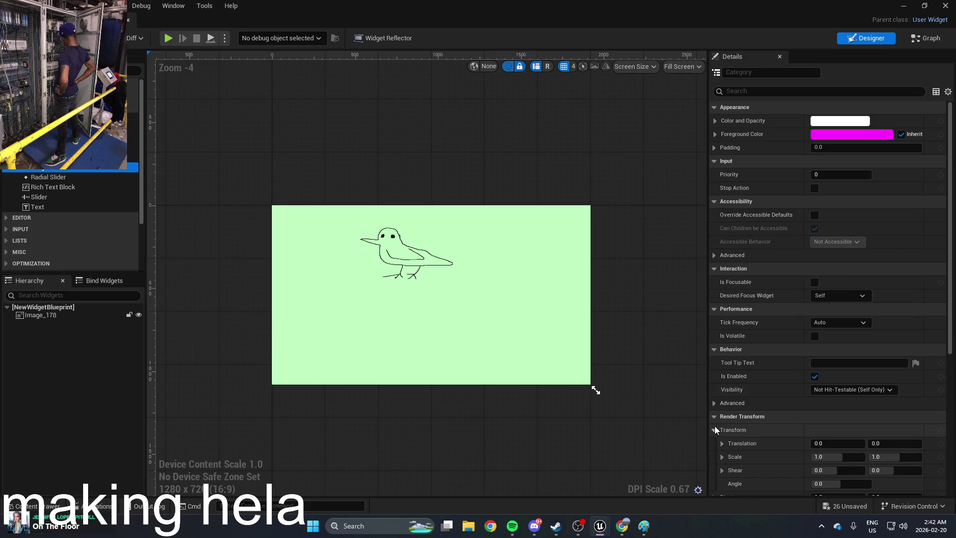
left_click(75, 188)
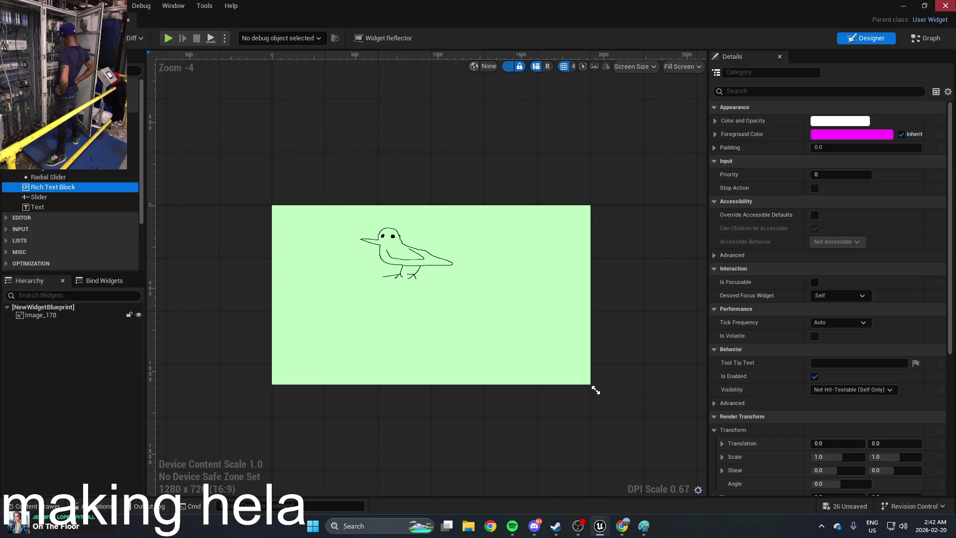
key("ctrl+Tab")
key("ctrl+space")
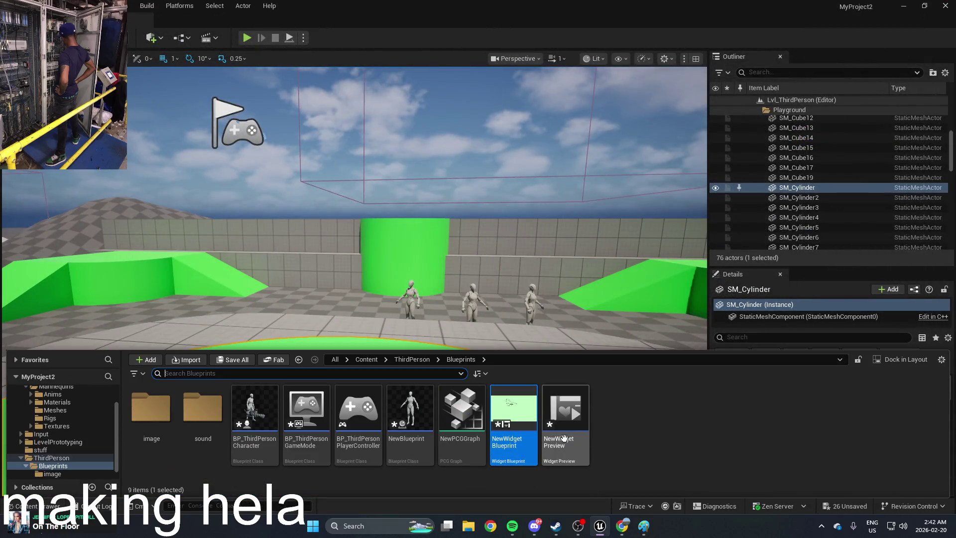
Create a User Widget-based Widget Blueprint, NewWidgetBlueprint1, in Blueprints and open its designer
right_click(624, 437)
mouse_move(668, 358)
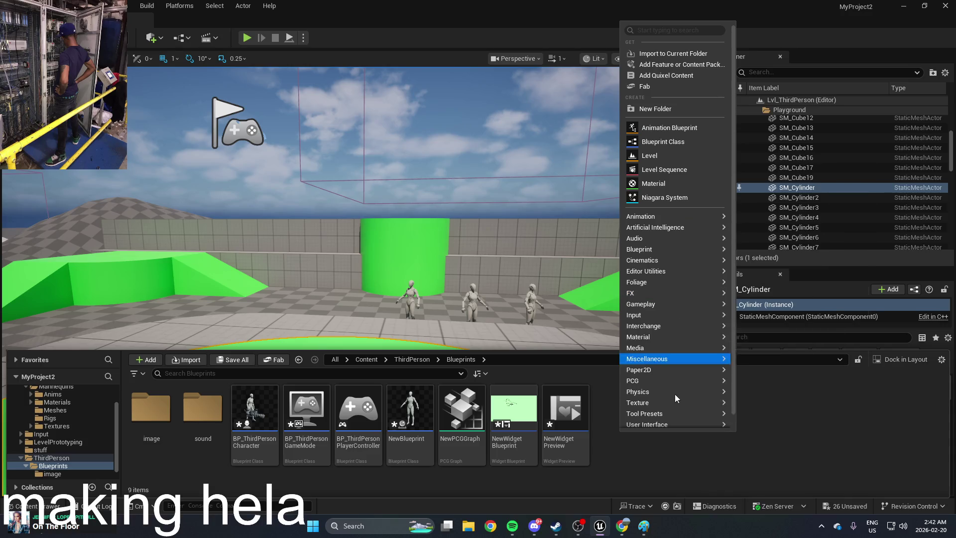
mouse_move(657, 424)
left_click(769, 489)
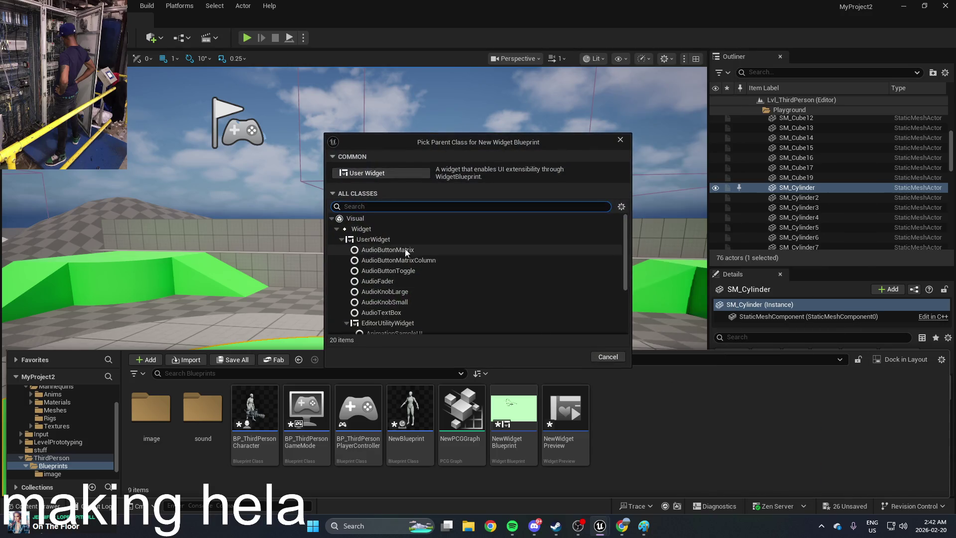
left_click(423, 174)
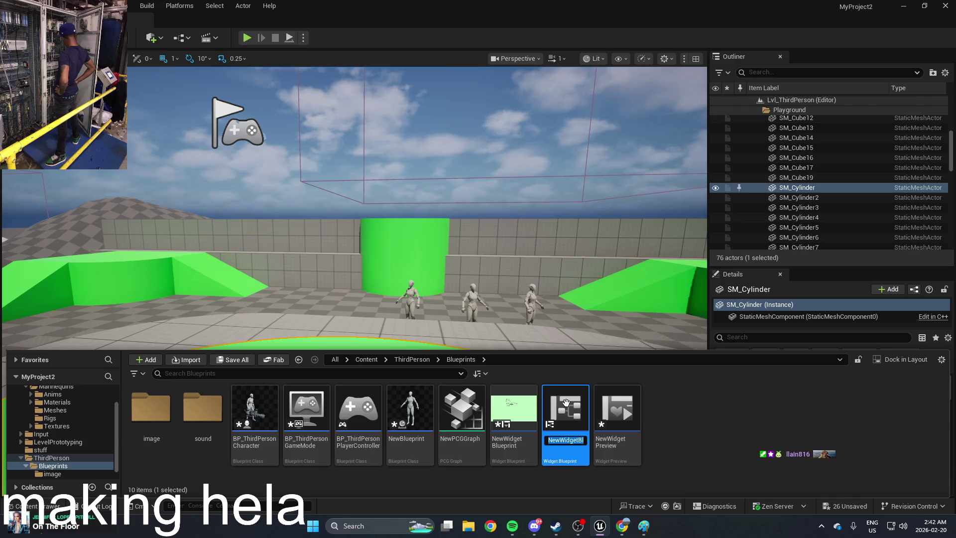
double_click(565, 402)
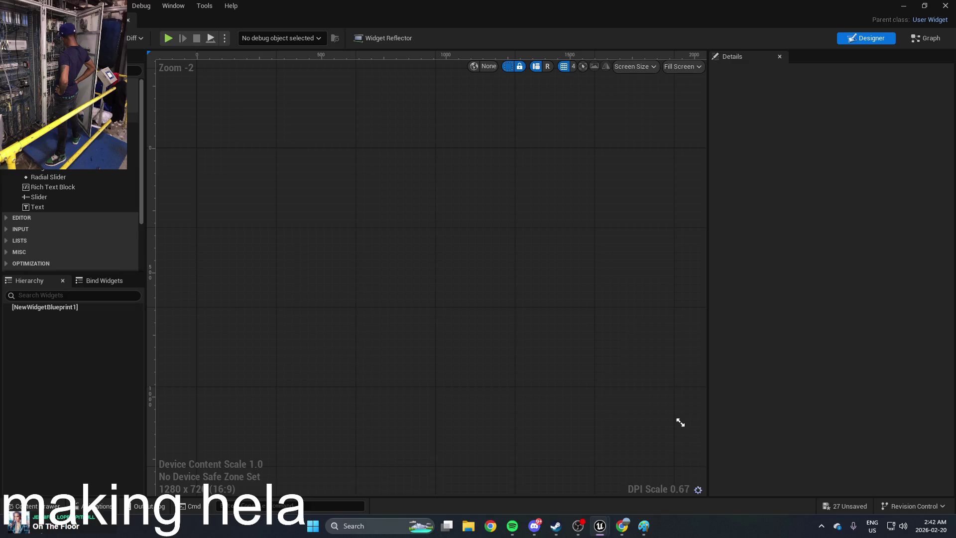
Read steps 6–13 of Creating UMG Widget Templates, then return to the NewWidgetBlueprint1 editor
key("alt+Tab")
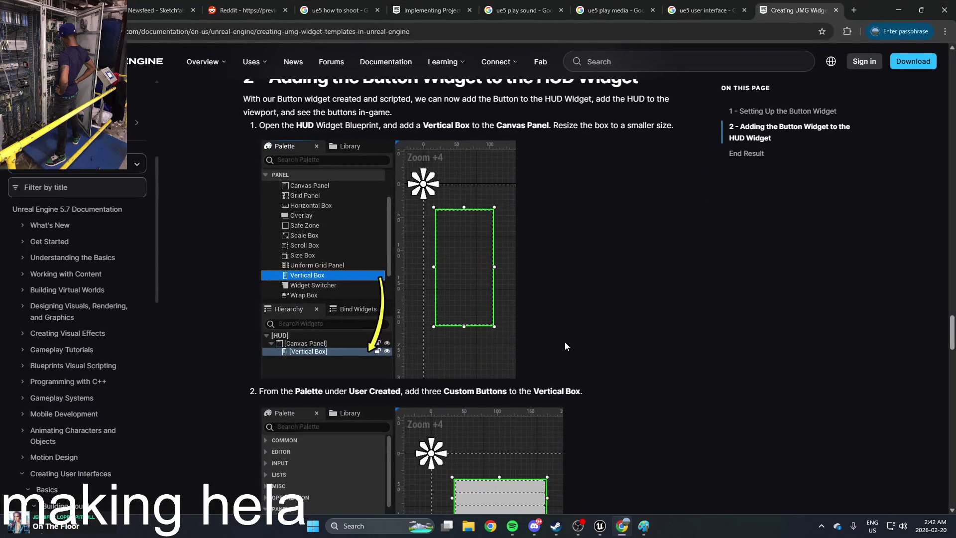
scroll(565, 342, "down", 10)
scroll(565, 341, "up", 5)
scroll(566, 346, "up", 15)
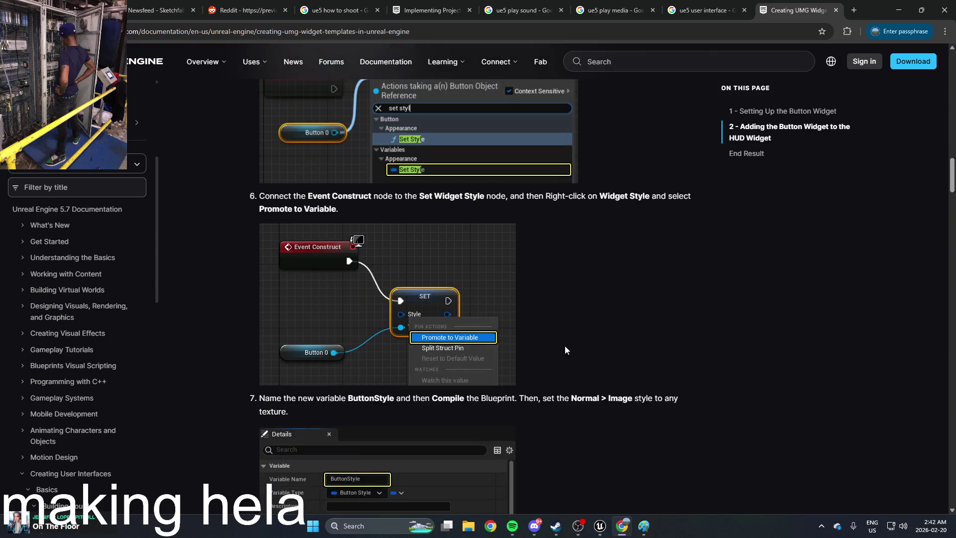
scroll(565, 345, "up", 6)
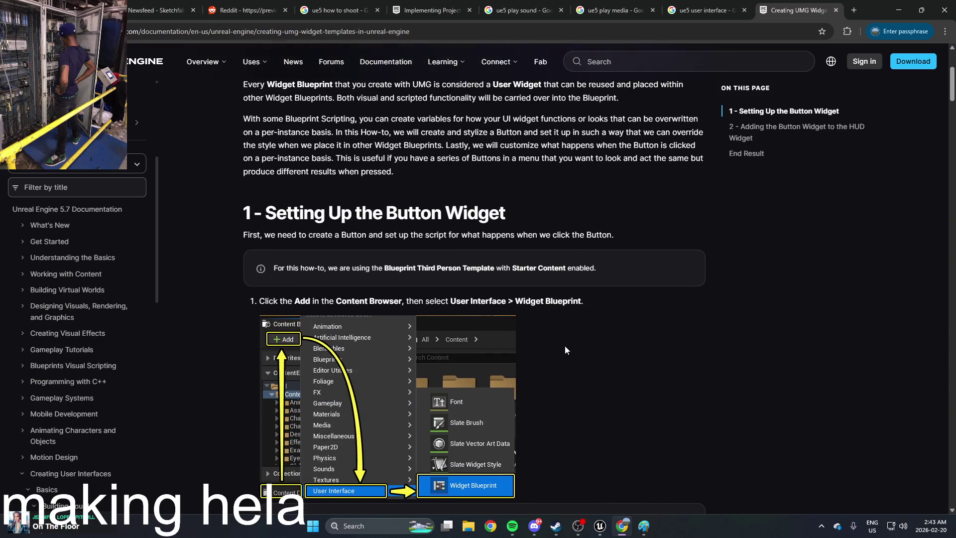
scroll(565, 345, "down", 3)
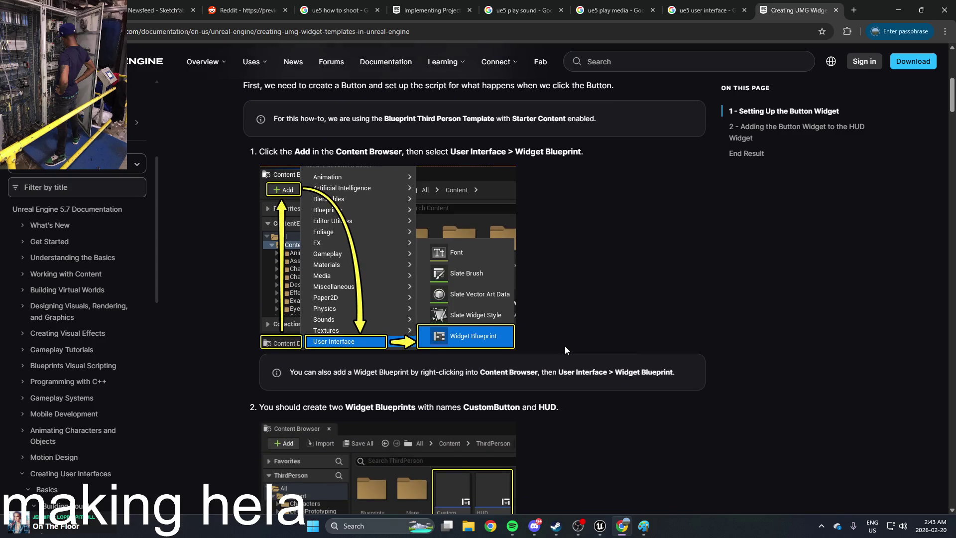
scroll(565, 345, "down", 2)
scroll(565, 312, "down", 6)
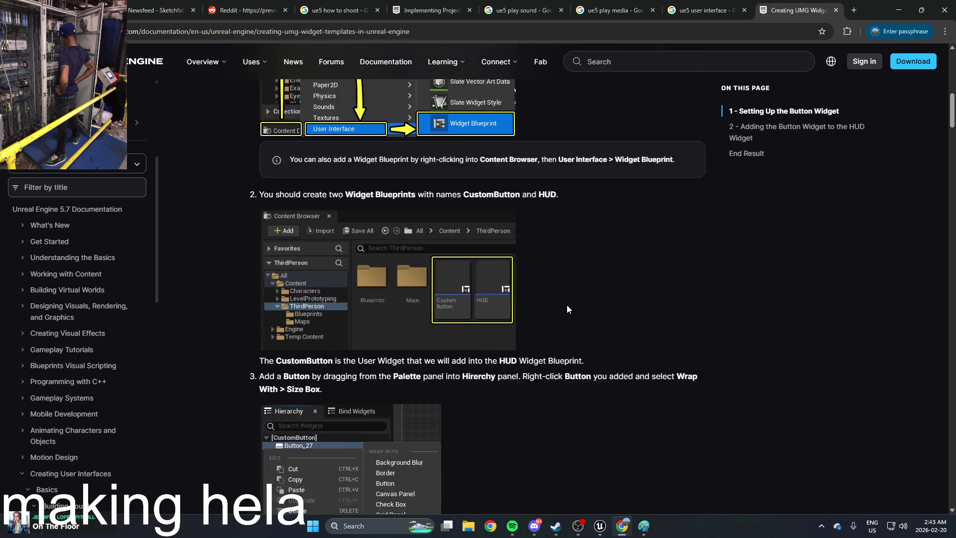
scroll(562, 282, "down", 3)
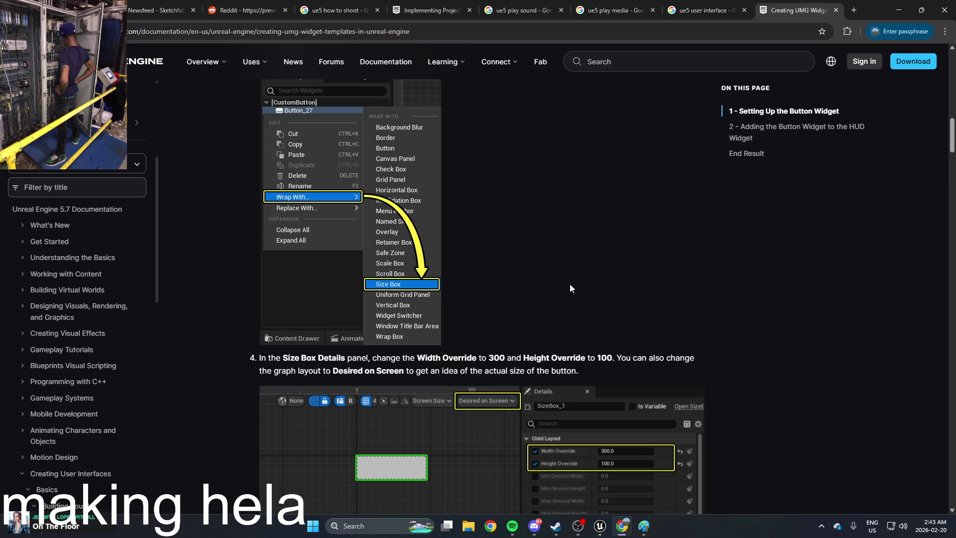
scroll(571, 288, "up", 2)
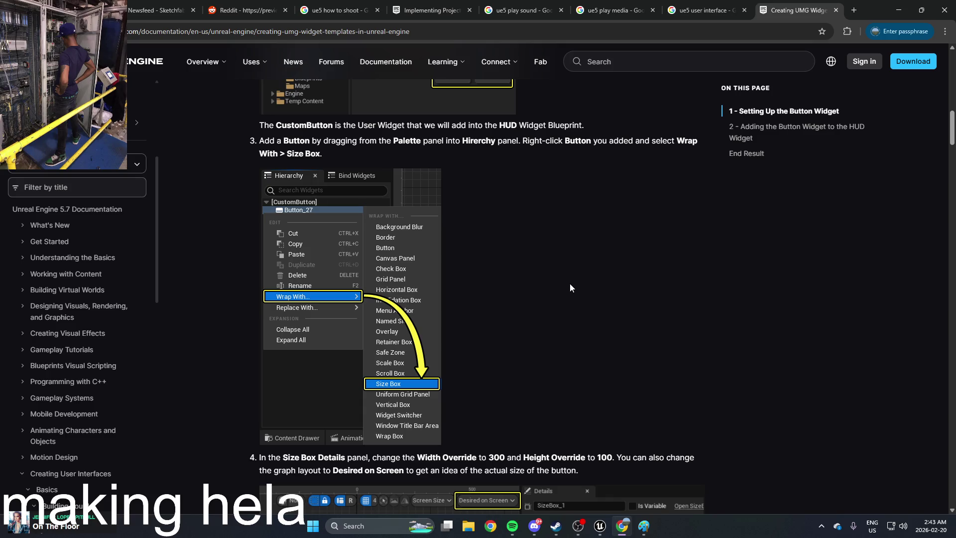
scroll(570, 287, "down", 2)
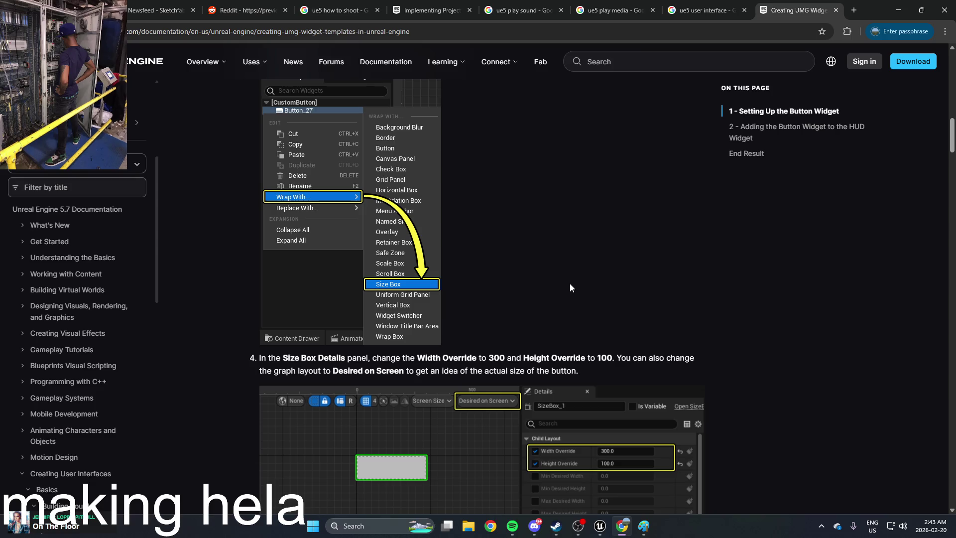
scroll(571, 287, "down", 3)
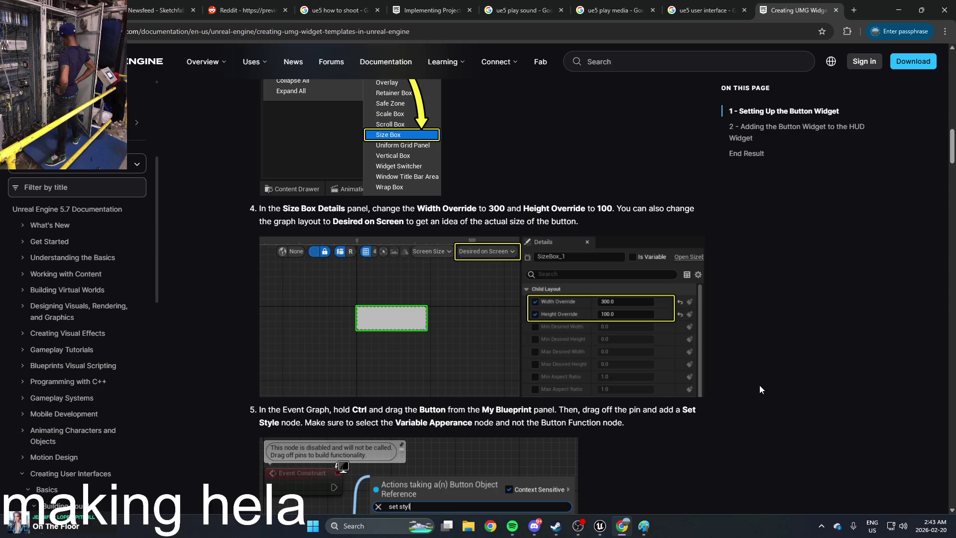
scroll(760, 386, "down", 5)
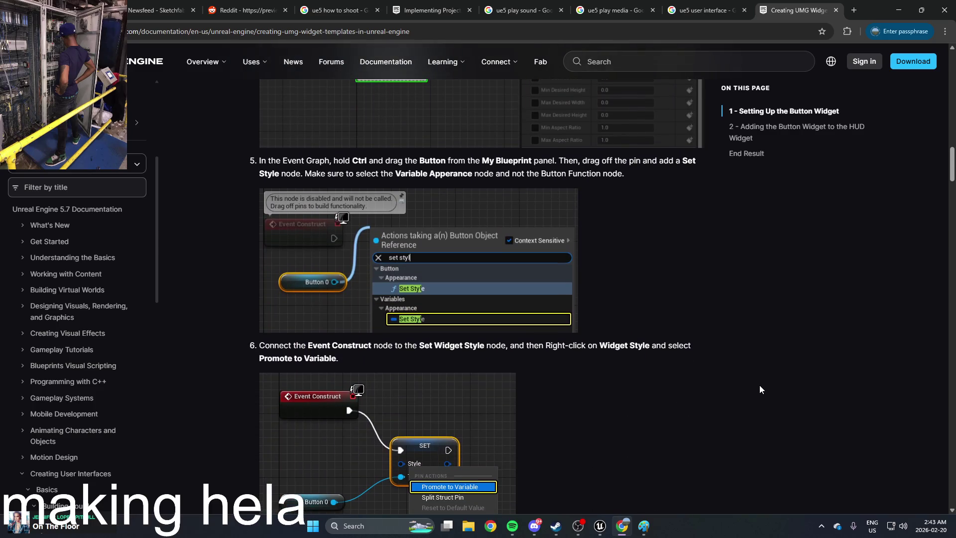
scroll(760, 386, "down", 2)
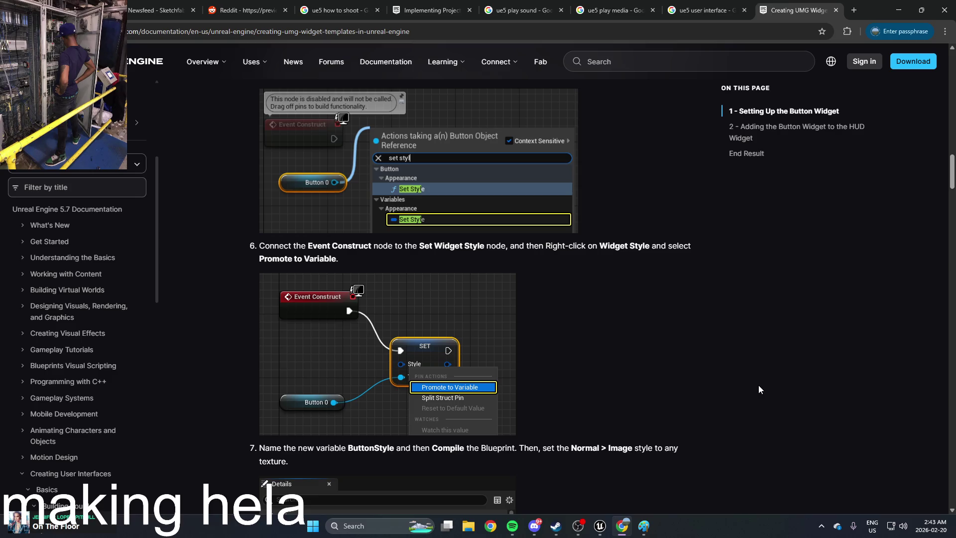
scroll(754, 385, "down", 3)
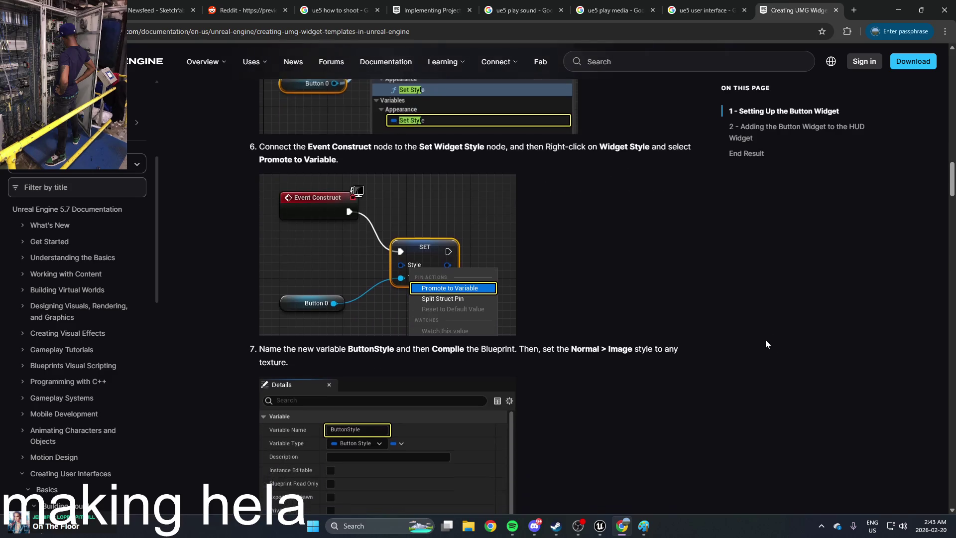
scroll(761, 342, "down", 6)
scroll(761, 342, "down", 15)
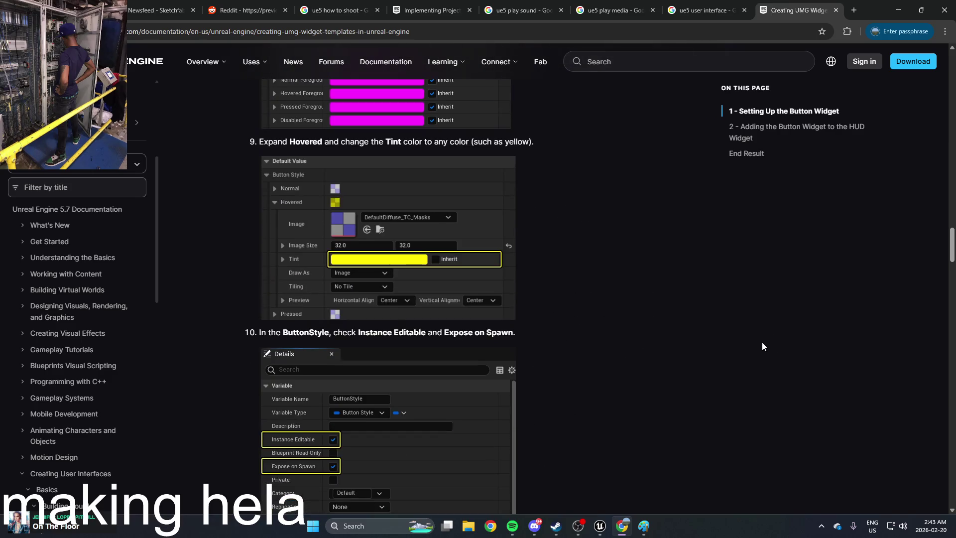
scroll(674, 396, "down", 5)
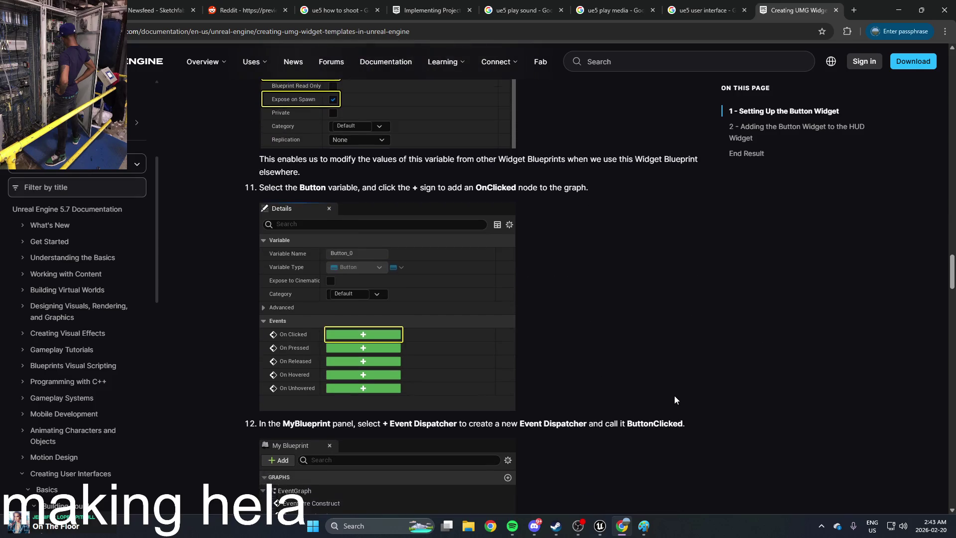
scroll(682, 386, "up", 2)
scroll(682, 387, "down", 10)
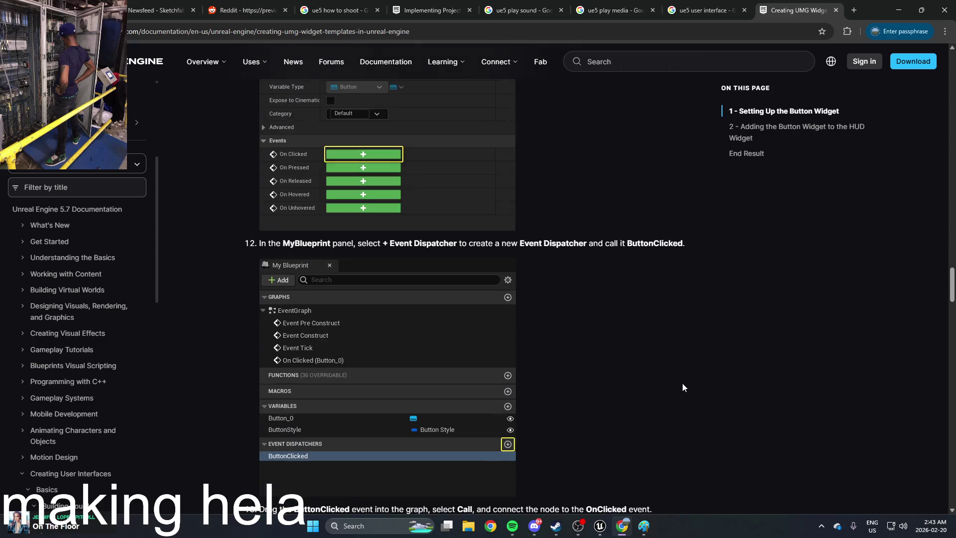
mouse_move(603, 528)
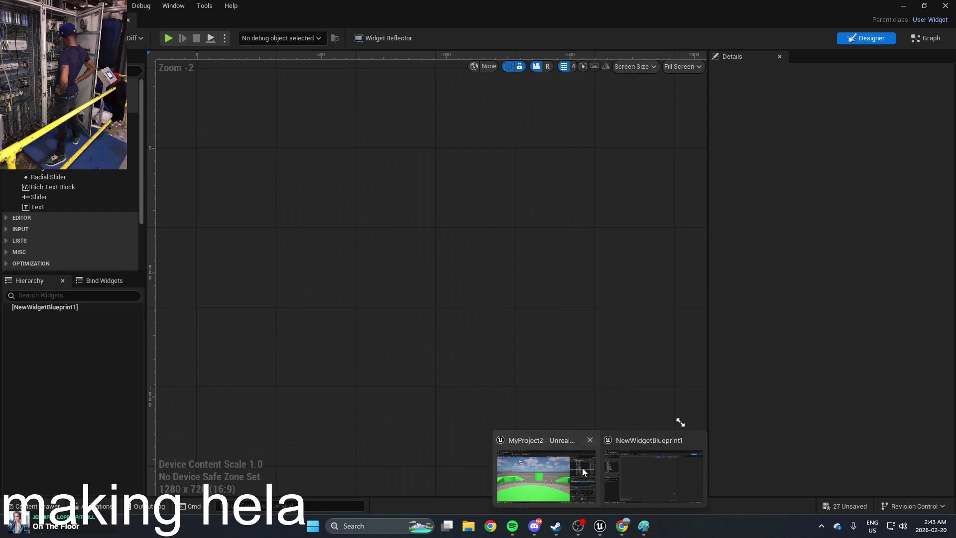
left_click(582, 467)
Paste Button_148 back onto the canvas and wrap it with a Size Box
left_click_drag(530, 332, 506, 308)
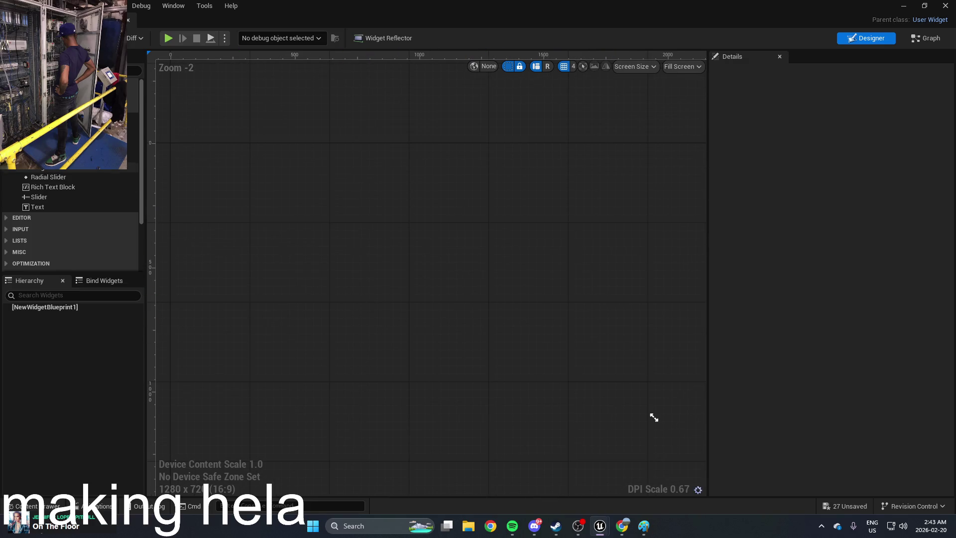
key("ctrl+v")
right_click(392, 243)
mouse_move(450, 330)
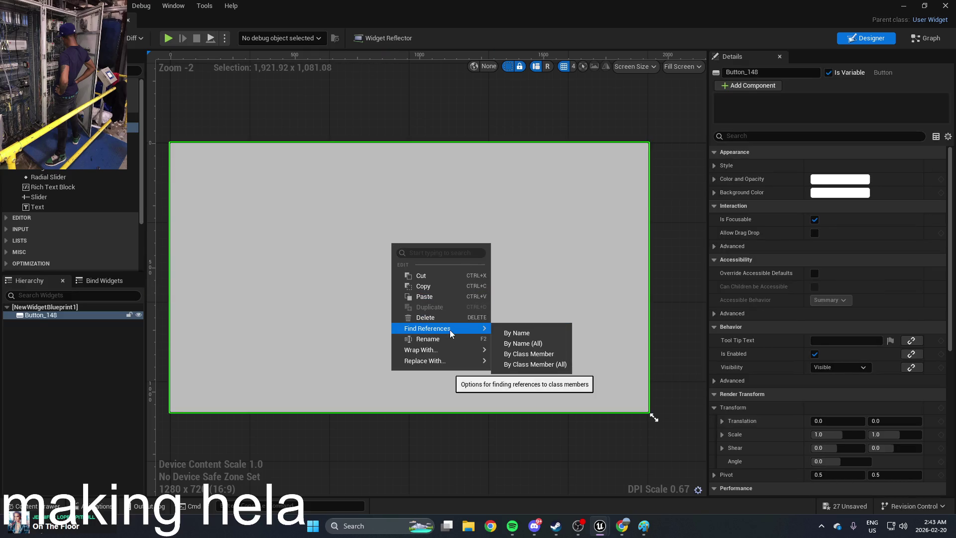
mouse_move(453, 352)
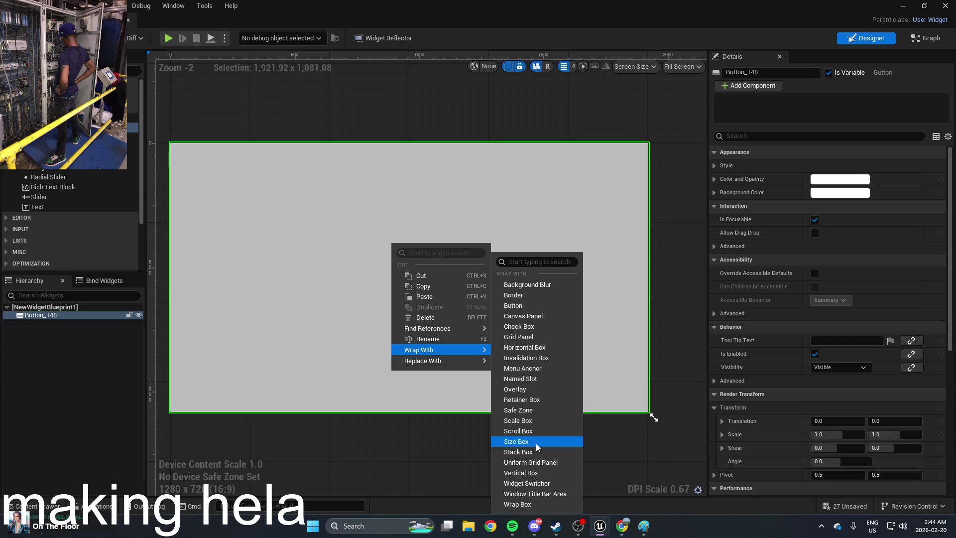
left_click(538, 446)
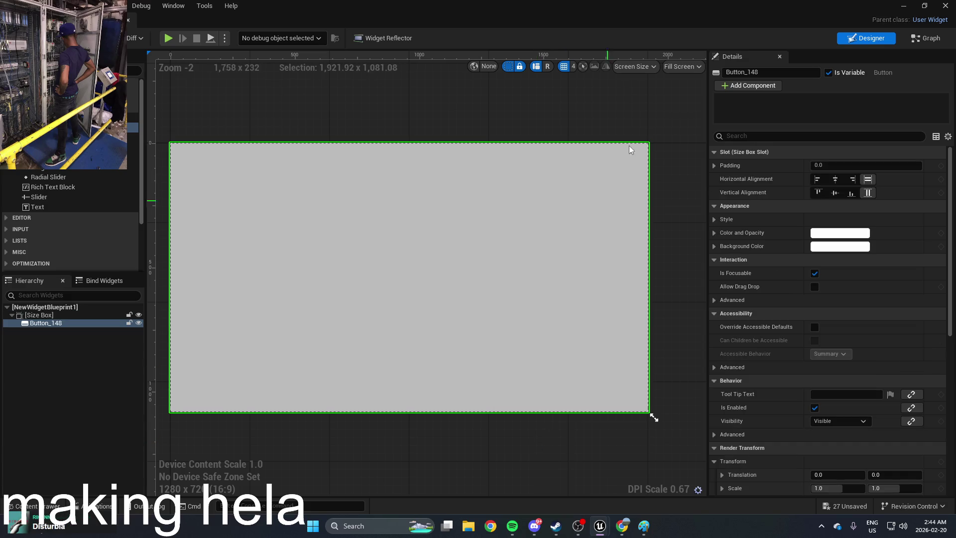
left_click(682, 66)
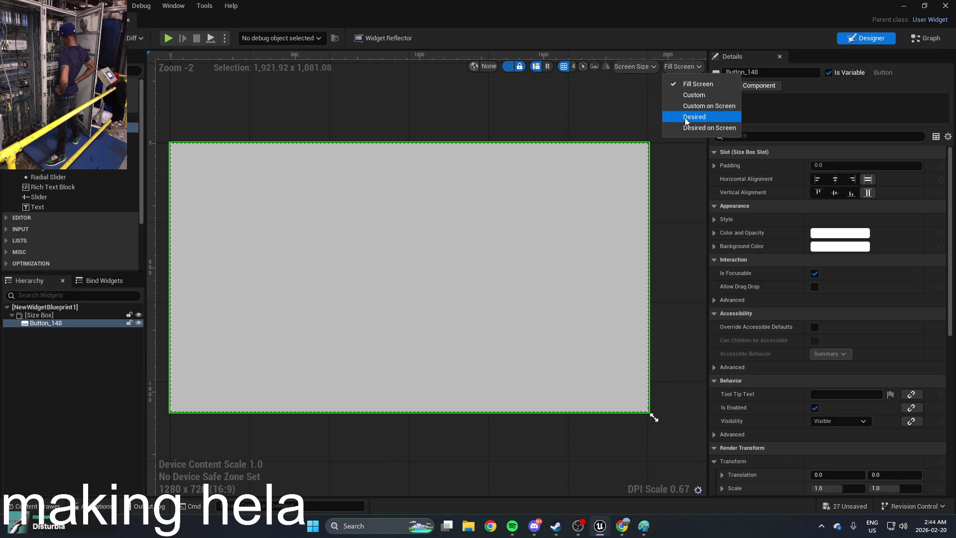
Switch the preview to Desired on Screen and zoom in on the 32×32 button
left_click(688, 128)
scroll(254, 171, "up", 5)
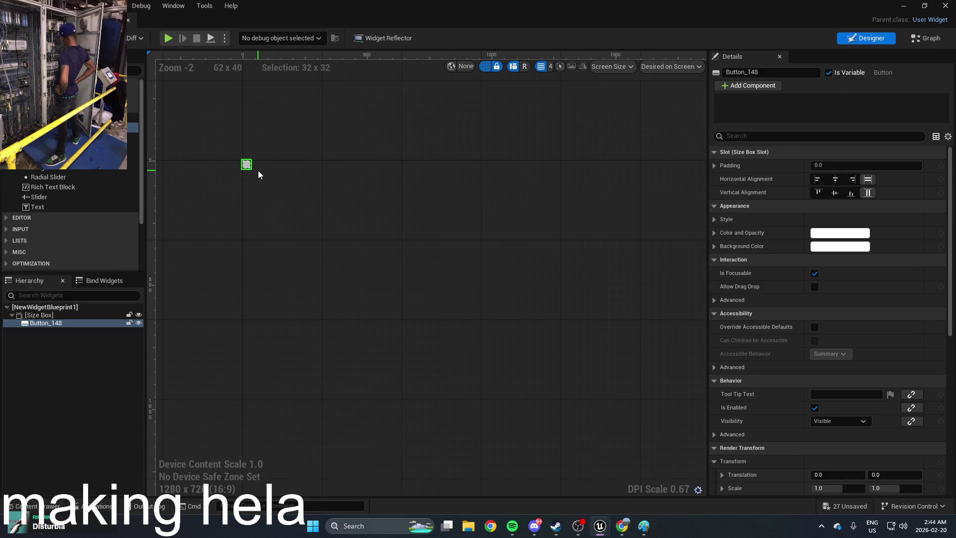
scroll(229, 159, "up", 5)
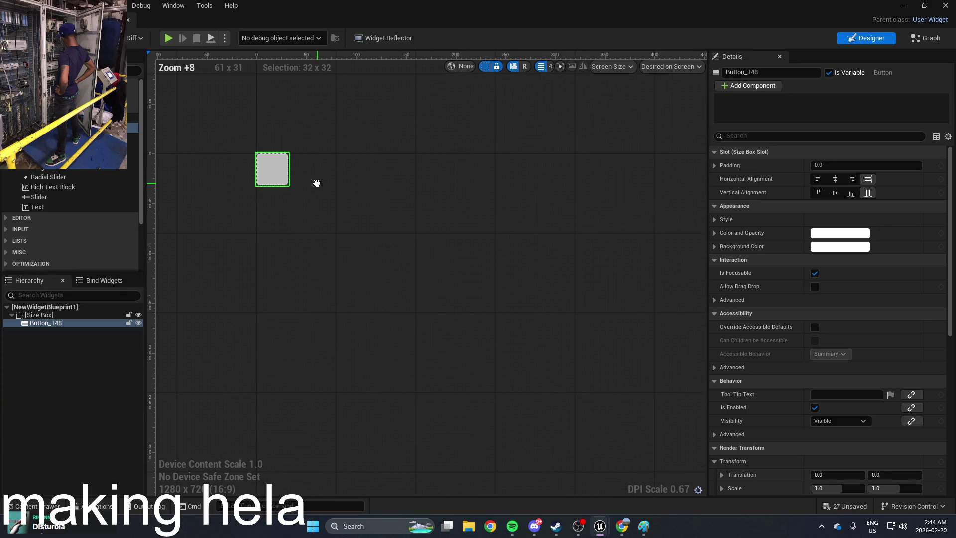
mouse_move(273, 168)
left_mouse_down()
mouse_move(364, 234)
mouse_move(450, 324)
mouse_move(347, 226)
left_mouse_up()
scroll(372, 228, "up", 7)
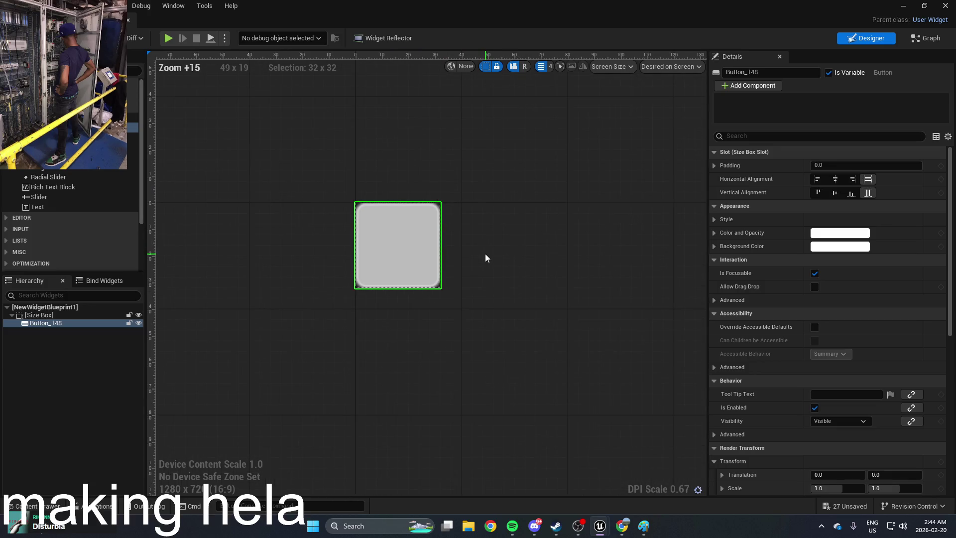
right_click(393, 249)
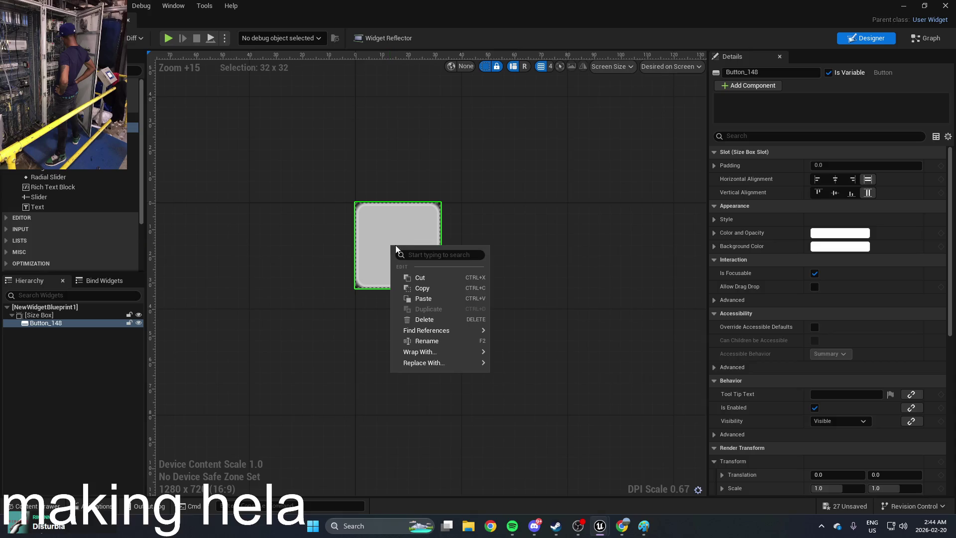
Drop an Image widget into Button_148 and set its brush image to the Untitled texture
left_click(40, 196)
scroll(70, 184, "down", 1)
left_click(53, 173)
mouse_move(53, 173)
left_mouse_down()
mouse_move(133, 114)
mouse_move(434, 222)
left_mouse_up()
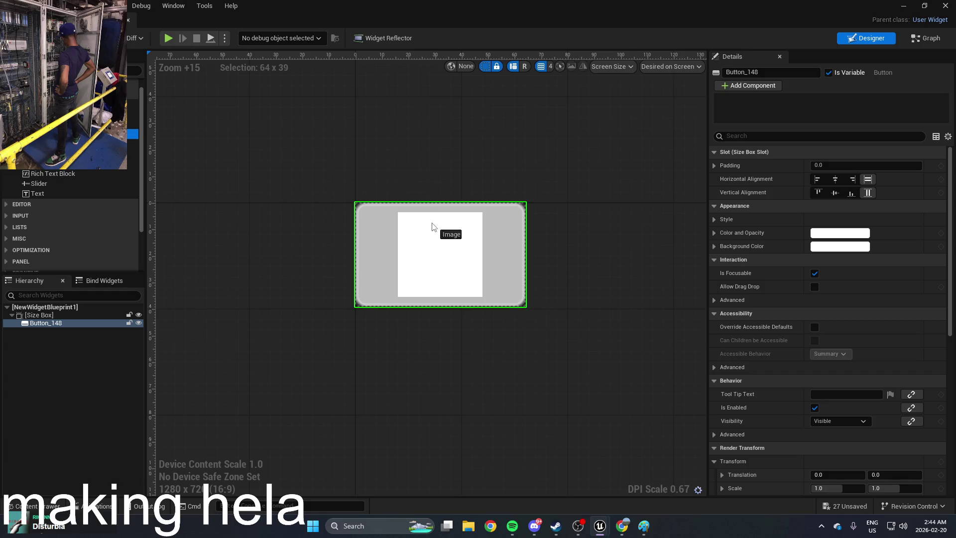
left_click_drag(400, 251, 466, 247)
scroll(465, 247, "up", 4)
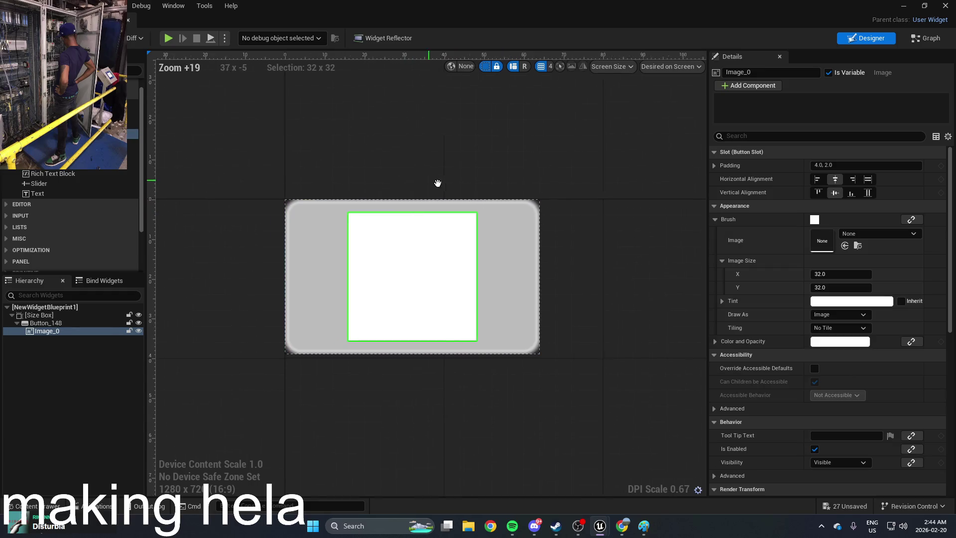
left_click(861, 234)
scroll(853, 348, "down", 15)
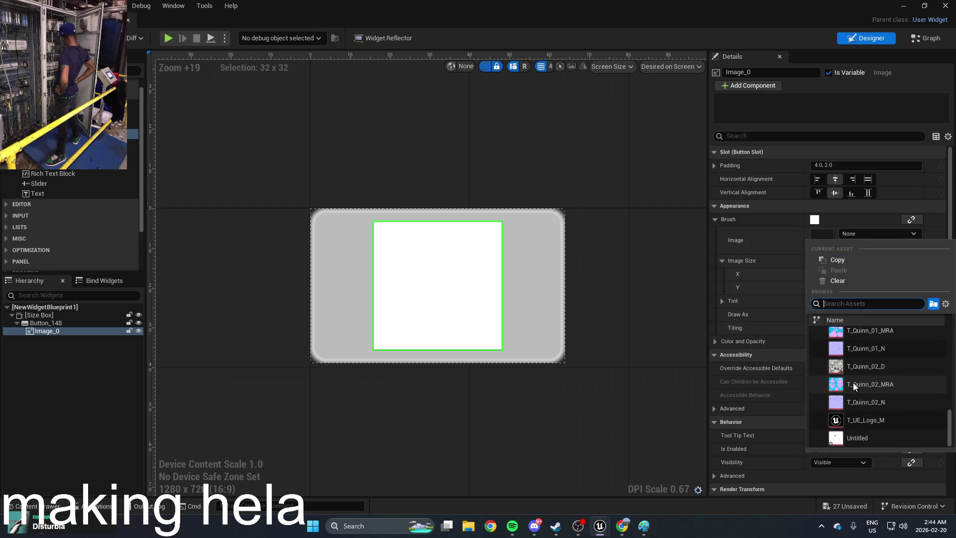
left_click(857, 437)
scroll(545, 197, "down", 14)
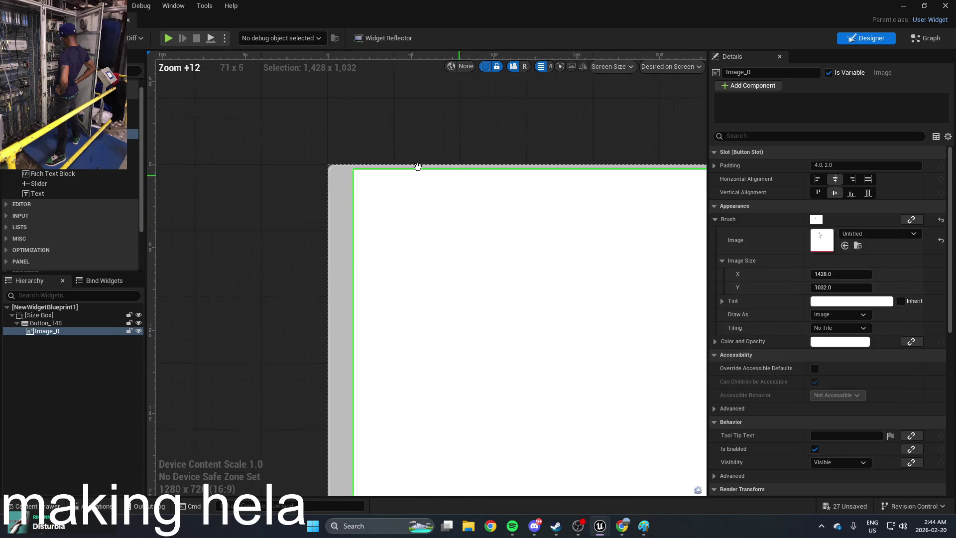
Drag Image_0's Image Size down to about 258 x 239 and centre the bird on the canvas
scroll(568, 204, "down", 6)
mouse_move(845, 277)
left_mouse_down()
mouse_move(797, 277)
mouse_move(822, 287)
mouse_move(807, 287)
mouse_move(856, 287)
left_mouse_up()
mouse_move(842, 273)
left_mouse_down()
mouse_move(797, 274)
mouse_move(831, 287)
left_mouse_up()
scroll(386, 159, "up", 8)
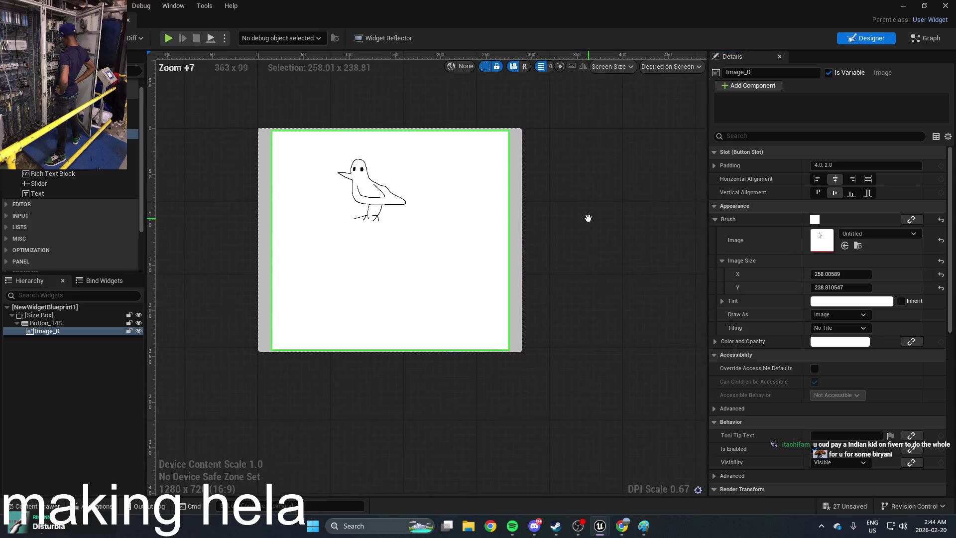
left_click_drag(588, 218, 597, 220)
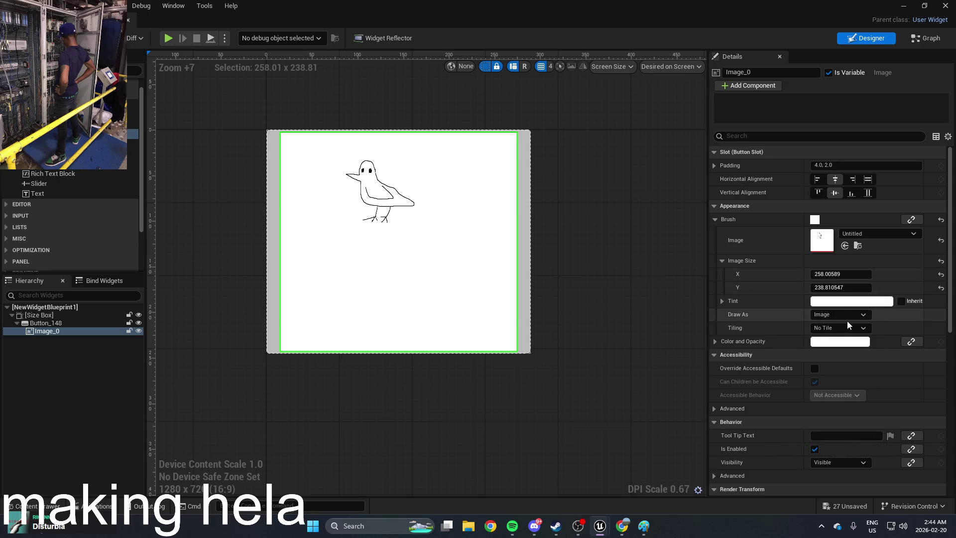
scroll(824, 296, "down", 5)
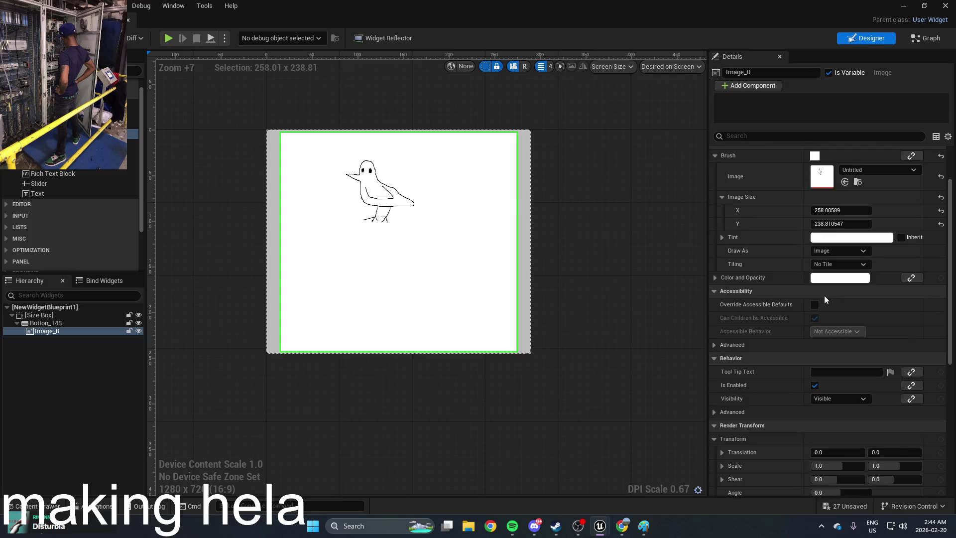
scroll(825, 296, "down", 2)
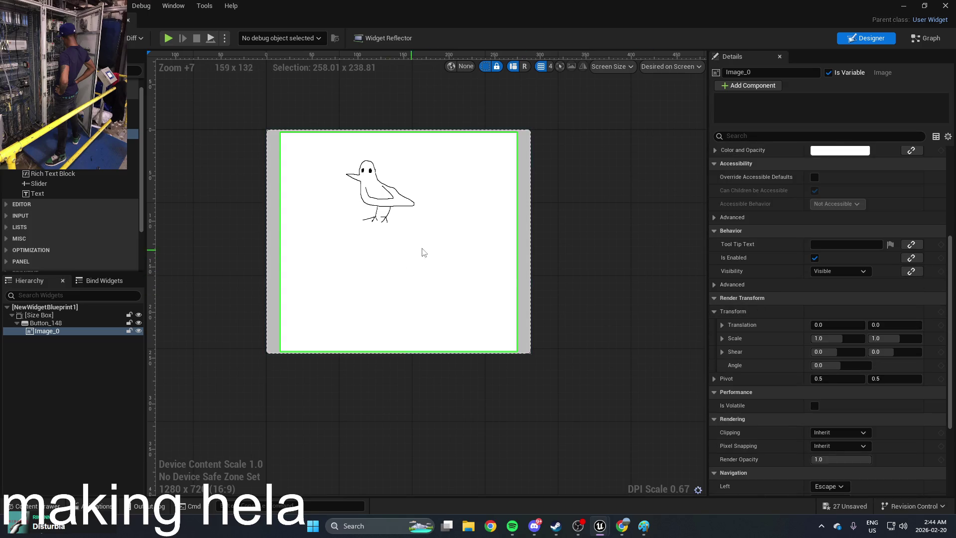
right_click(446, 236)
mouse_move(494, 322)
mouse_move(494, 341)
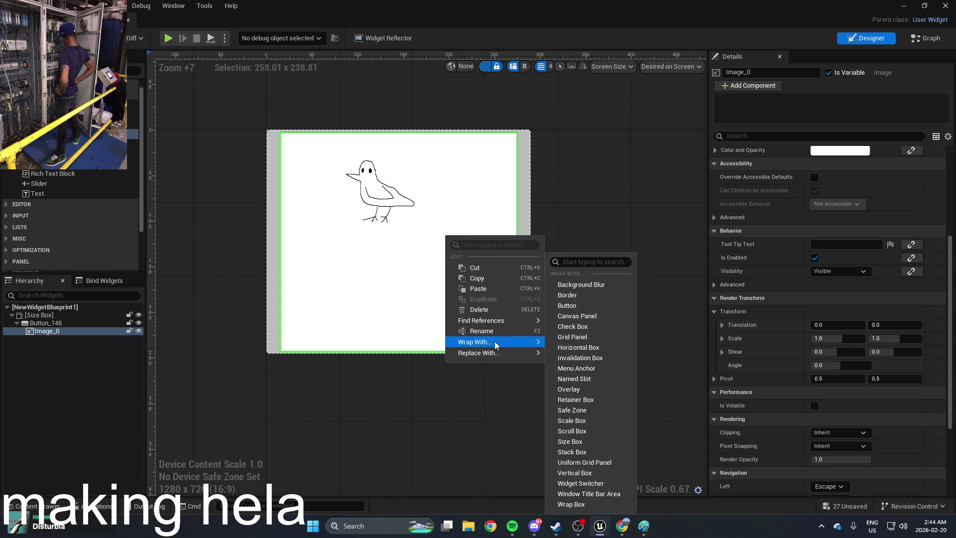
left_click(584, 306)
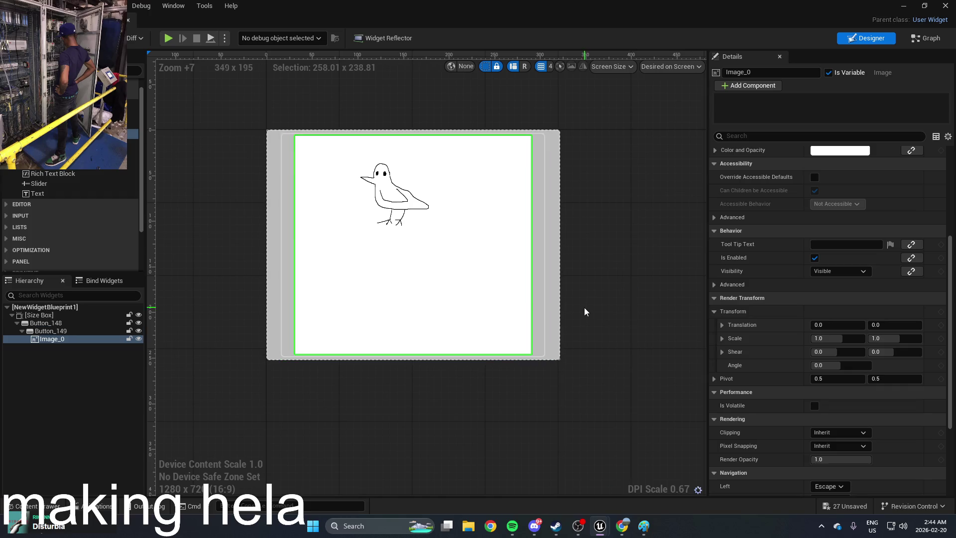
right_click(484, 287)
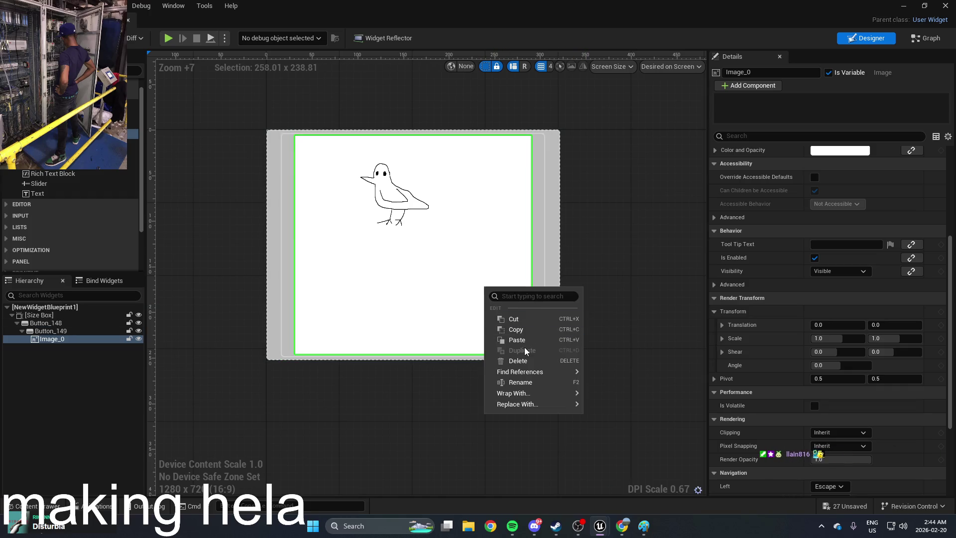
left_click(561, 242)
key("ctrl+z")
right_click(475, 252)
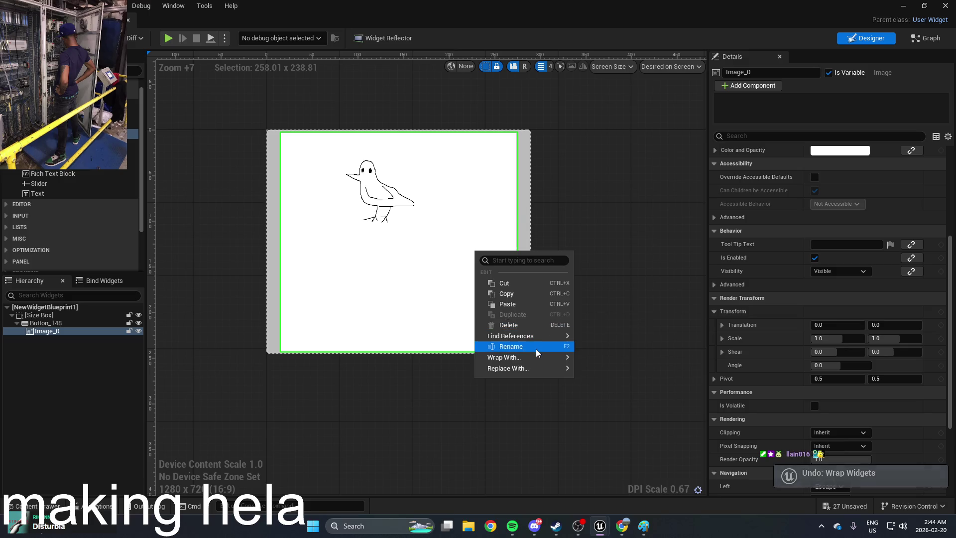
mouse_move(541, 337)
left_click(671, 66)
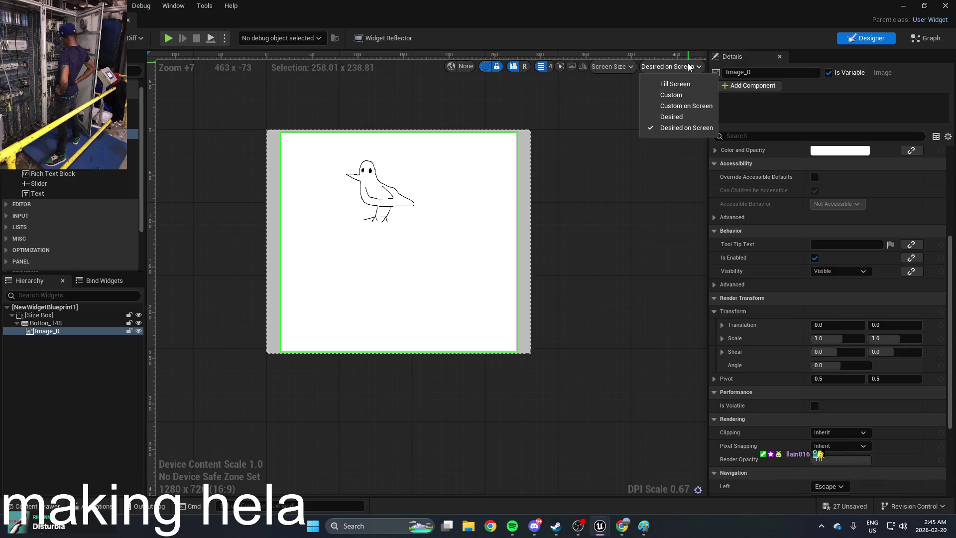
left_click(676, 93)
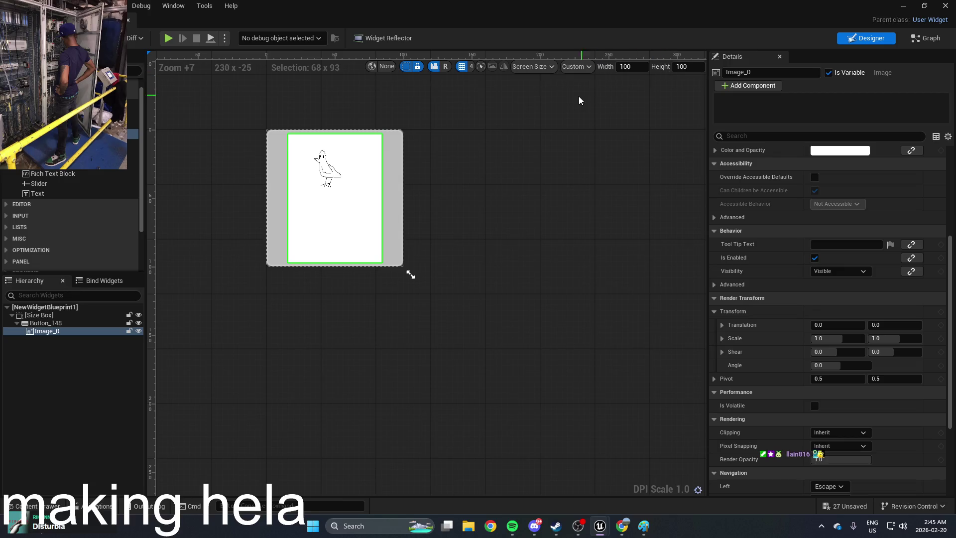
left_click(576, 66)
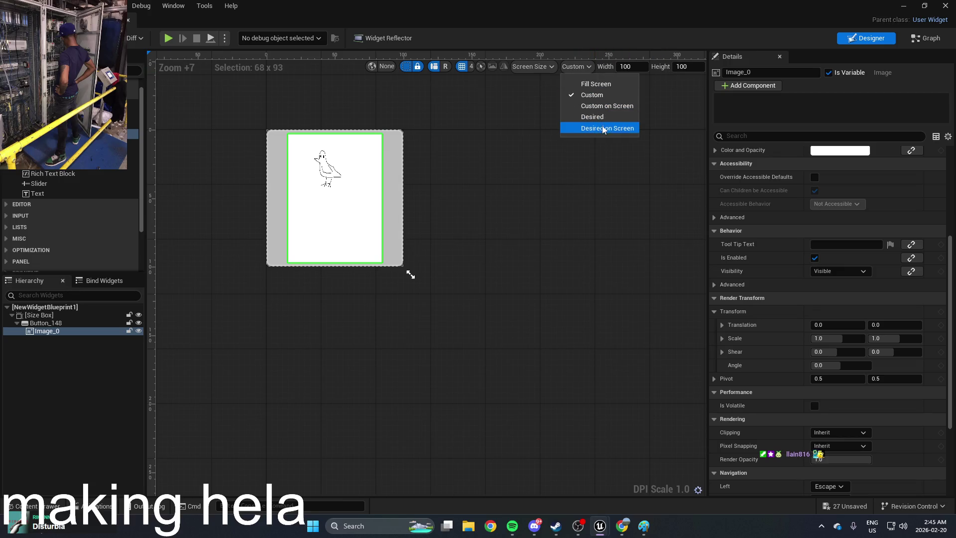
left_click(604, 129)
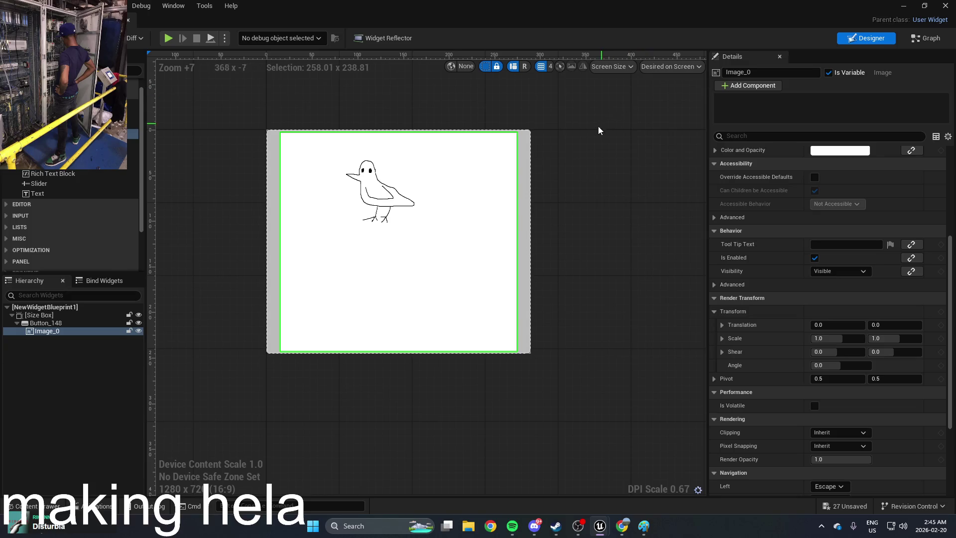
key("alt+Tab")
left_click(427, 202)
Scroll through the UMG button-template docs in Chrome, then switch back to the NewWidgetBlueprint1 editor
scroll(561, 233, "up", 10)
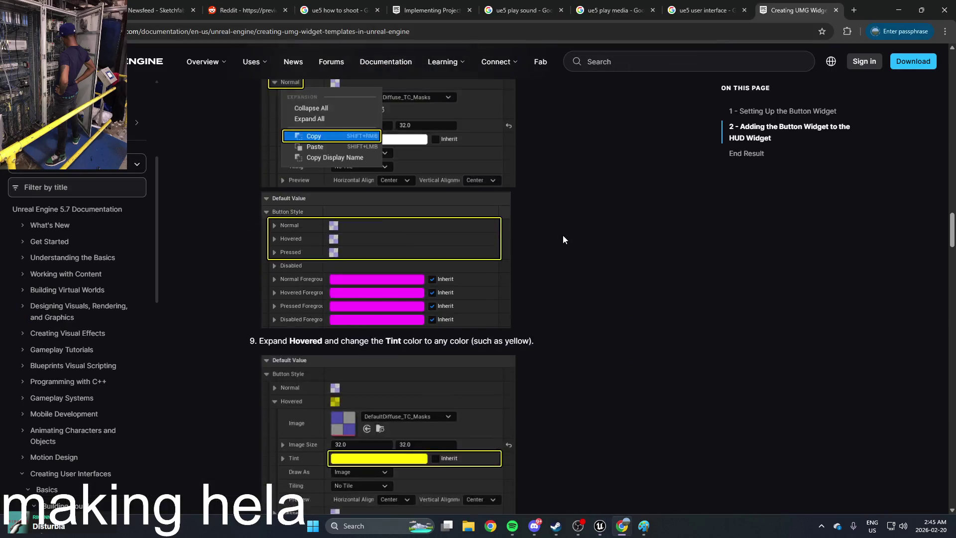
scroll(562, 240, "up", 15)
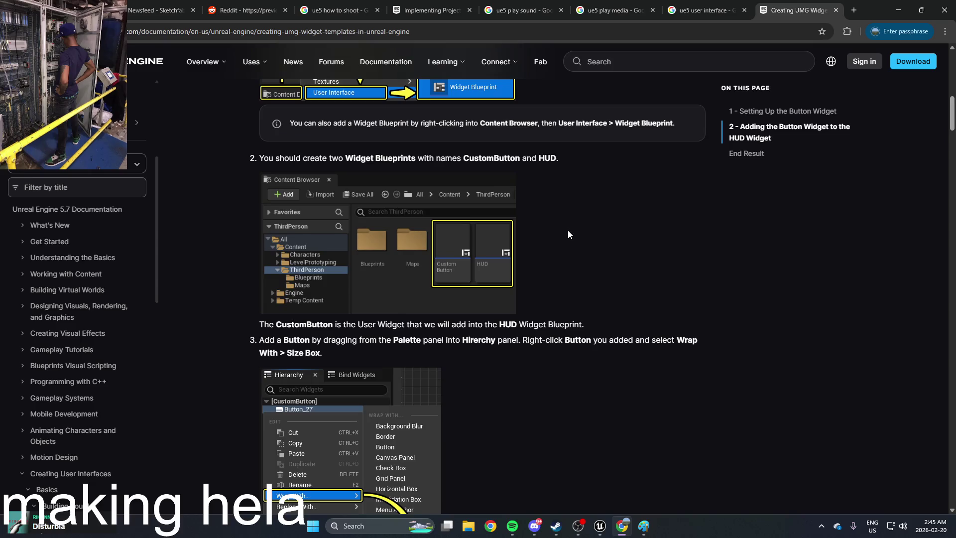
scroll(568, 235, "up", 5)
scroll(569, 234, "down", 10)
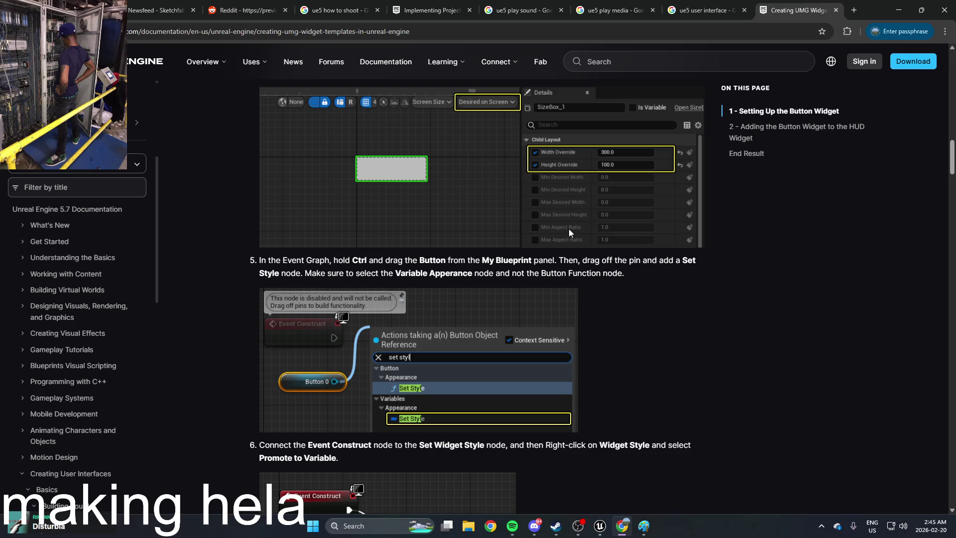
scroll(569, 229, "down", 2)
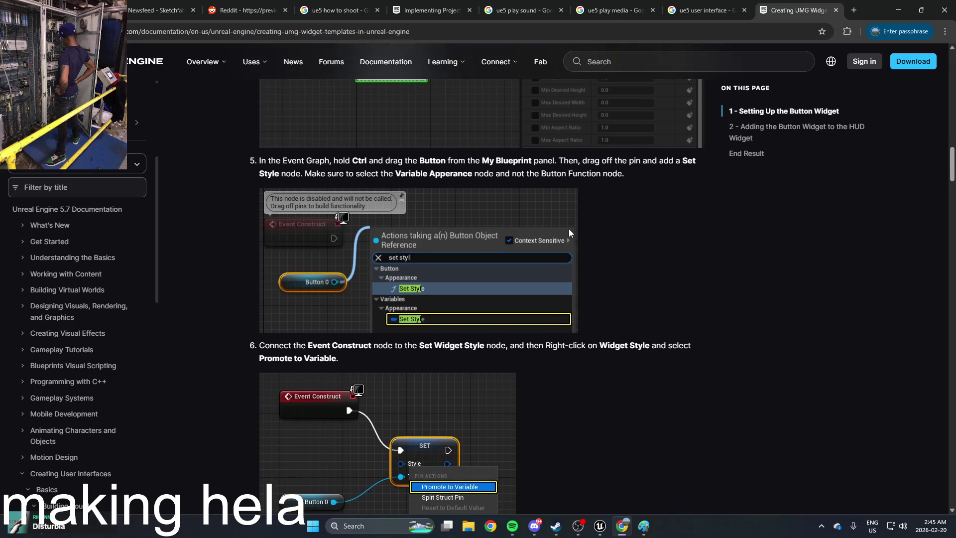
key("alt+Tab")
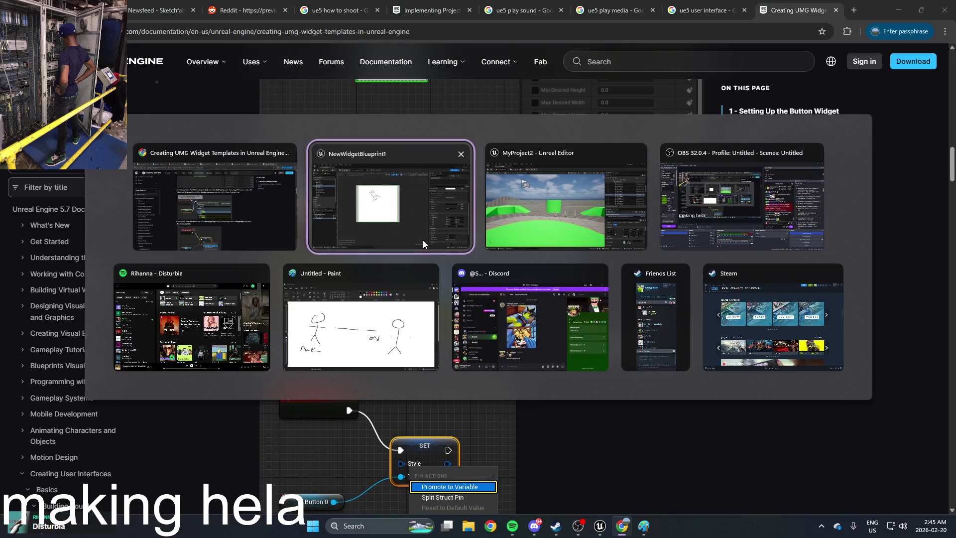
left_click(423, 240)
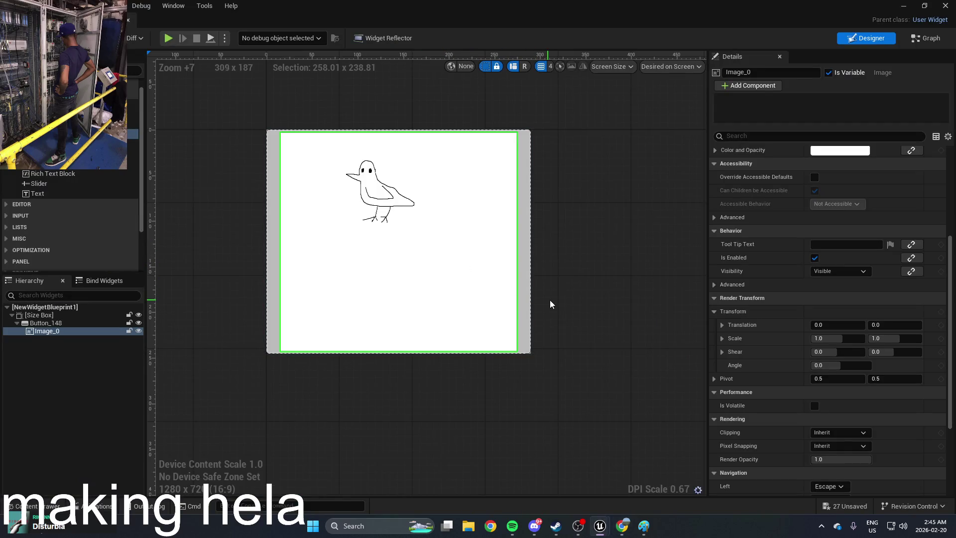
In Paint, open the Untitled bird PNG from Downloads without saving the stick figures, and maximize the window
left_click(644, 526)
scroll(433, 293, "down", 4)
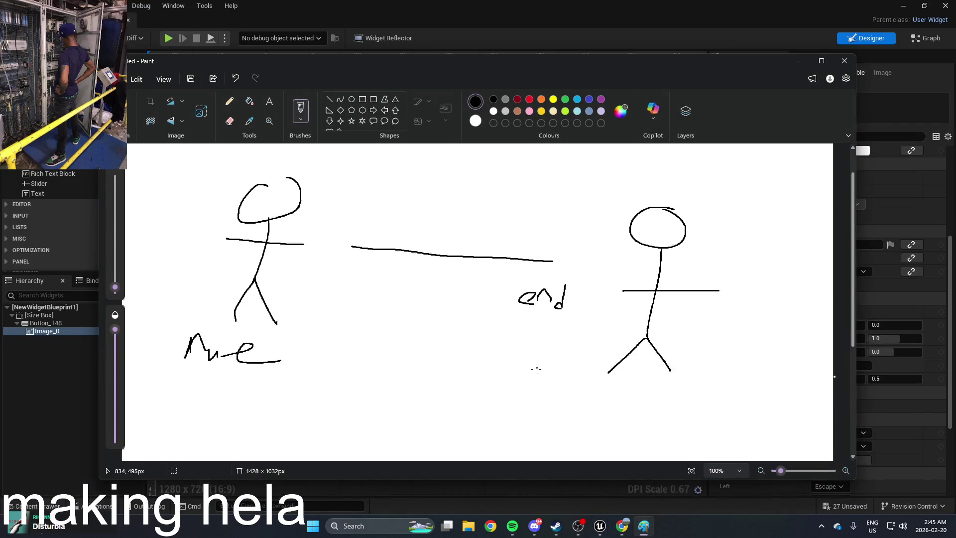
scroll(433, 293, "up", 4)
left_click(115, 79)
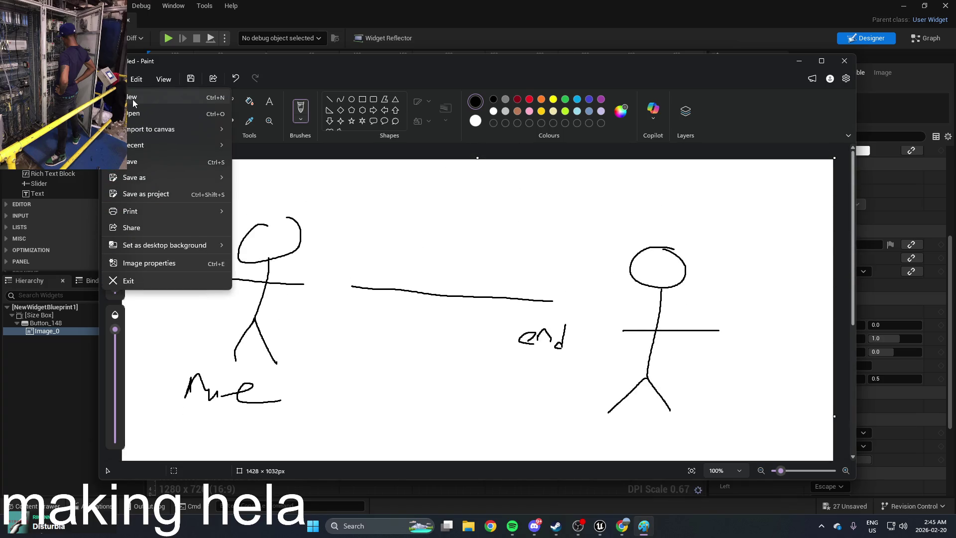
left_click(134, 114)
double_click(448, 237)
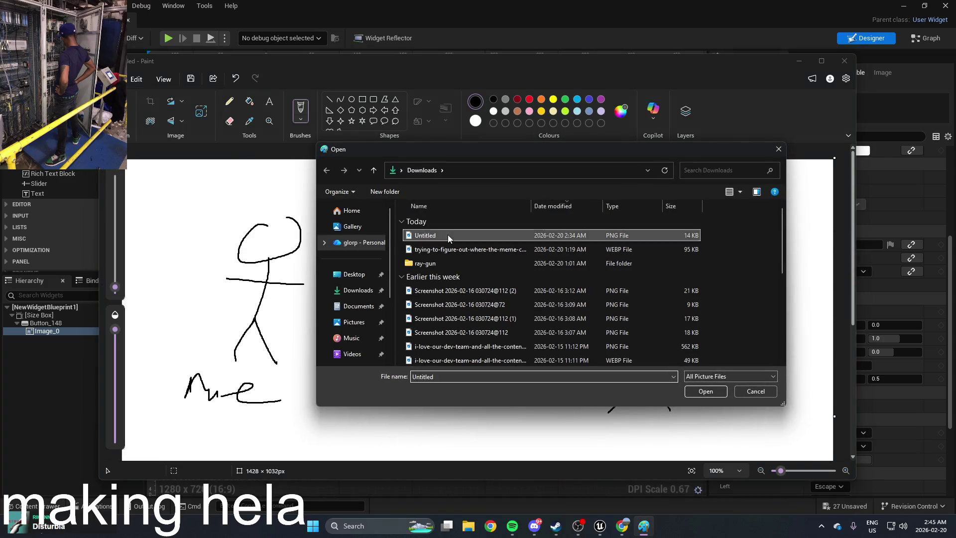
left_click(473, 294)
scroll(613, 239, "down", 3)
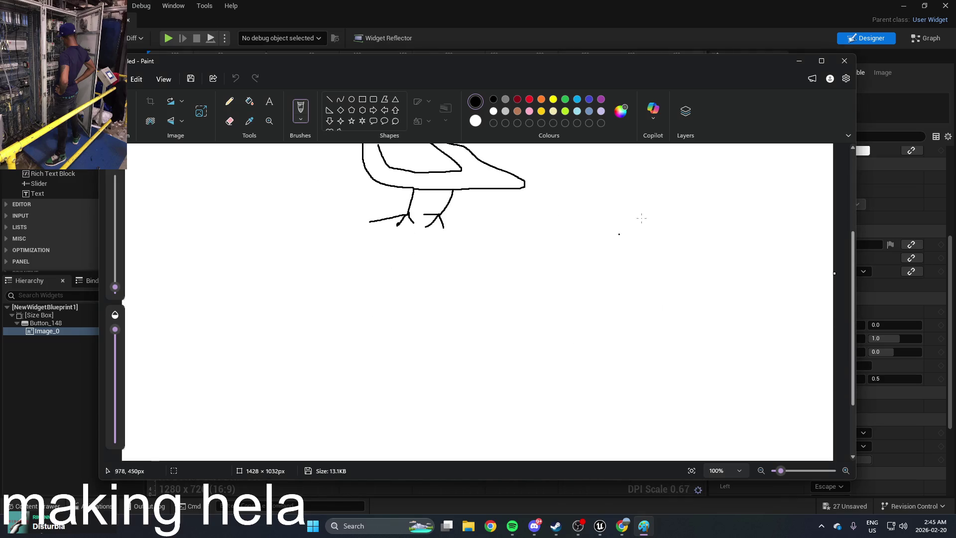
left_click(822, 62)
Crop the canvas close around the bird by trimming its bottom, left and right edges
scroll(547, 299, "down", 5)
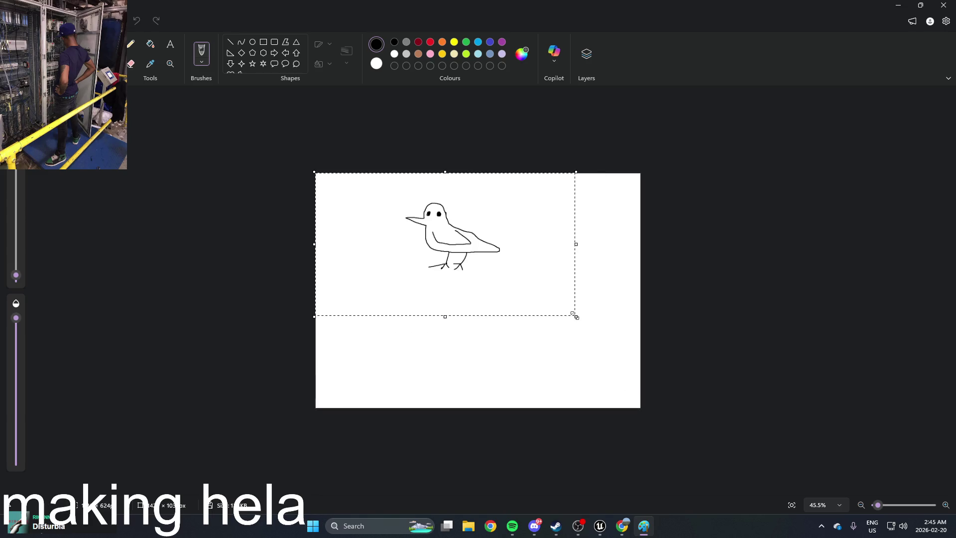
left_click_drag(589, 321, 591, 322)
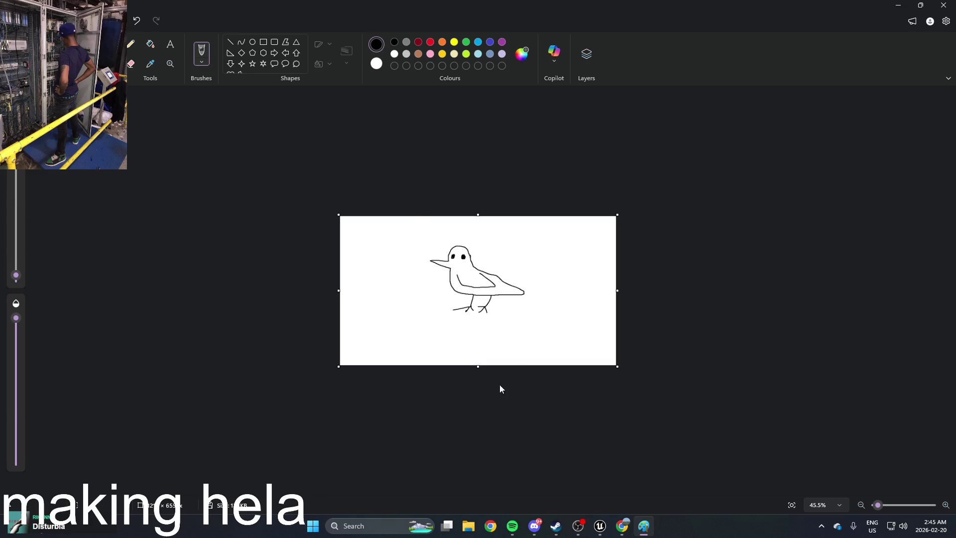
left_click_drag(478, 342, 479, 342)
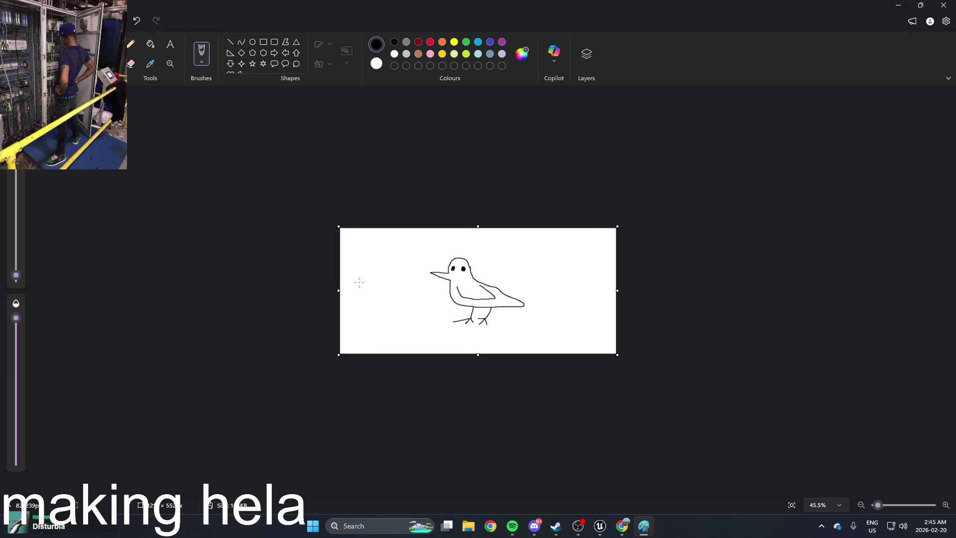
left_click_drag(345, 289, 403, 289)
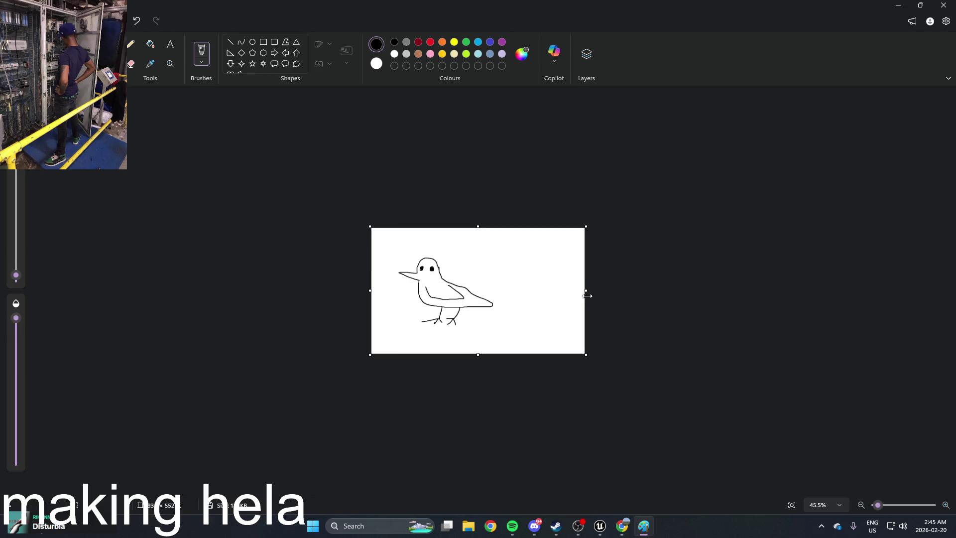
left_click_drag(529, 288, 529, 289)
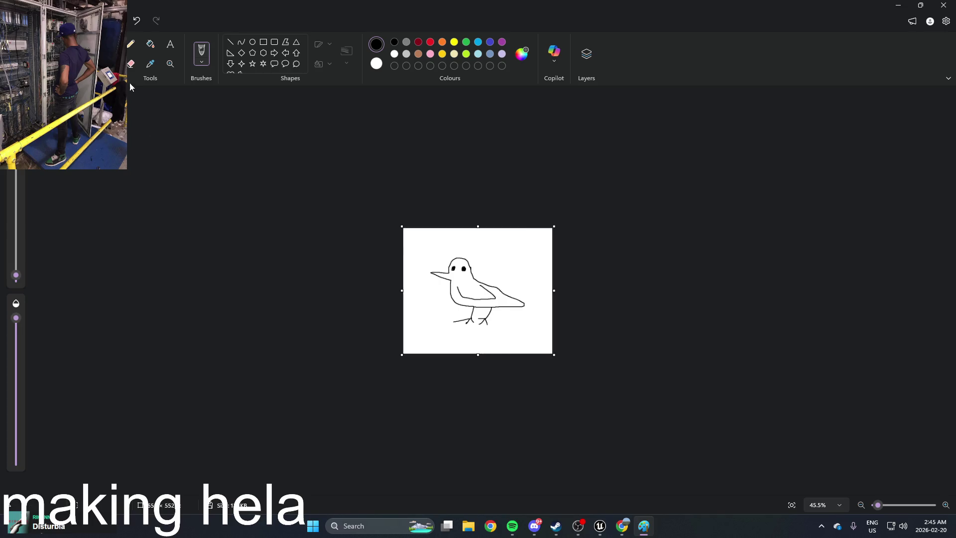
Close Paint and reselect the Image_0 widget in Unreal's widget editor
key("alt+f")
key("Escape")
left_click(949, 4)
left_click(575, 245)
left_click(498, 207)
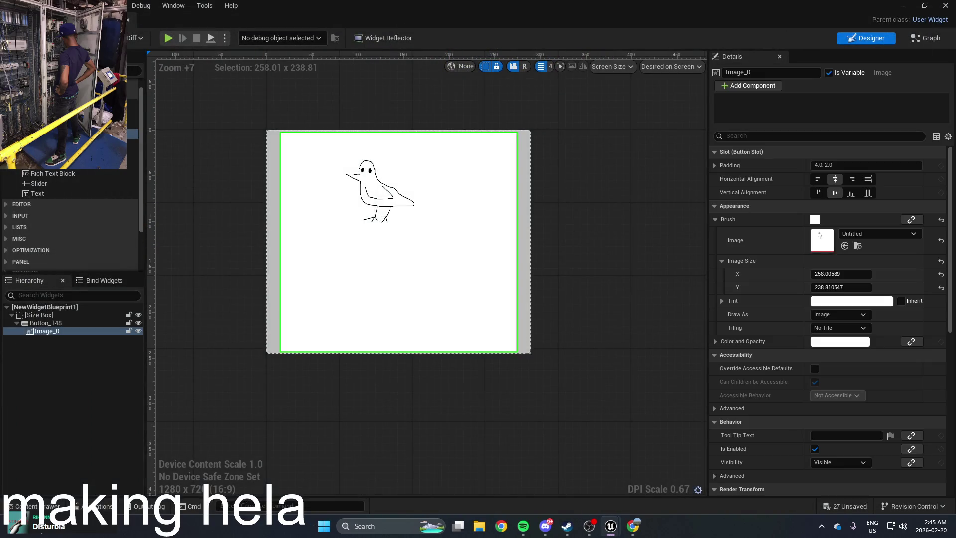
Close the widget editor and reimport the Untitled texture from the image folder
left_click(946, 6)
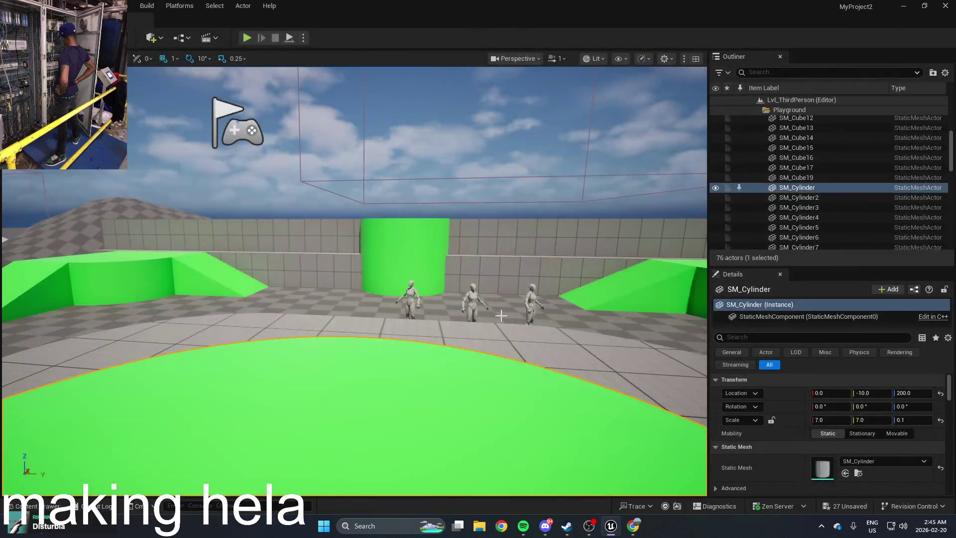
key("ctrl+space")
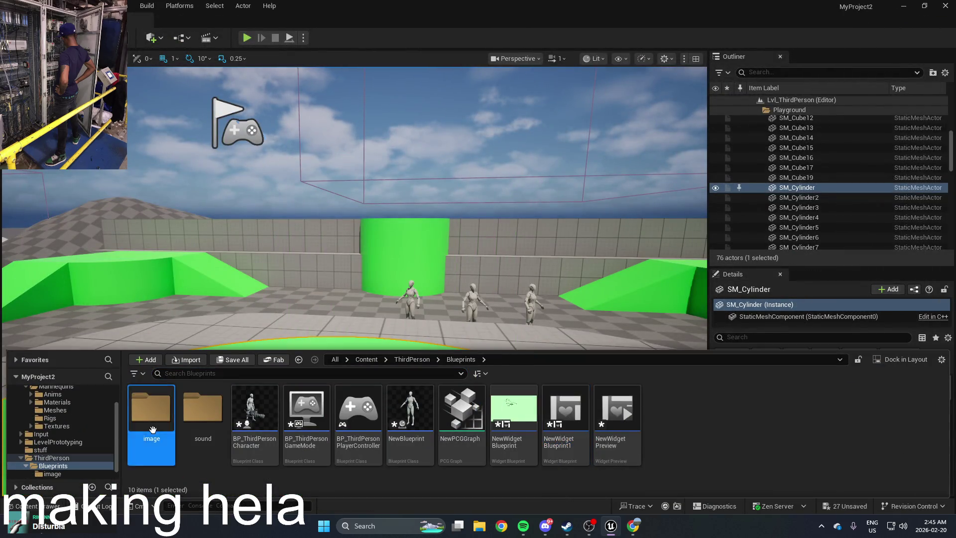
double_click(152, 408)
right_click(155, 413)
mouse_move(217, 269)
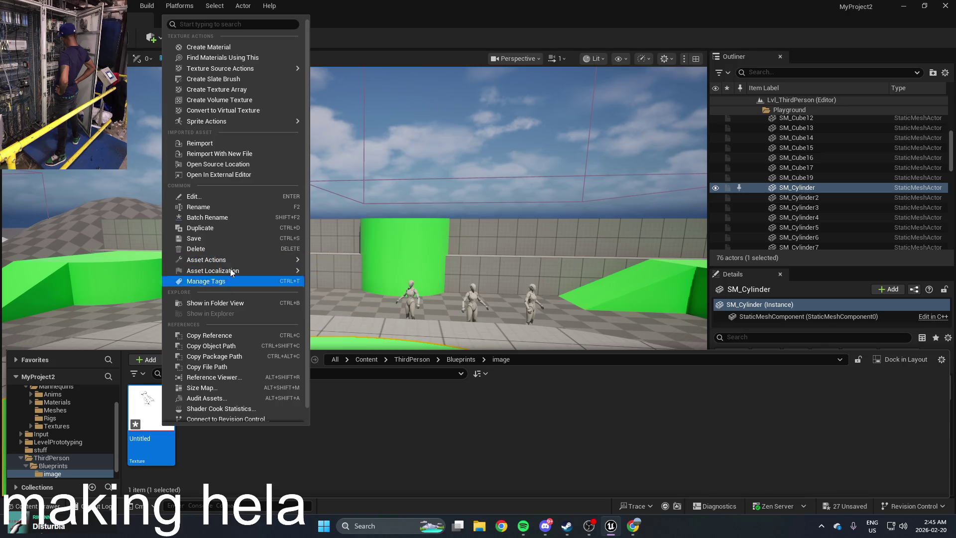
left_click(222, 143)
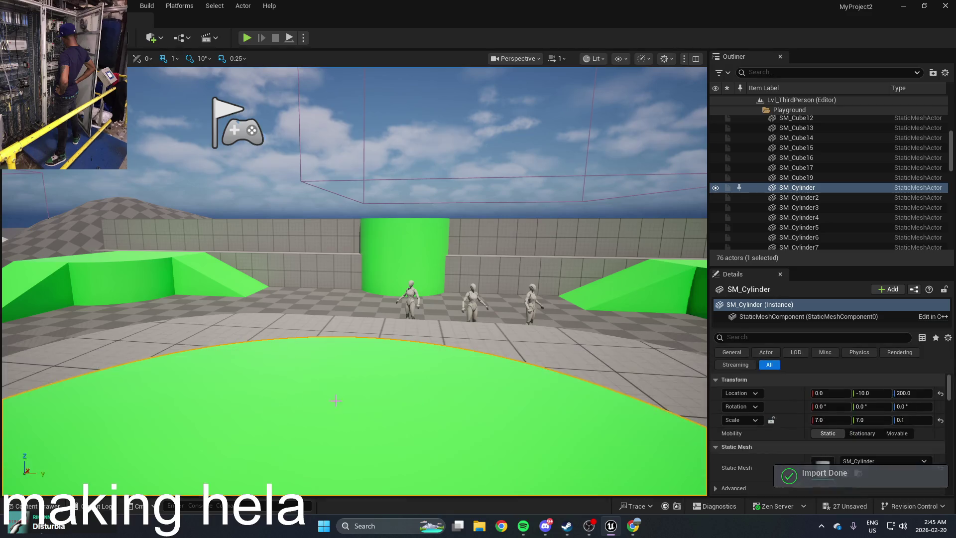
Open NewWidgetBlueprint from the Blueprints folder to check the bird image, then return to Chrome's documentation
left_click(461, 360)
double_click(528, 423)
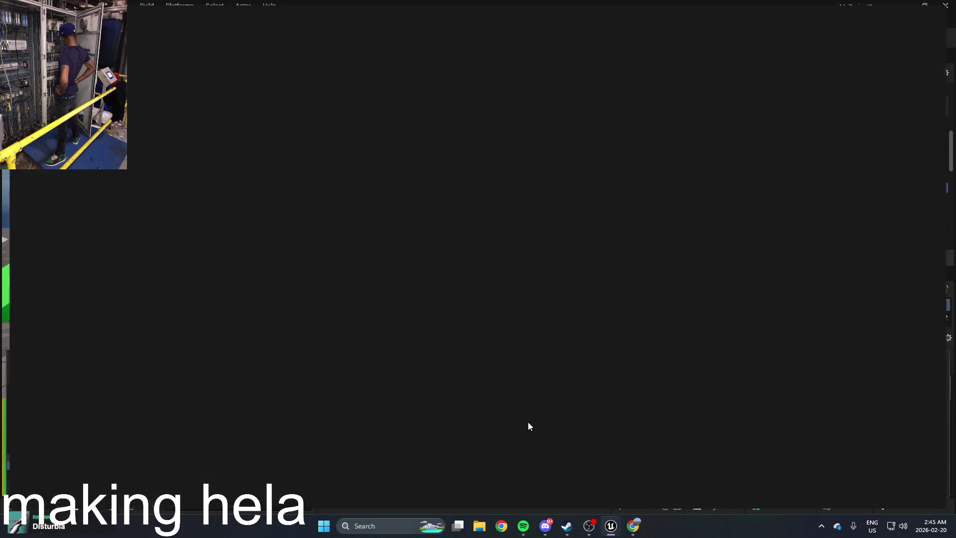
scroll(511, 337, "down", 1)
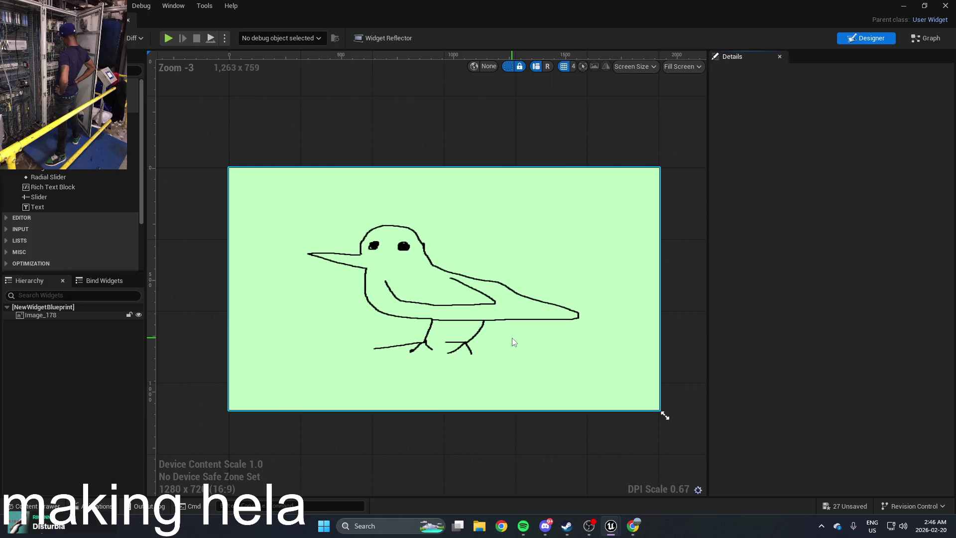
scroll(512, 338, "up", 1)
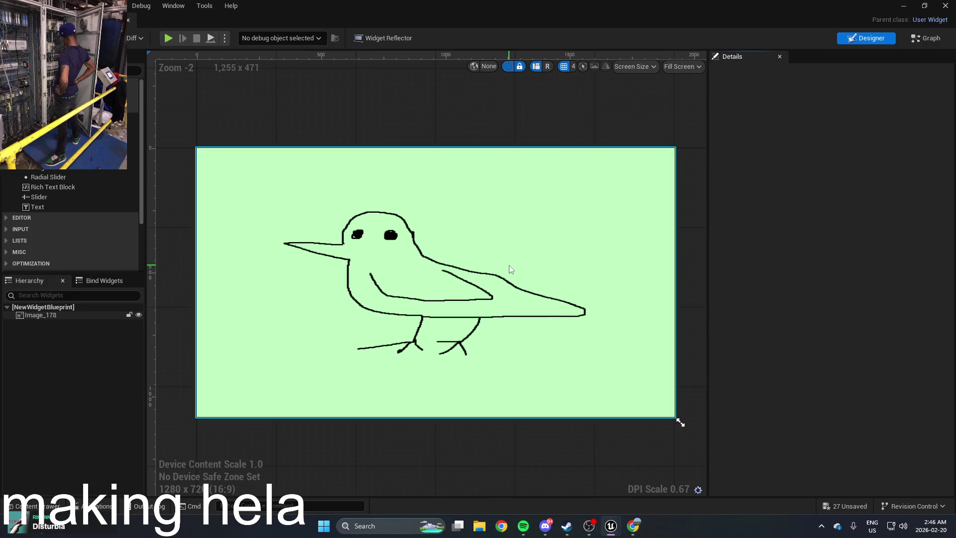
key("alt+Tab")
left_click(506, 204)
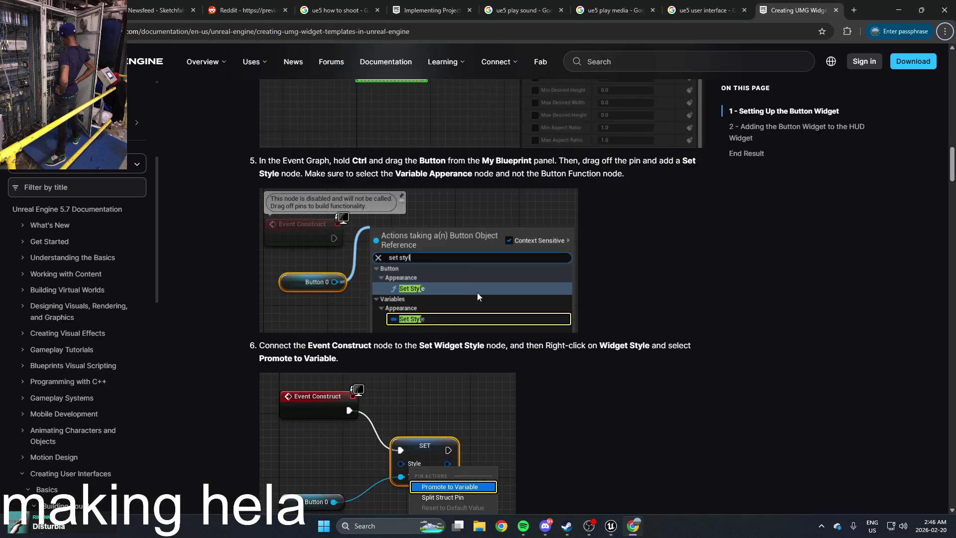
Scroll the Creating UMG Widget Templates page to section 2's Custom Button steps, then restore down Chrome
scroll(475, 294, "up", 9)
scroll(473, 294, "down", 7)
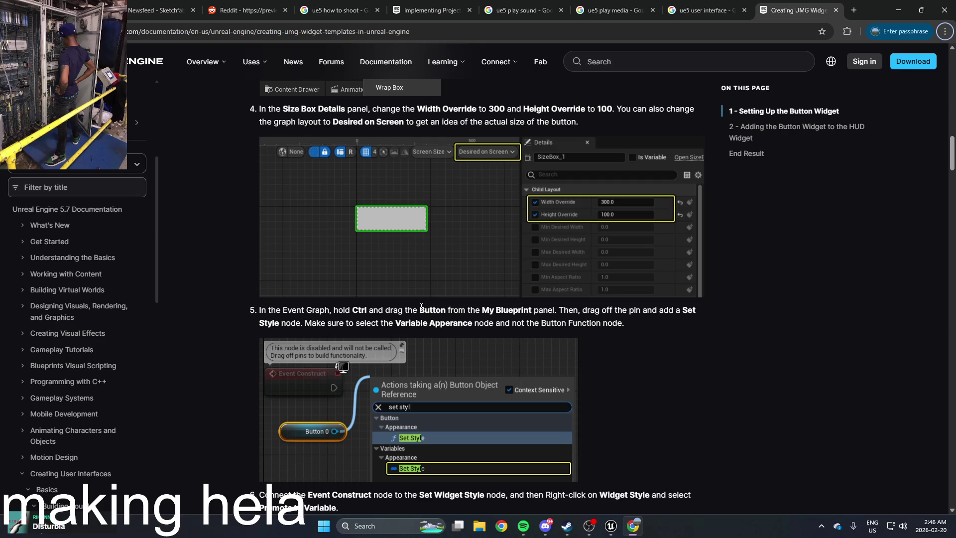
scroll(509, 314, "down", 10)
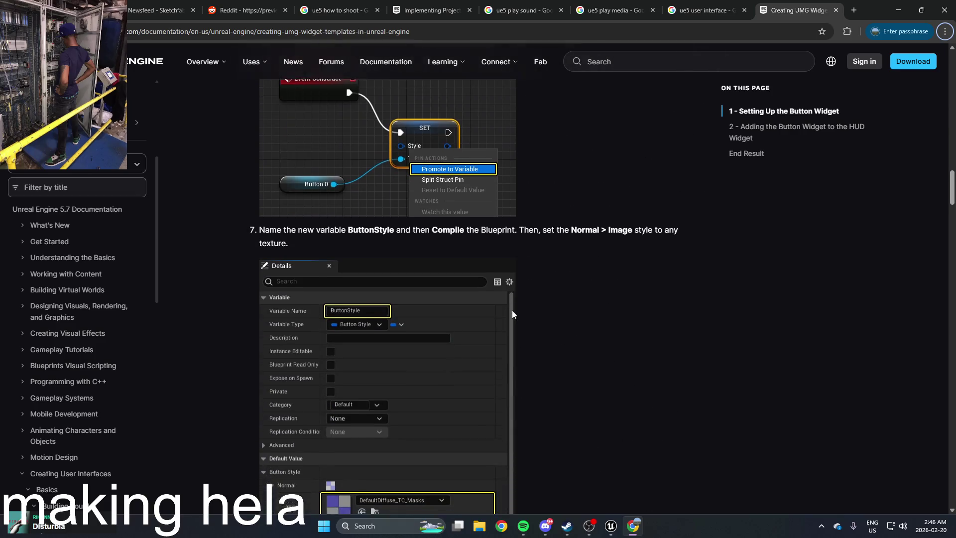
scroll(513, 310, "down", 5)
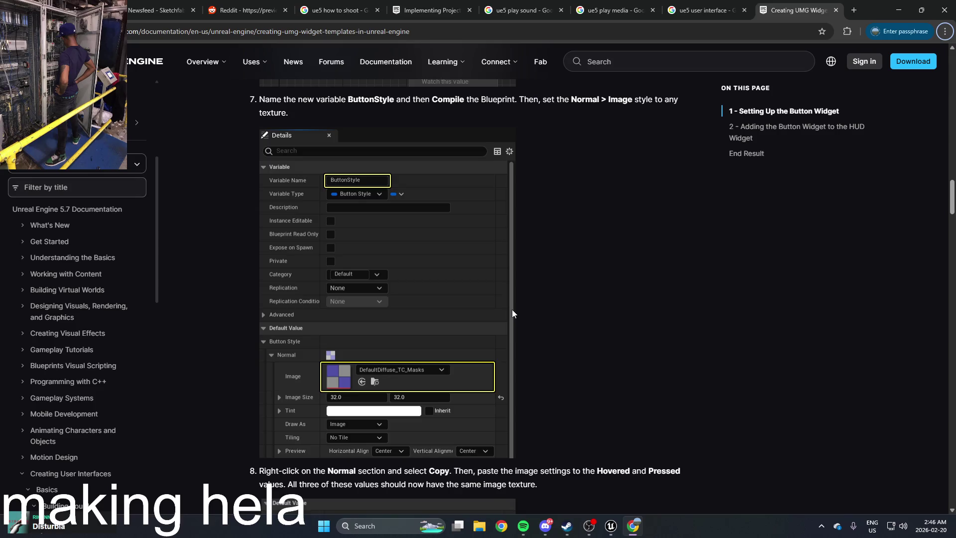
scroll(512, 313, "down", 6)
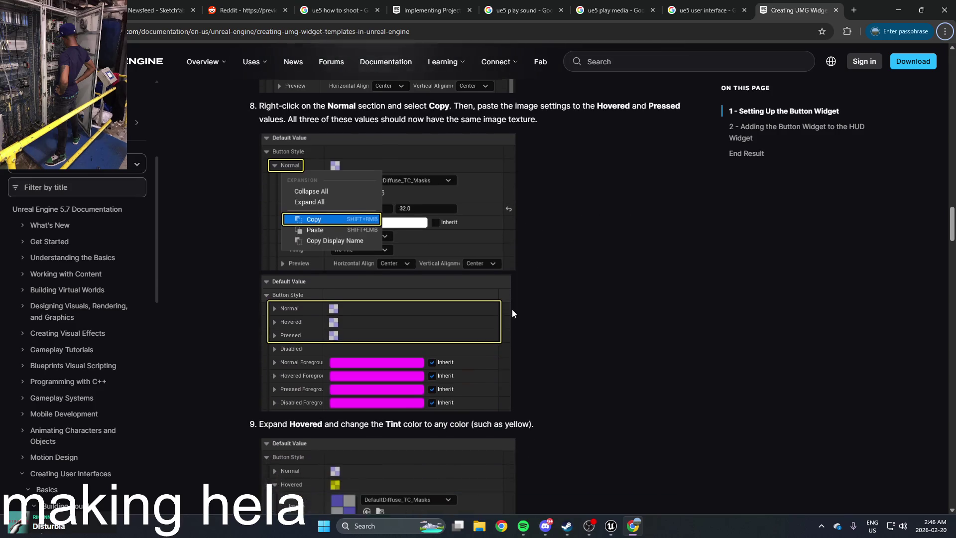
scroll(512, 313, "down", 7)
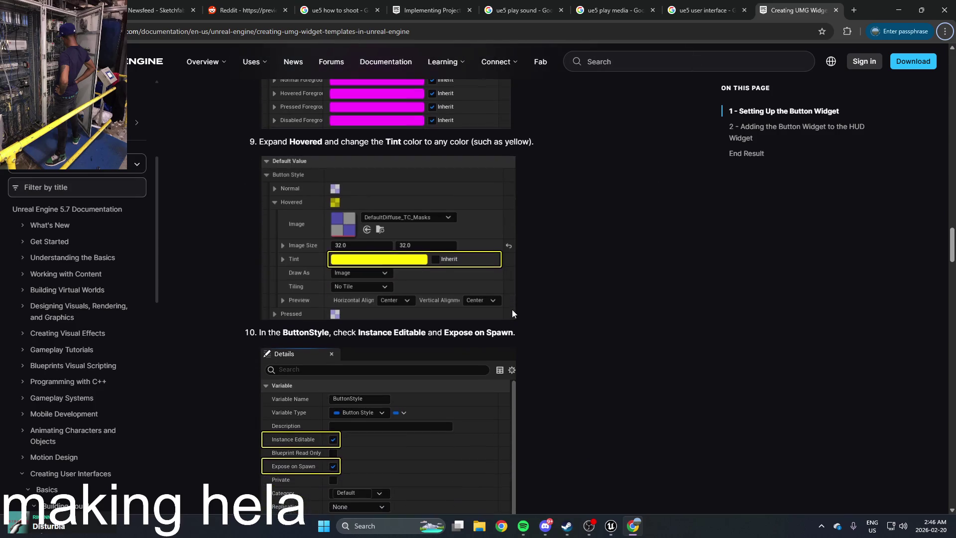
scroll(512, 313, "down", 5)
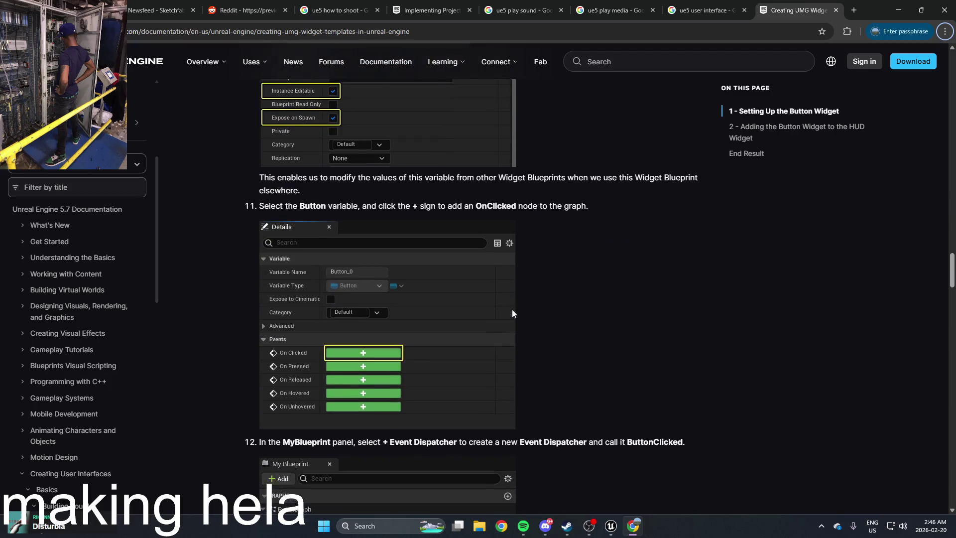
scroll(512, 313, "up", 7)
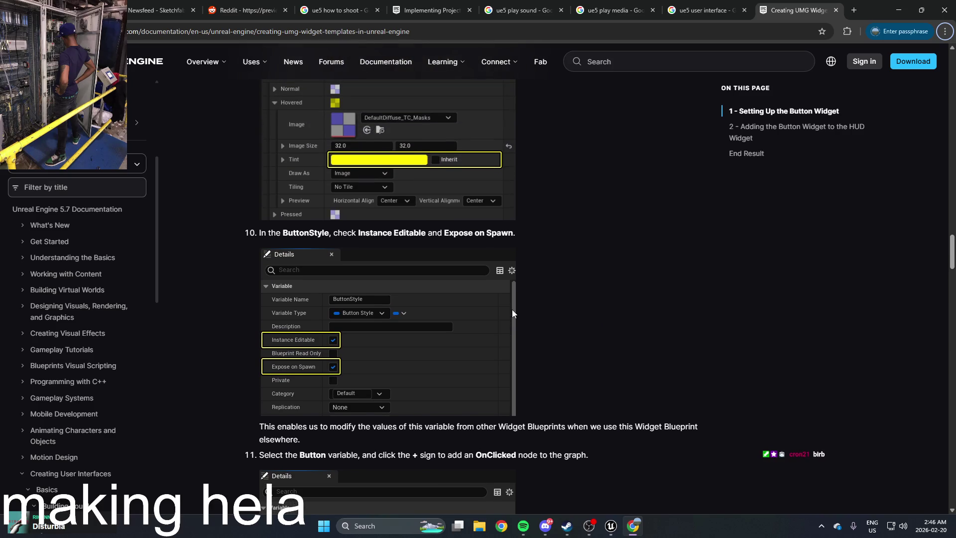
scroll(512, 314, "down", 1)
scroll(512, 314, "down", 7)
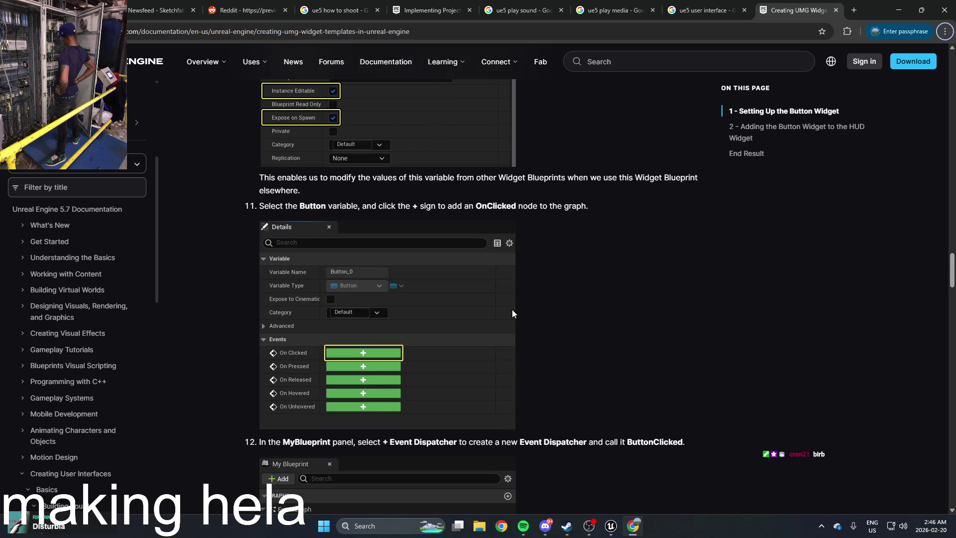
scroll(513, 313, "down", 4)
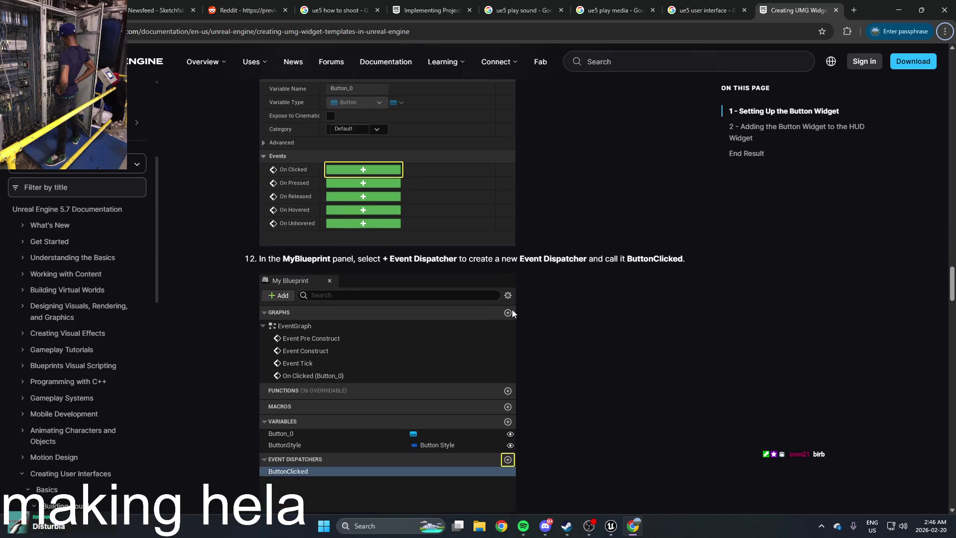
scroll(513, 313, "down", 2)
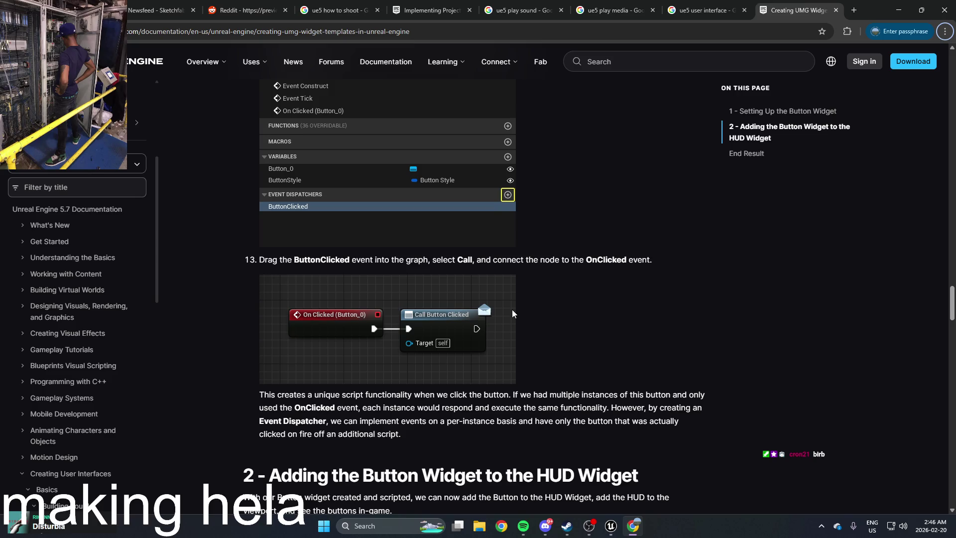
scroll(512, 313, "down", 1)
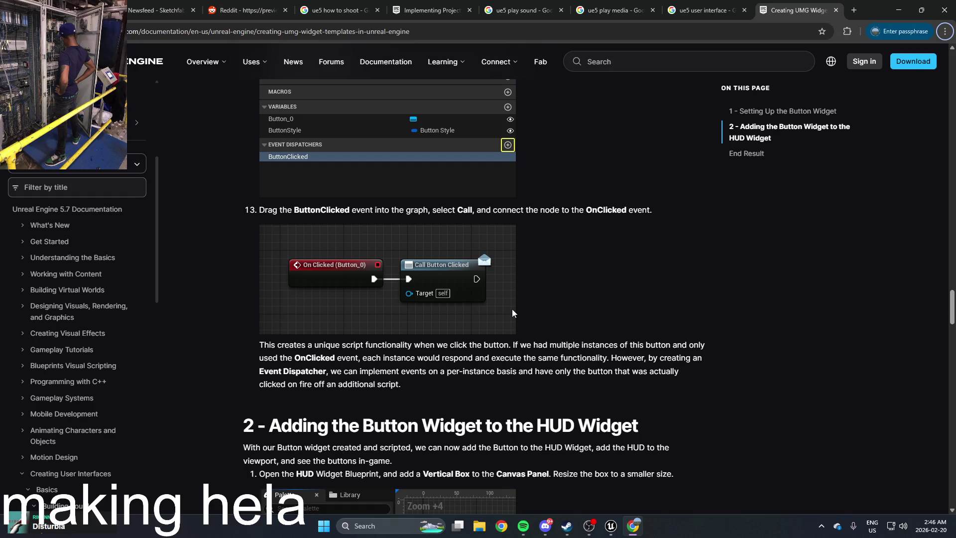
scroll(512, 313, "down", 5)
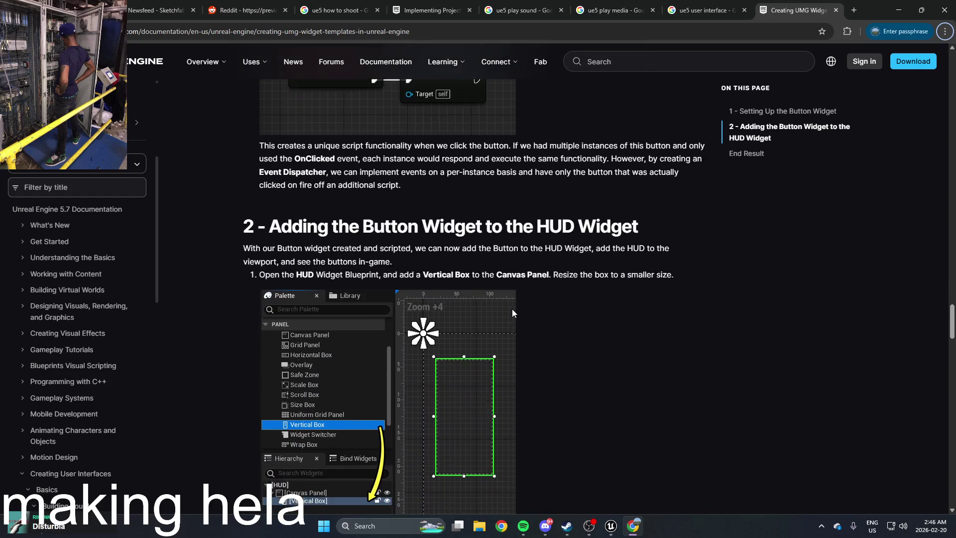
scroll(513, 313, "down", 1)
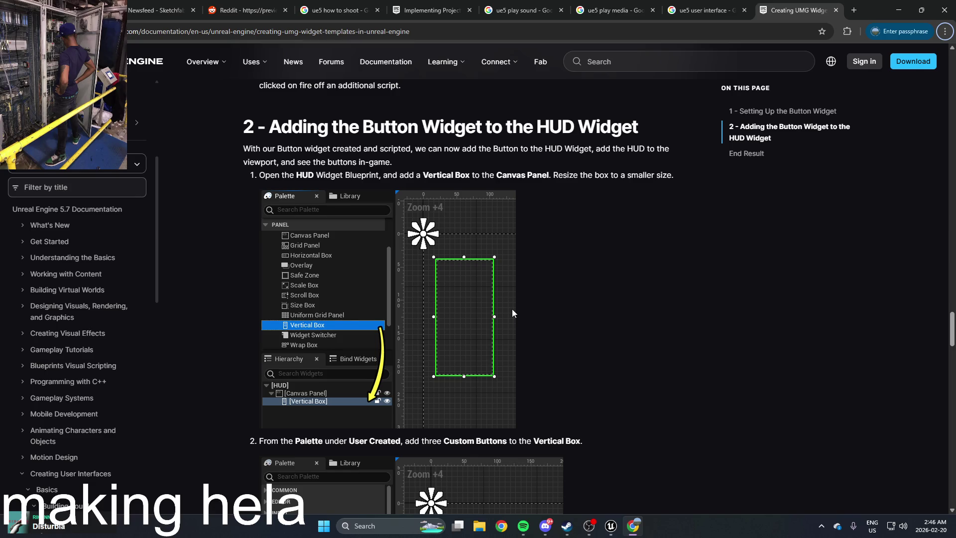
scroll(513, 313, "down", 5)
scroll(512, 313, "down", 3)
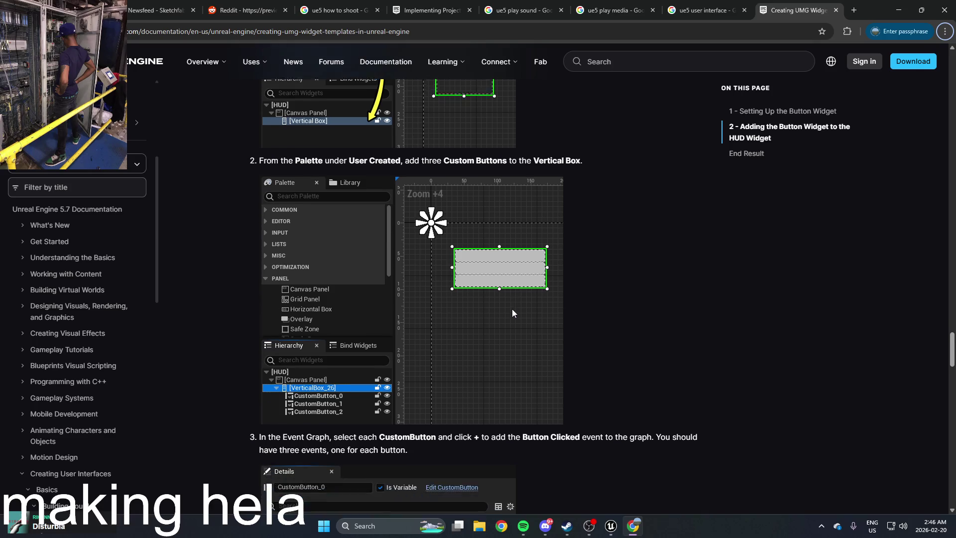
scroll(513, 312, "down", 1)
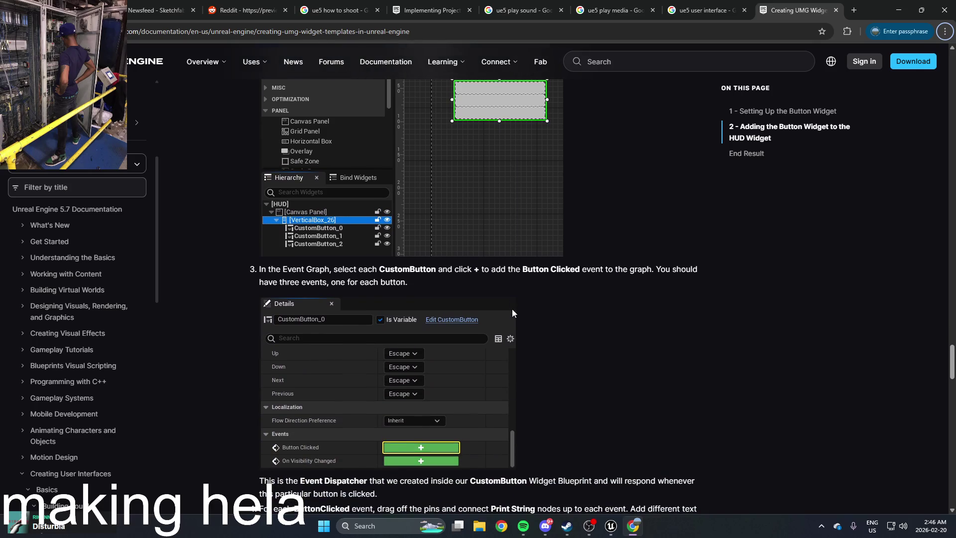
scroll(513, 312, "down", 1)
scroll(512, 313, "down", 3)
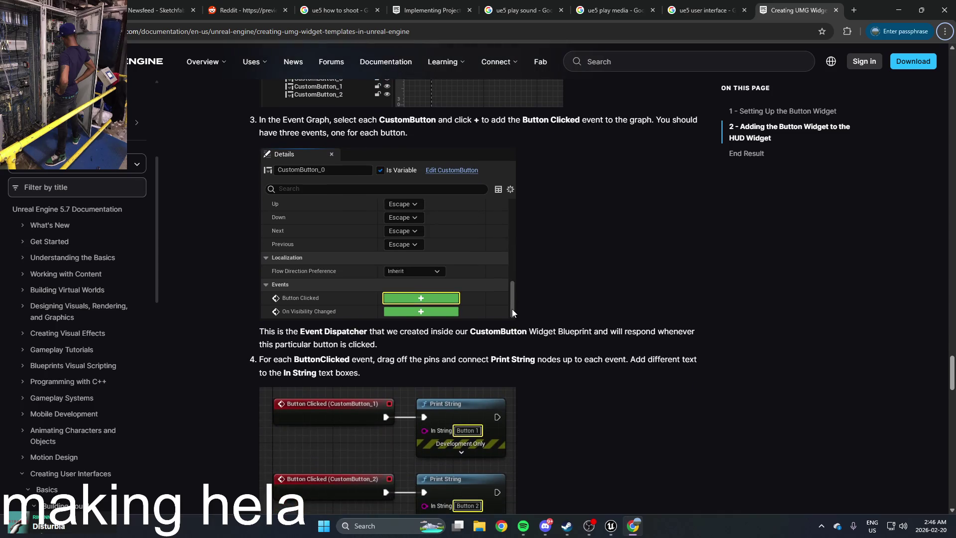
left_click(921, 10)
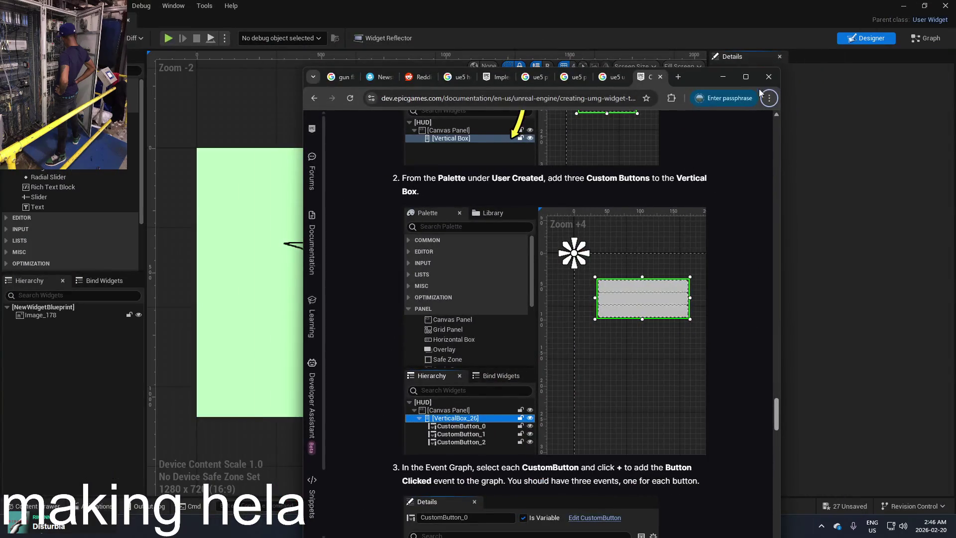
Force-delete the three old NewWidget assets from the Content Drawer
left_click(731, 78)
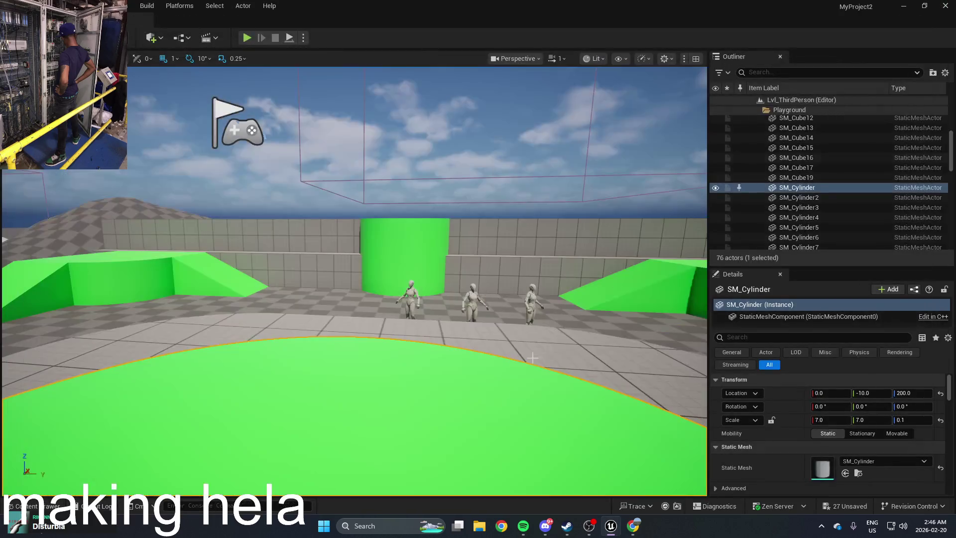
key("ctrl+space")
left_click(513, 419)
left_click(601, 419, "shift")
key("Delete")
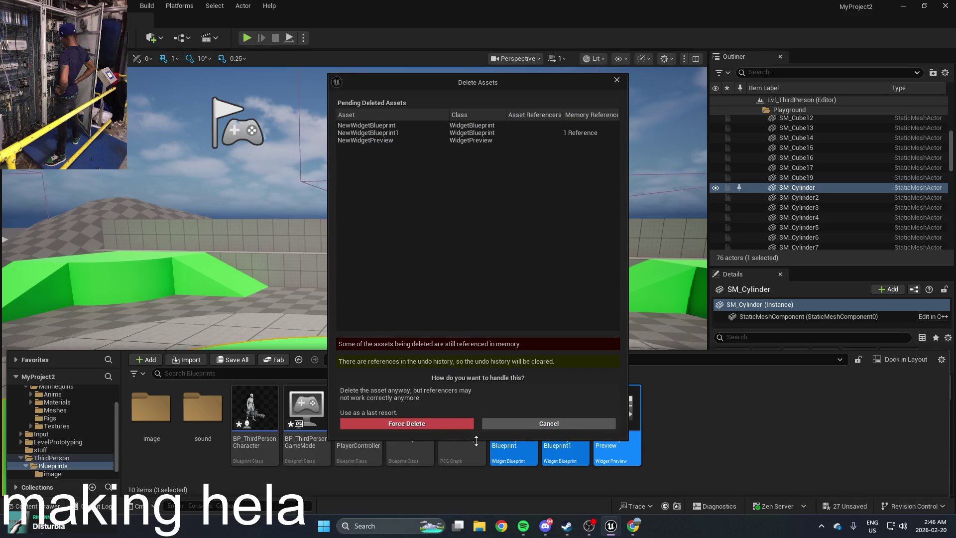
left_click(434, 427)
Create a new User Widget-based Widget Blueprint in the Blueprints folder and open it
right_click(619, 432)
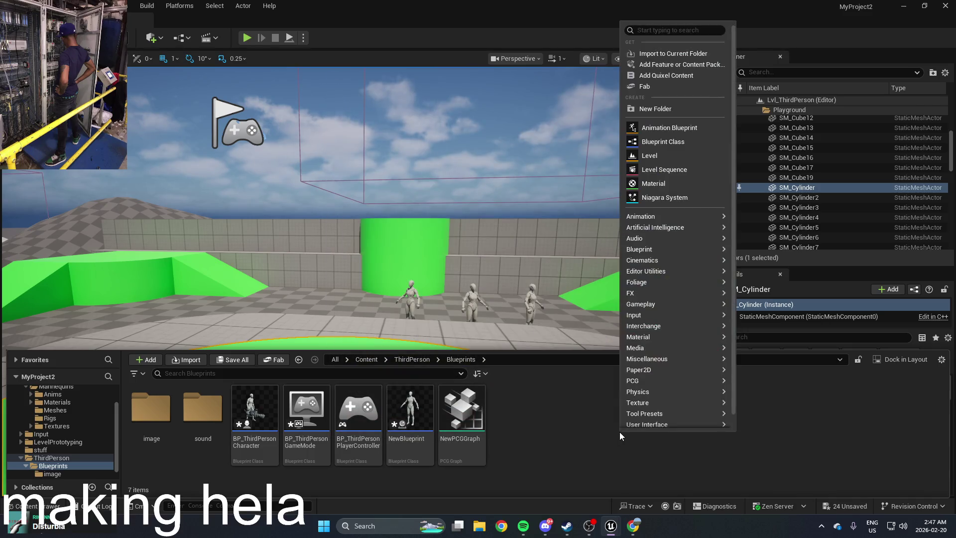
mouse_move(666, 240)
scroll(663, 399, "down", 1)
mouse_move(674, 411)
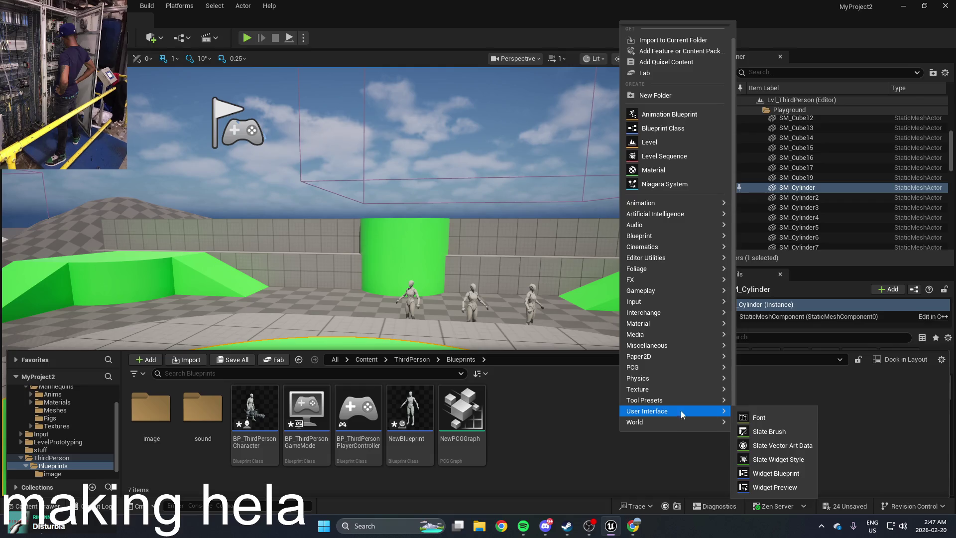
left_click(775, 475)
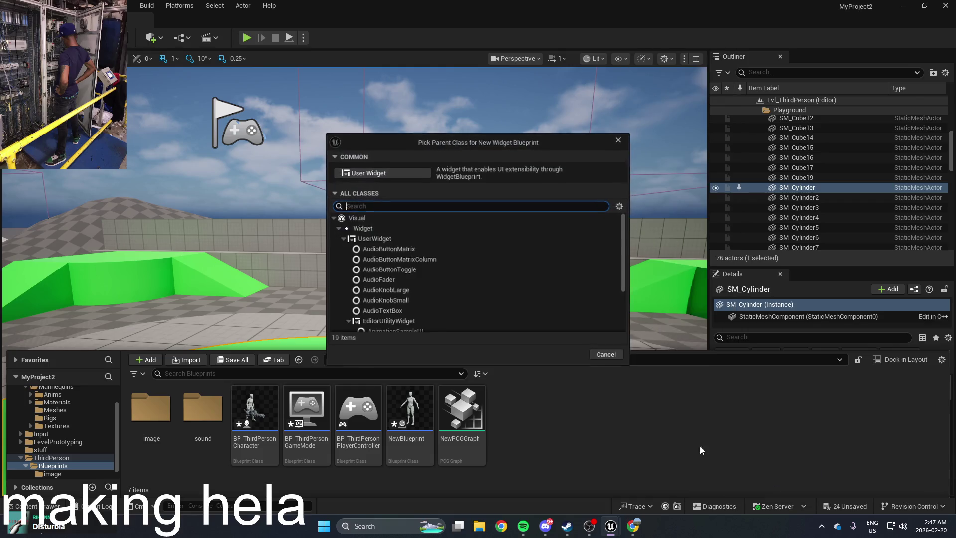
left_click(399, 178)
double_click(506, 399)
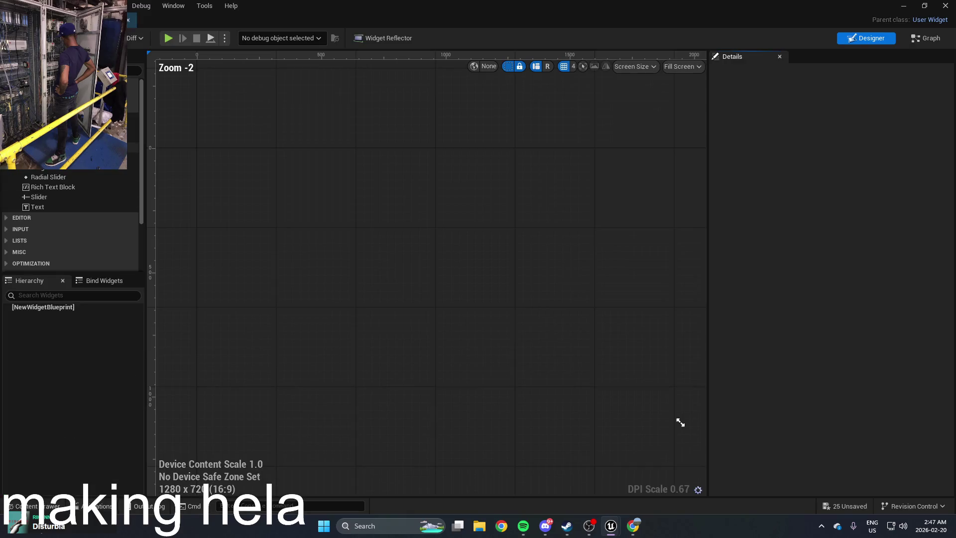
Drag a Horizontal Box from the Palette's Panel category onto the widget canvas
scroll(31, 229, "down", 3)
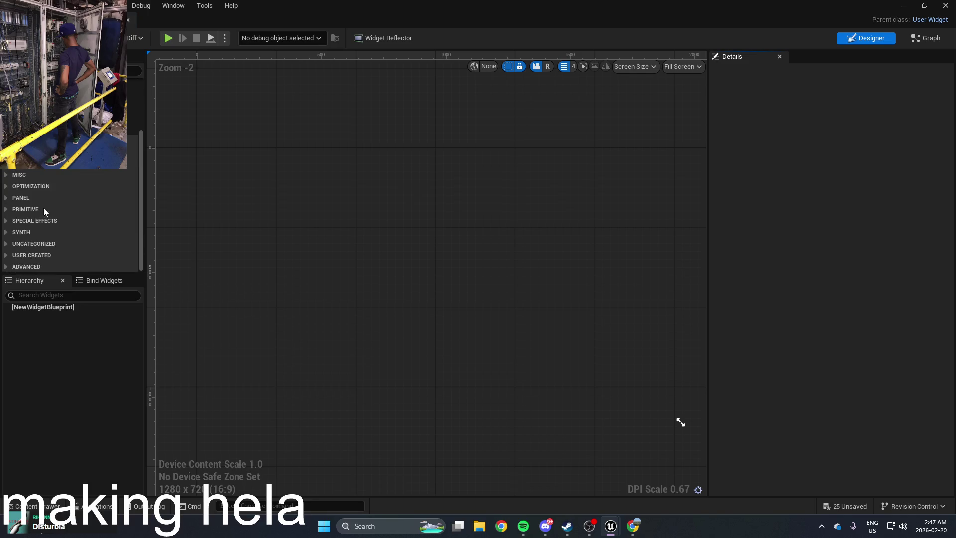
left_click(47, 199)
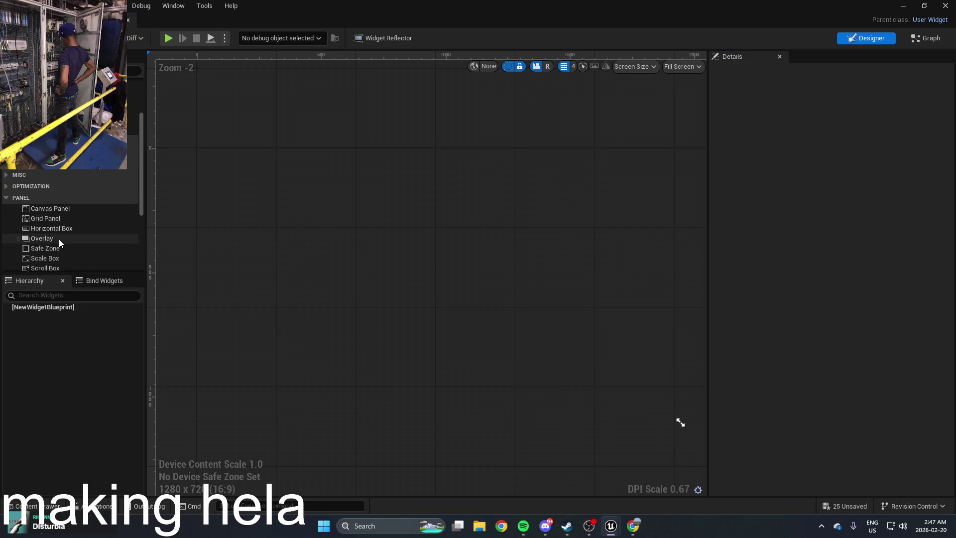
scroll(57, 255, "down", 1)
scroll(69, 238, "down", 2)
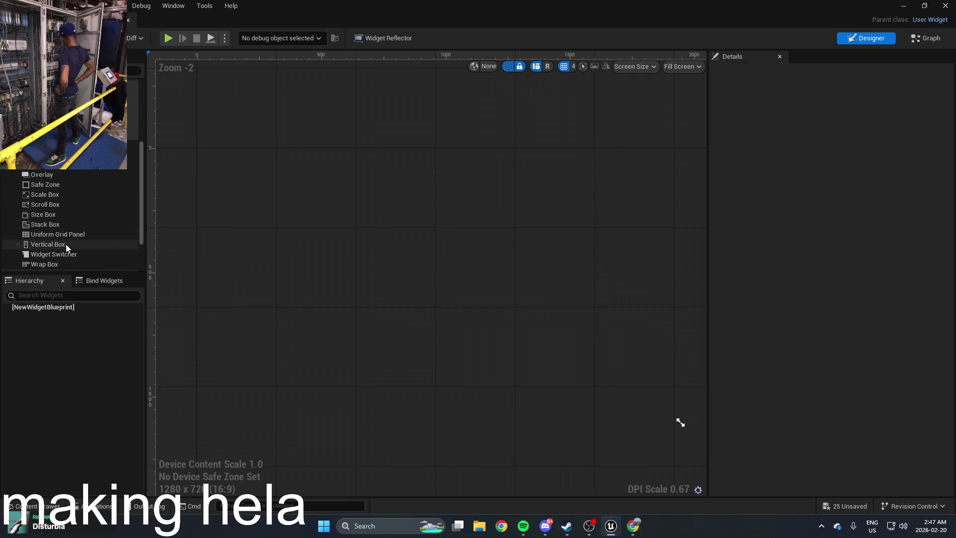
left_click(65, 244)
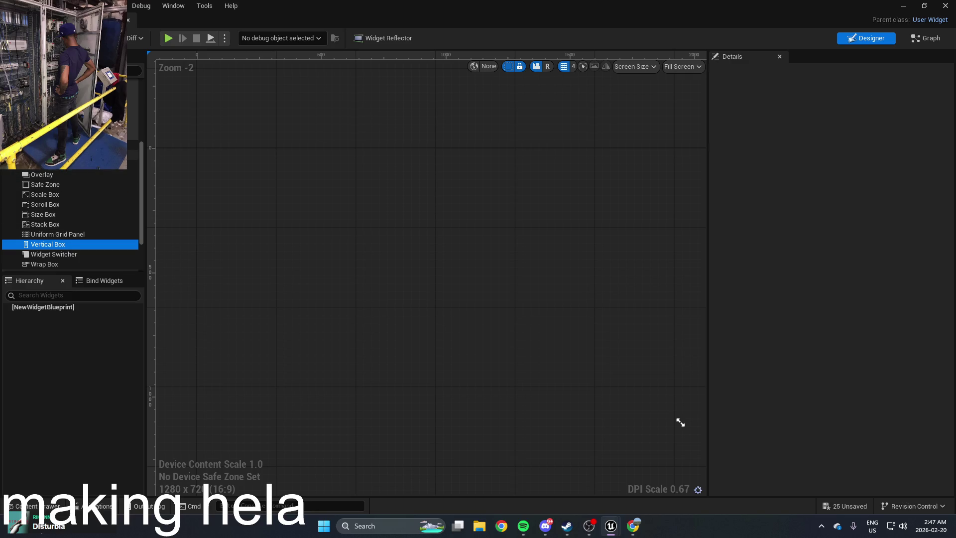
left_click(55, 167)
left_click_drag(409, 207, 434, 241)
Switch the preview size to Desired on Screen and back to Fill Screen
left_click(683, 66)
left_click(697, 128)
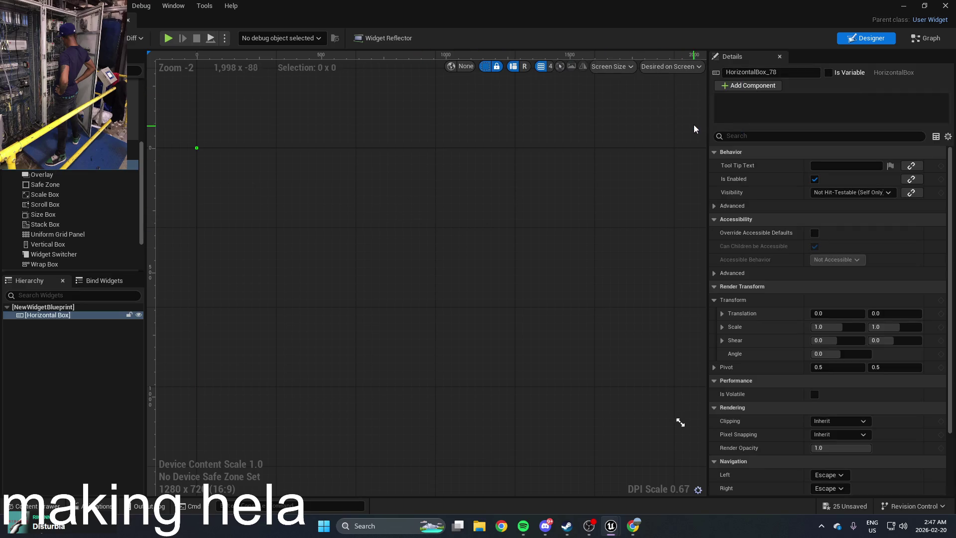
left_click(670, 66)
left_click(668, 86)
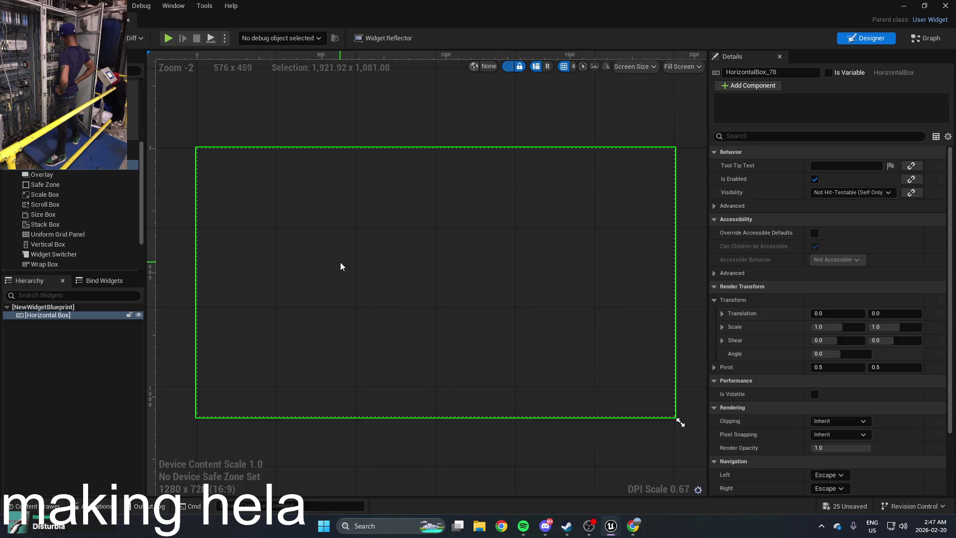
scroll(55, 175, "up", 5)
Put a Button in the Horizontal Box, set to Fill and aligned right and bottom
left_click_drag(99, 149, 580, 370)
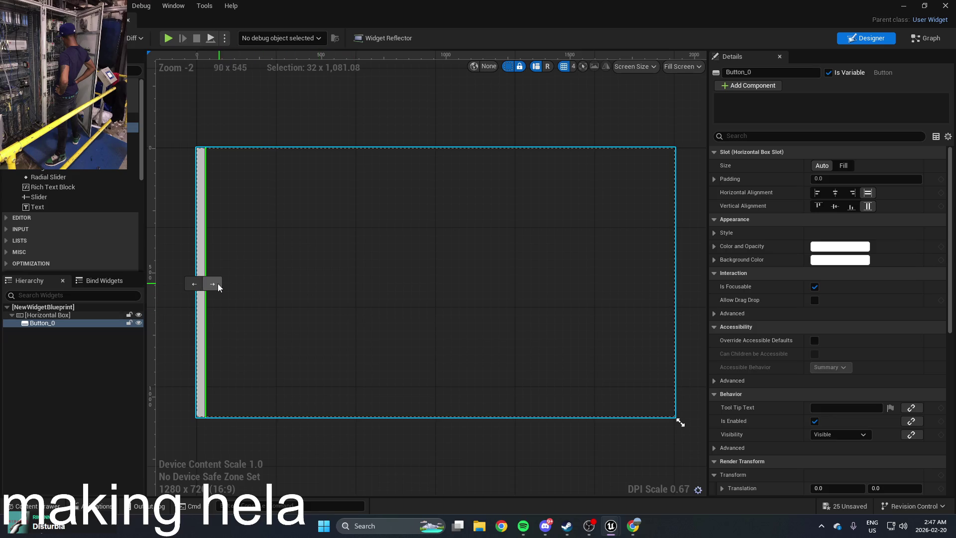
left_click(842, 165)
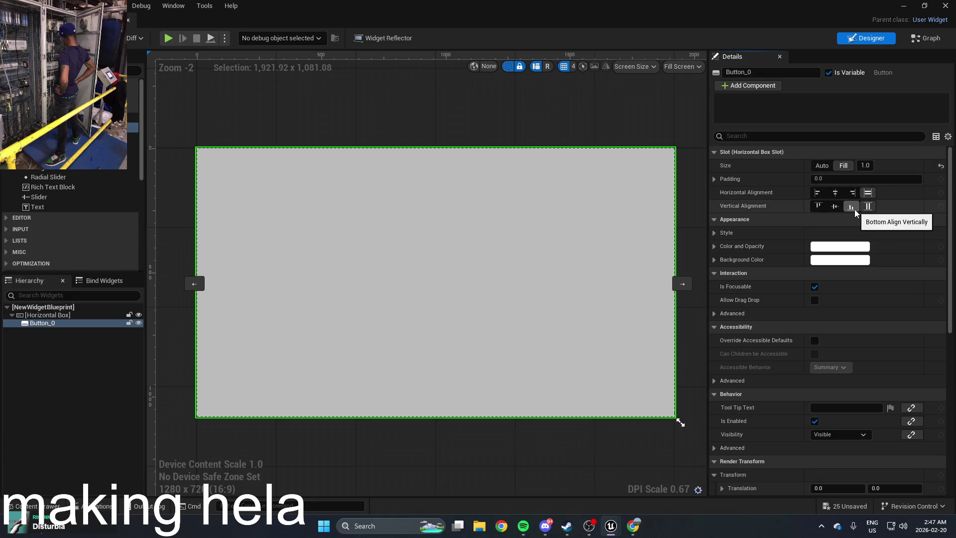
left_click(855, 195)
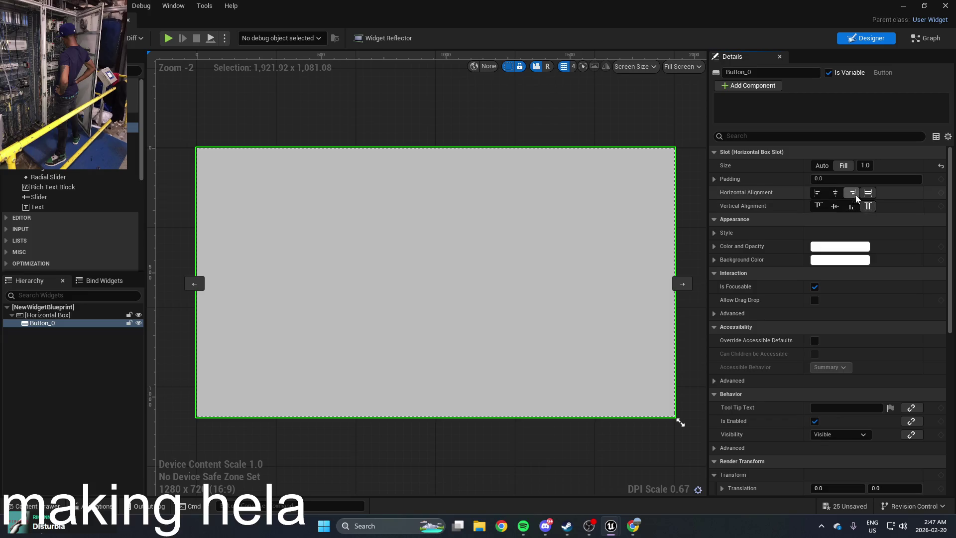
left_click(835, 195)
left_click(848, 194)
left_click(851, 206)
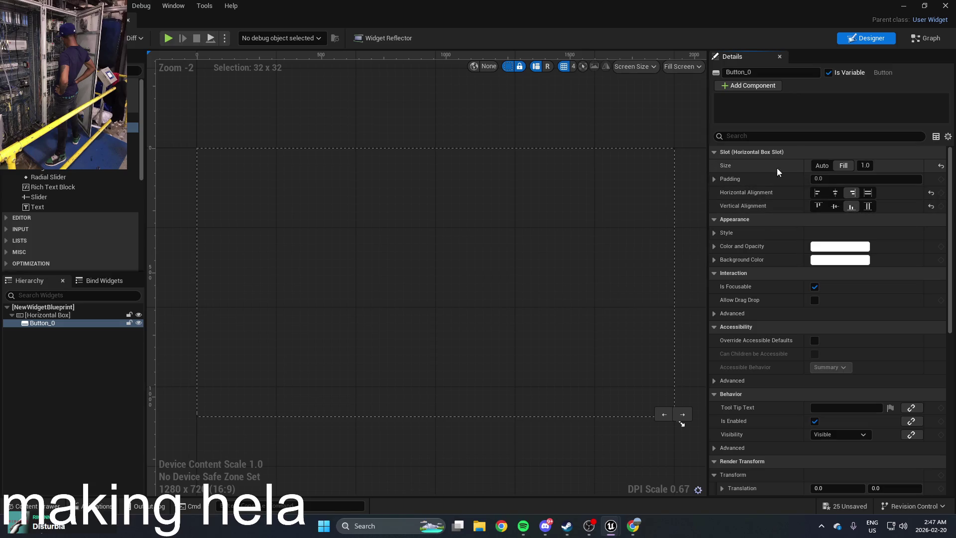
left_click(822, 166)
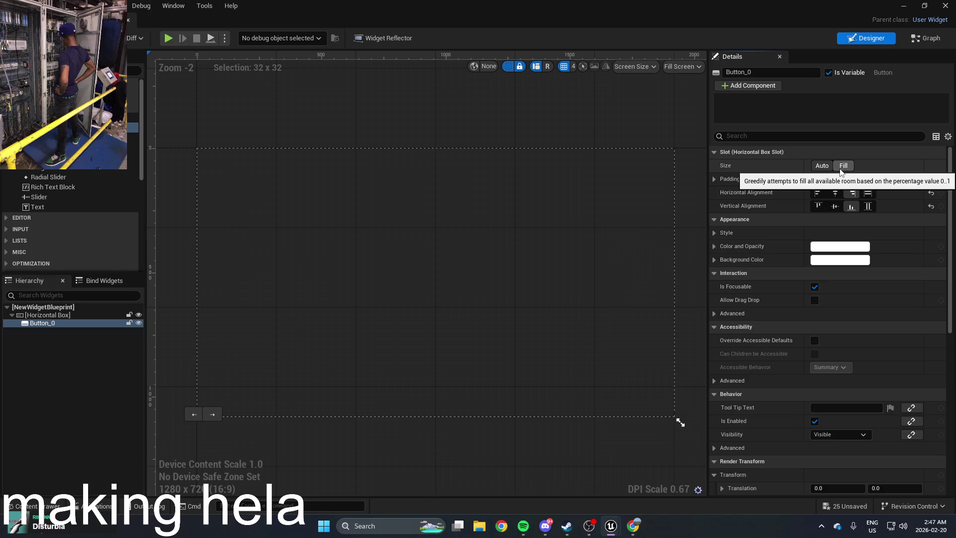
left_click(841, 170)
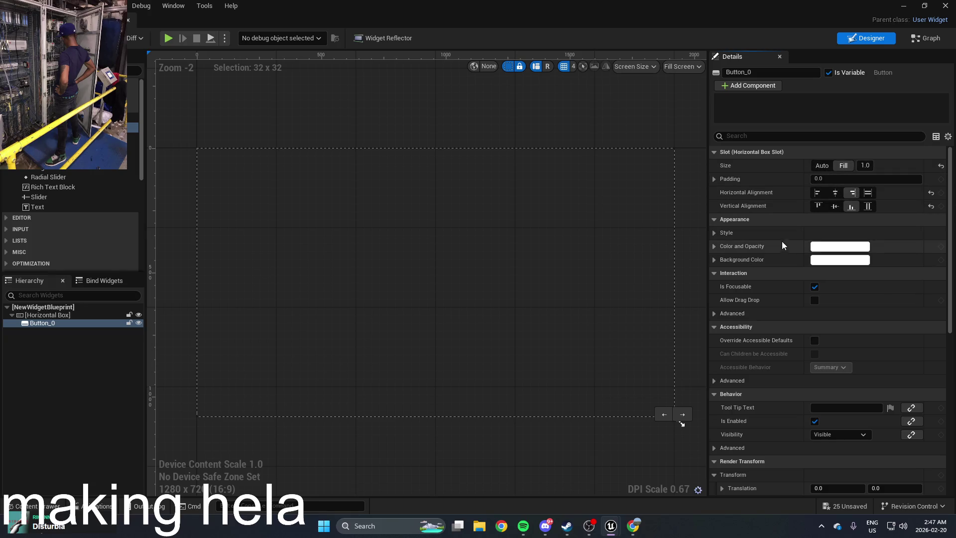
Stretch the button's horizontal render scale, then undo the last change
scroll(731, 277, "down", 5)
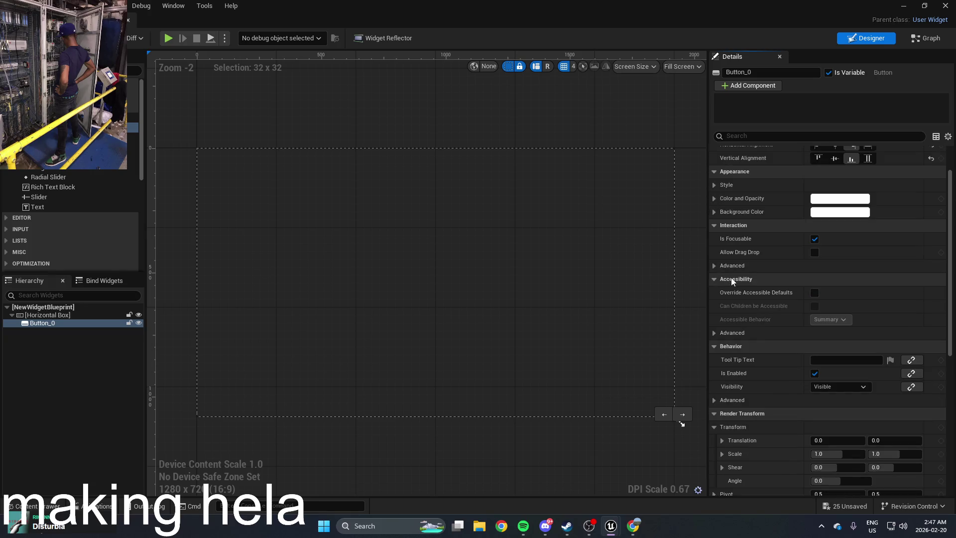
mouse_move(839, 358)
left_mouse_down()
mouse_move(872, 358)
mouse_move(835, 358)
left_mouse_up()
left_click(657, 417)
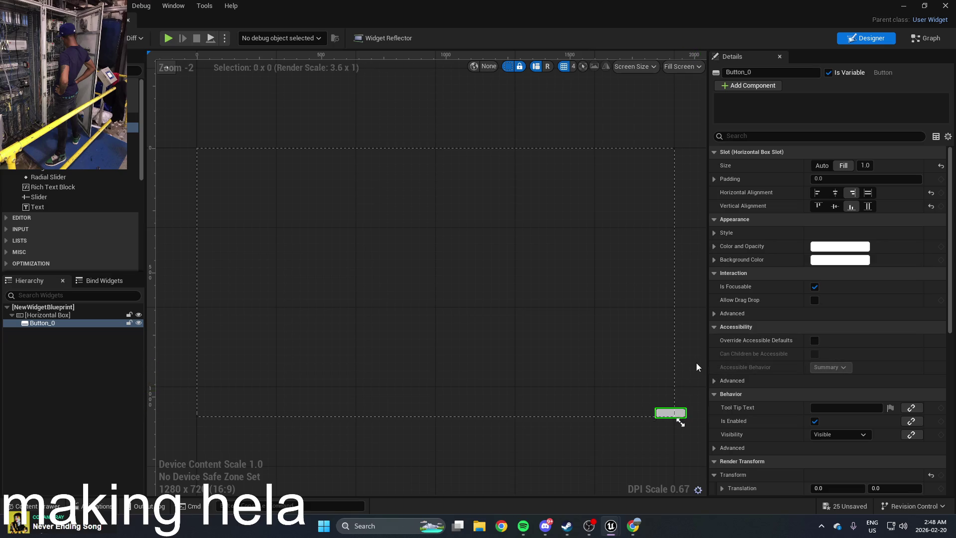
key("ctrl+z")
key("ctrl+z")
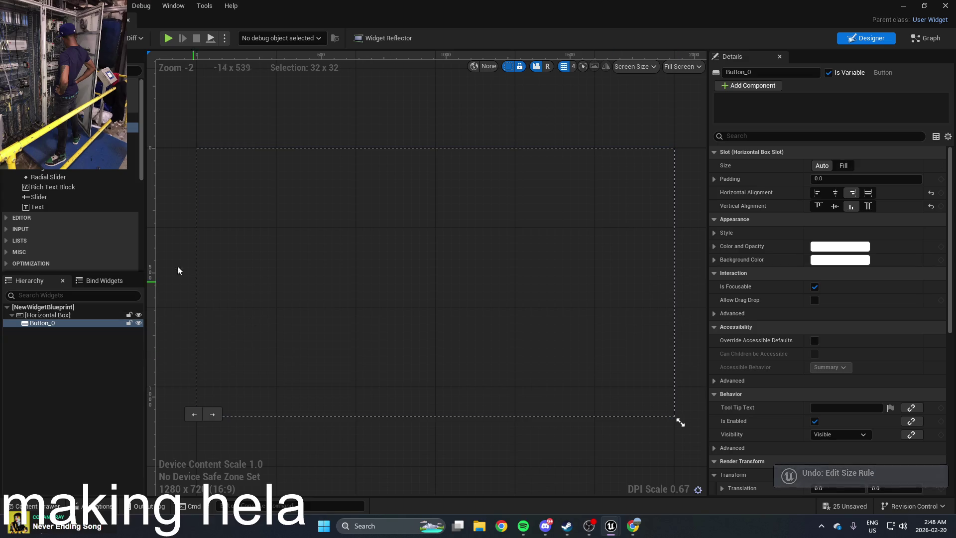
Delete Button_0 from the widget Hierarchy
left_click(54, 324)
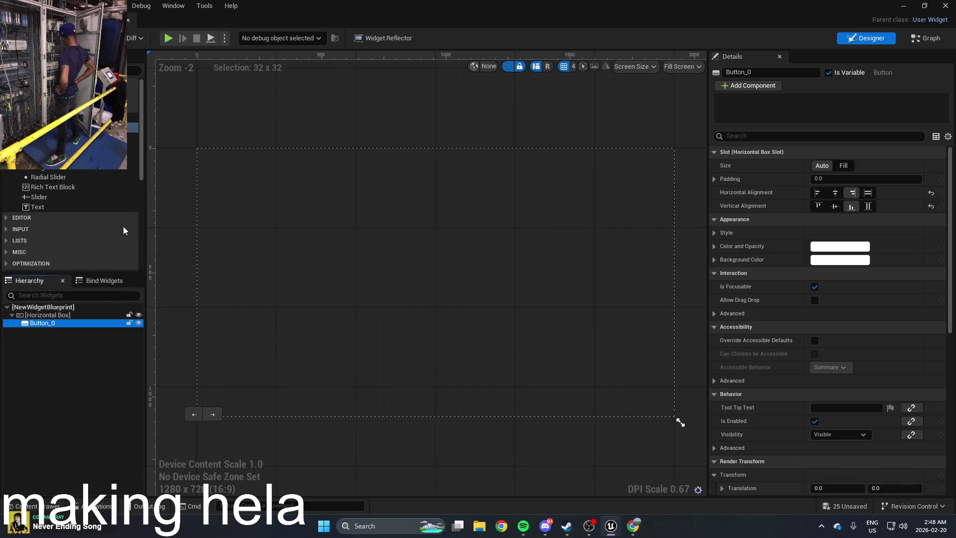
key("Delete")
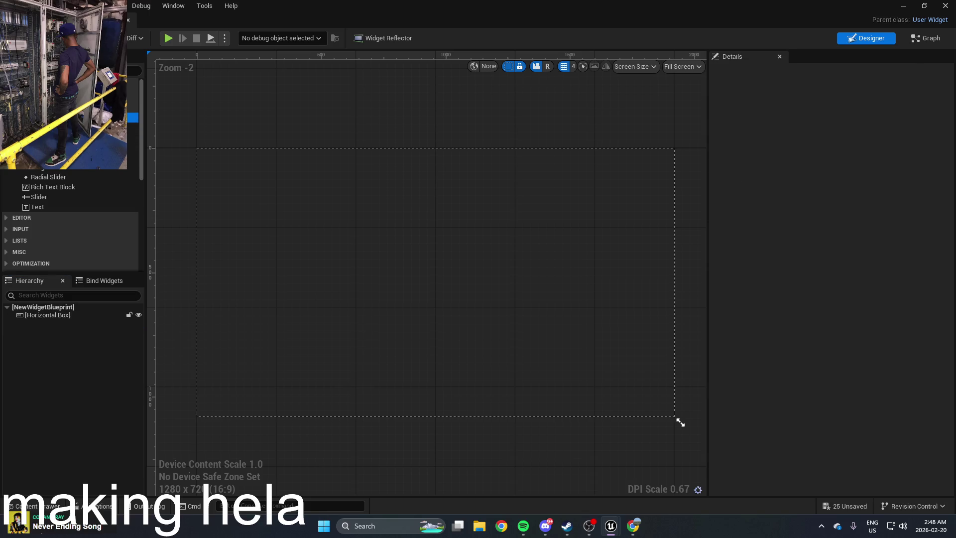
scroll(35, 249, "down", 1)
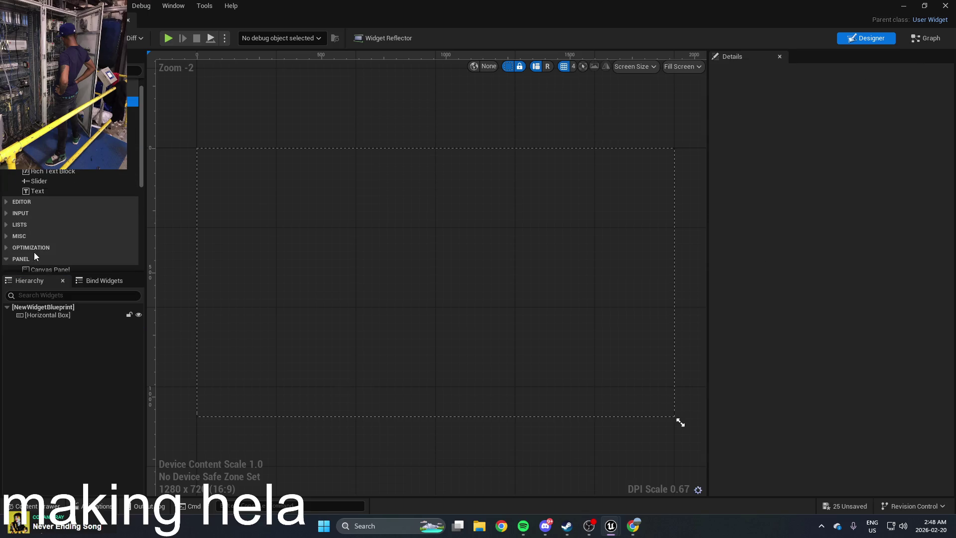
Nest a new Horizontal Box inside the existing one and set it to fill its slot
scroll(33, 207, "down", 3)
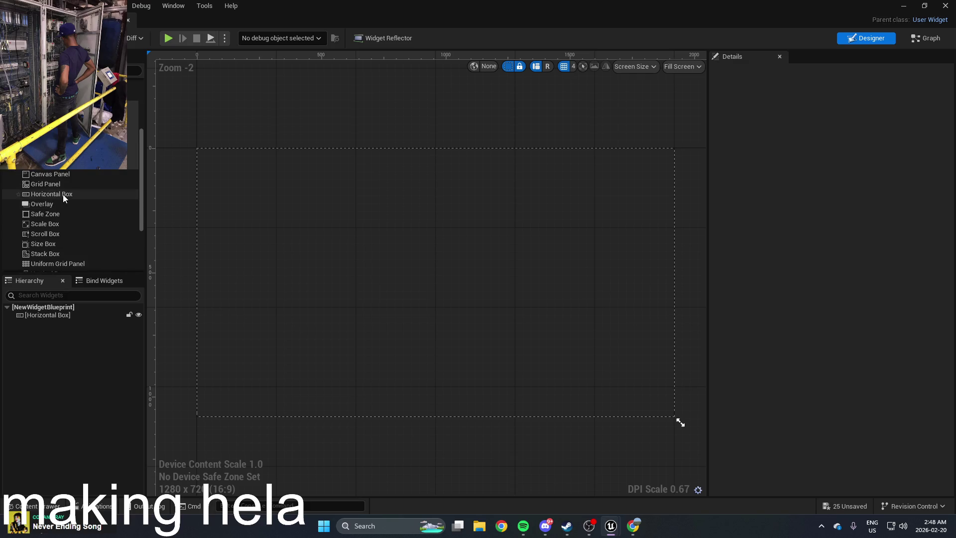
left_click(63, 194)
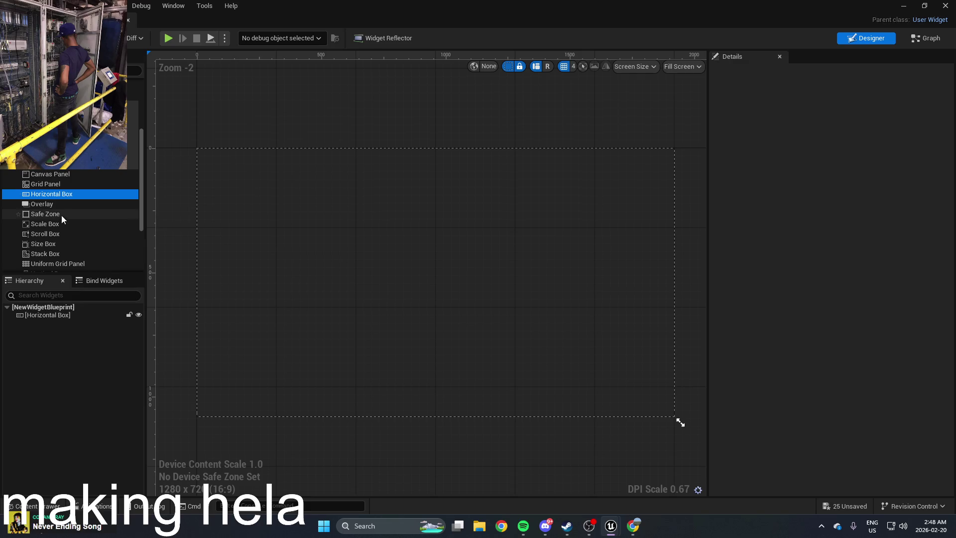
mouse_move(67, 196)
left_mouse_down()
mouse_move(592, 376)
mouse_move(602, 393)
left_mouse_up()
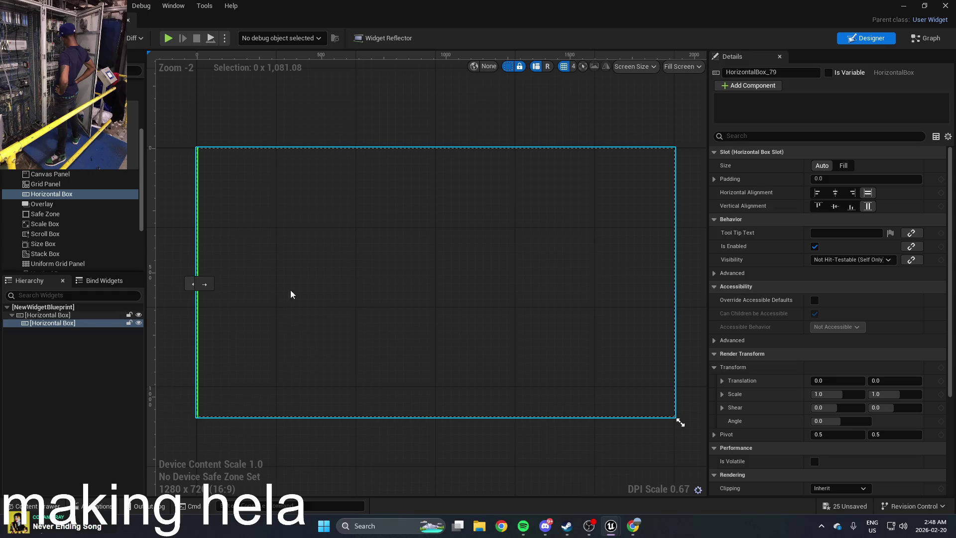
left_click(849, 165)
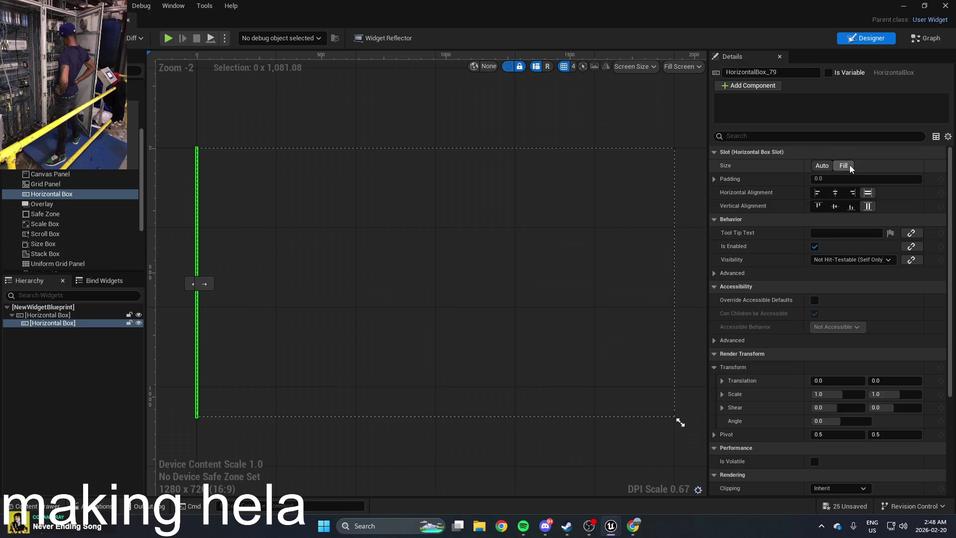
Reselect the inner Horizontal Box, expand its Padding fields and set its slot Size to Fill
key("ctrl+z")
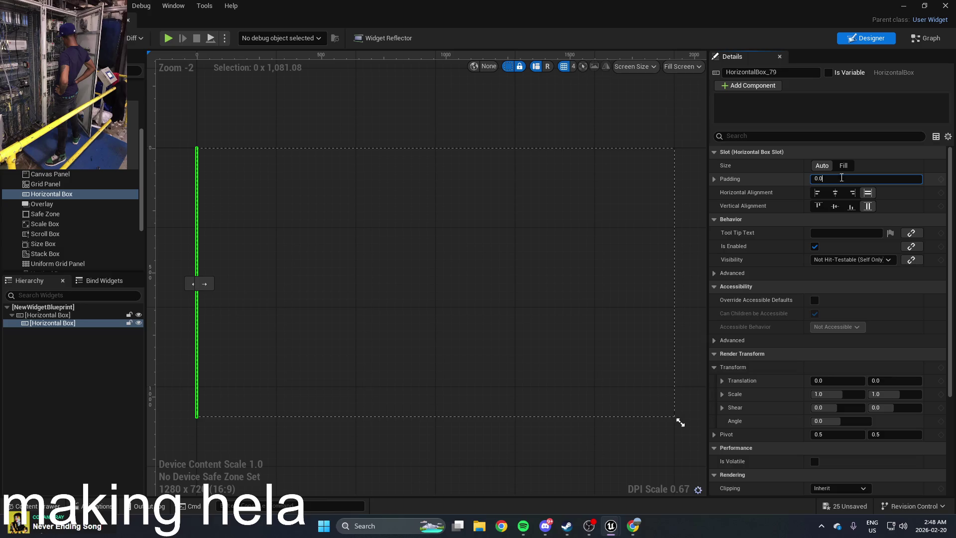
type("1")
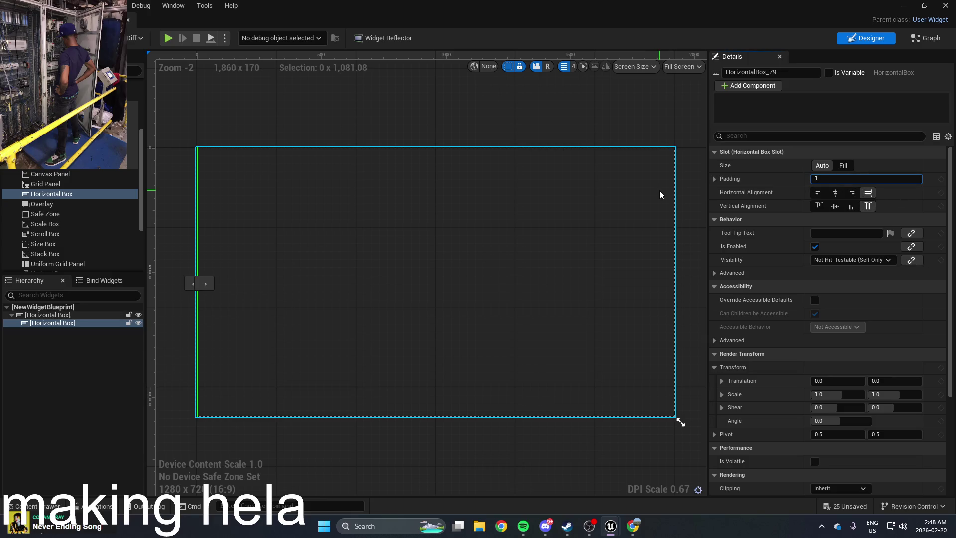
left_click(489, 151)
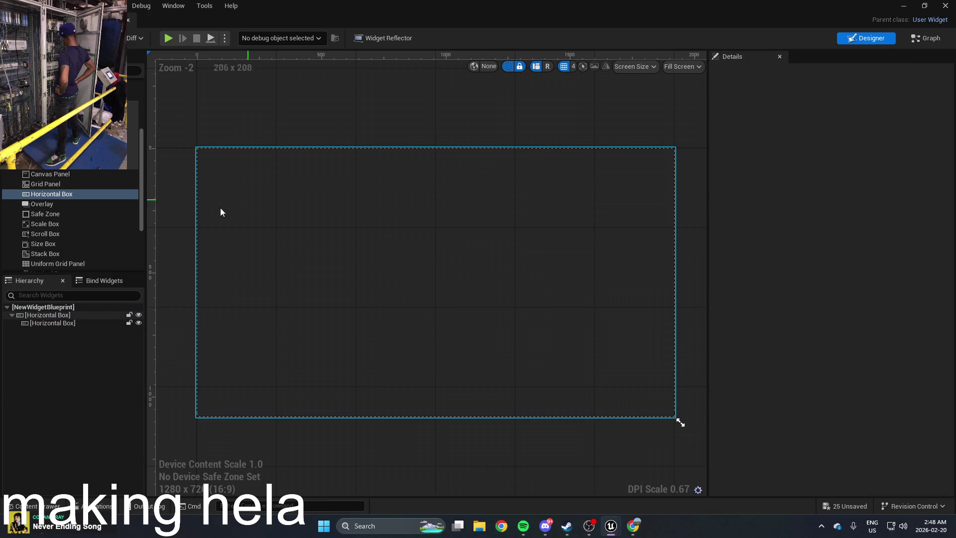
left_click(47, 323)
left_click(66, 312)
left_click(58, 324)
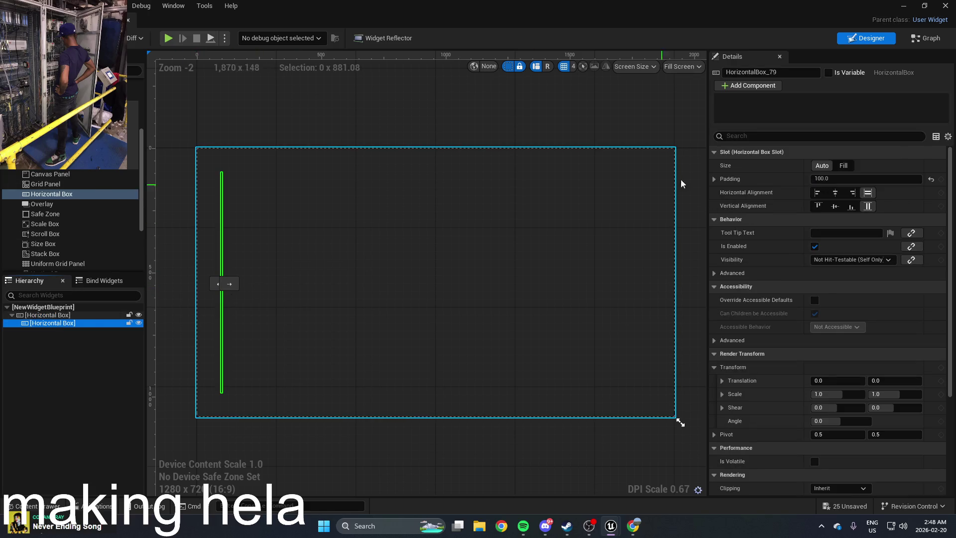
left_click(716, 180)
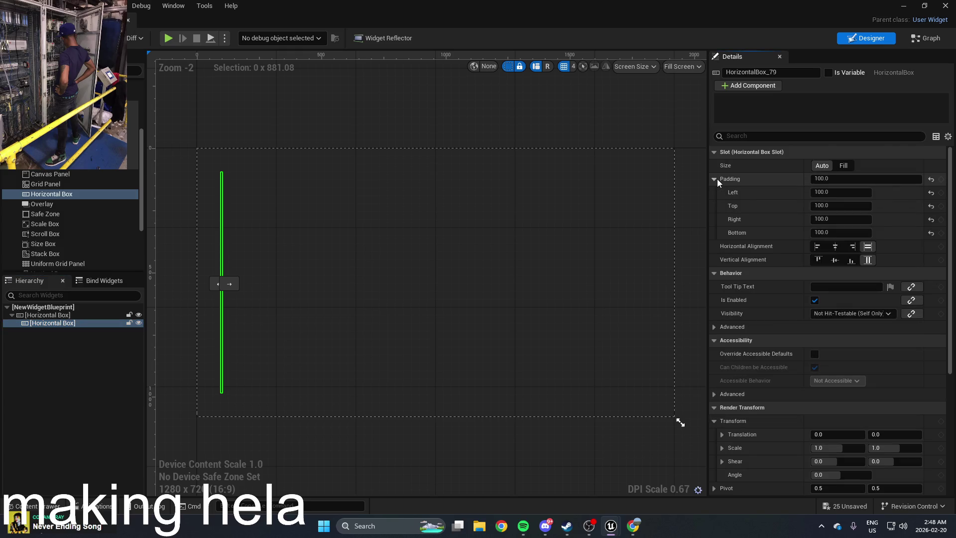
left_click(844, 166)
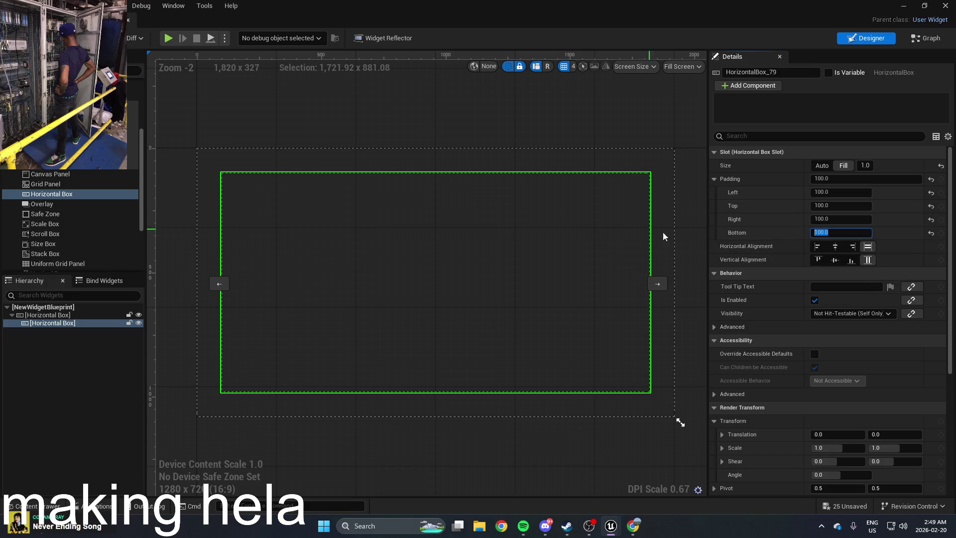
Set the inner box's bottom padding to 0
scroll(753, 359, "down", 5)
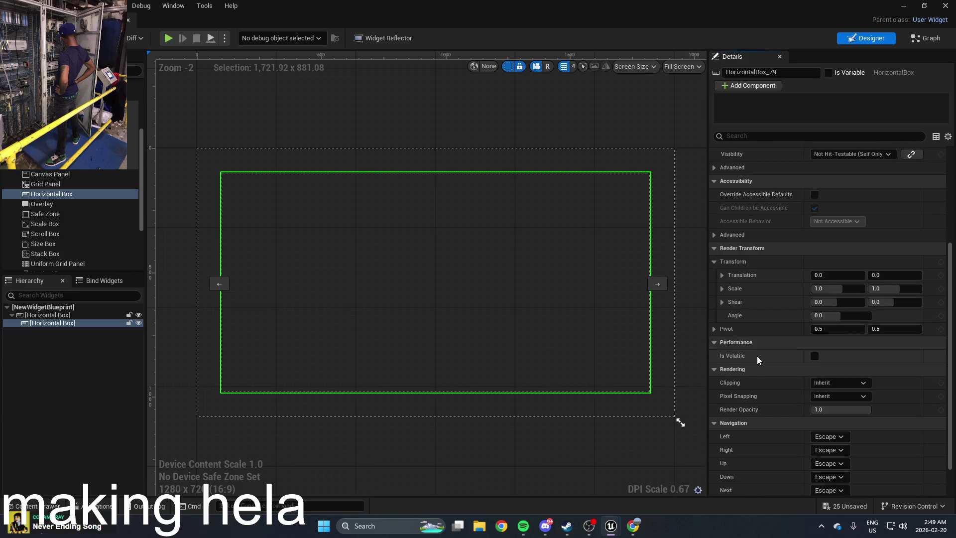
scroll(757, 357, "down", 2)
scroll(757, 356, "up", 1)
scroll(789, 274, "up", 2)
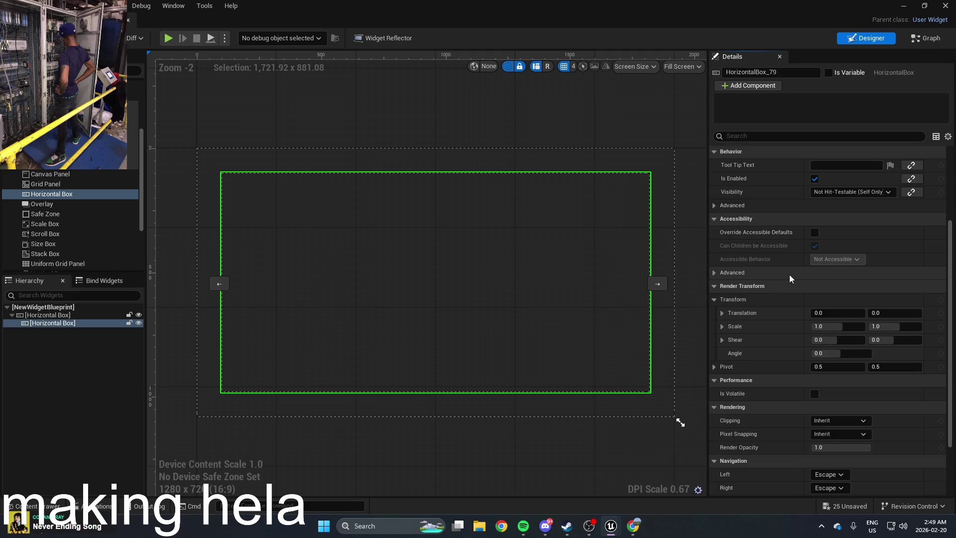
scroll(797, 263, "up", 1)
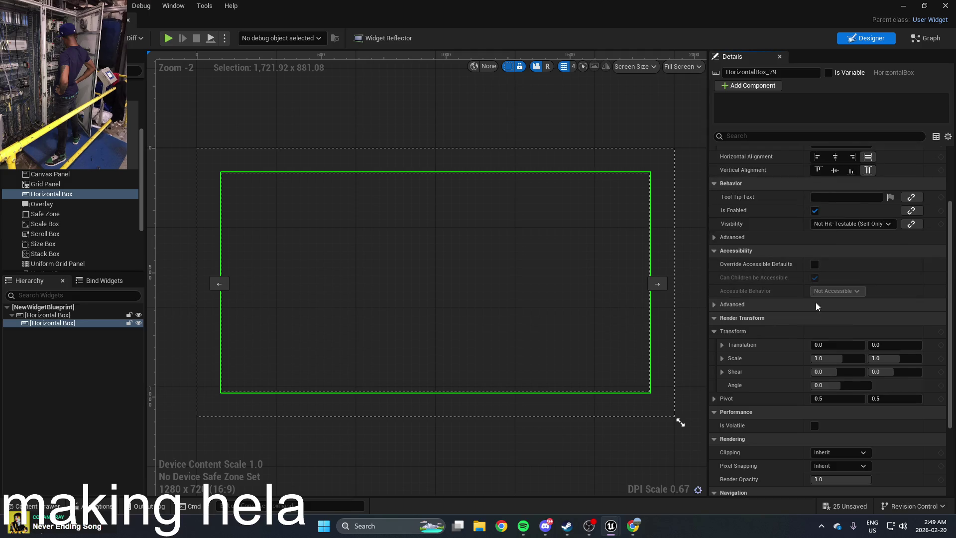
scroll(815, 303, "up", 3)
left_click(820, 206)
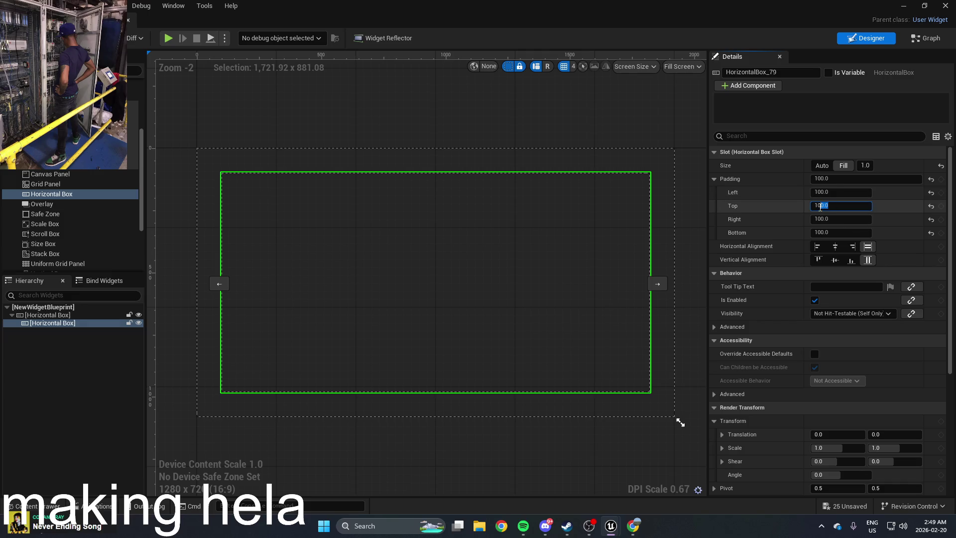
left_click(837, 232)
type("0")
key("Return")
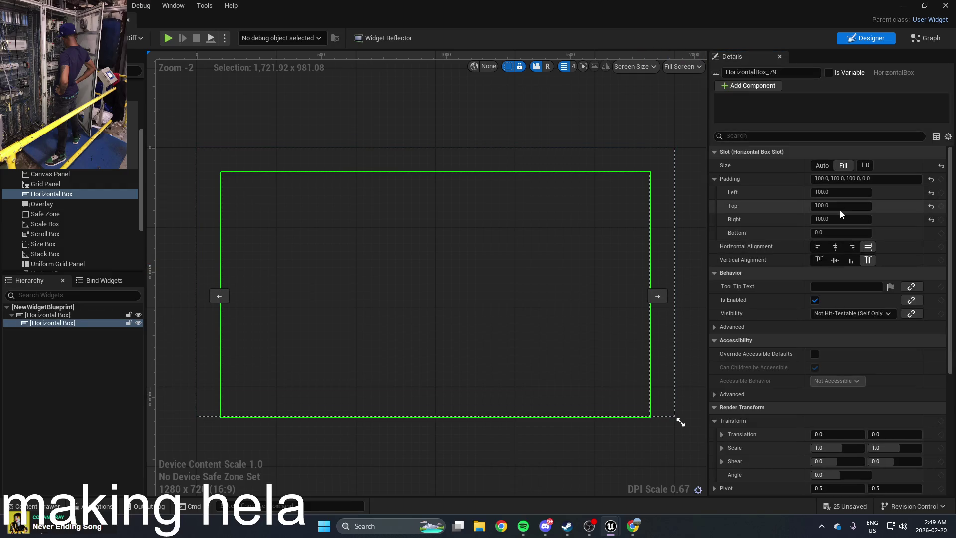
Set right padding to 0 and top and left padding to 500
left_click(826, 220)
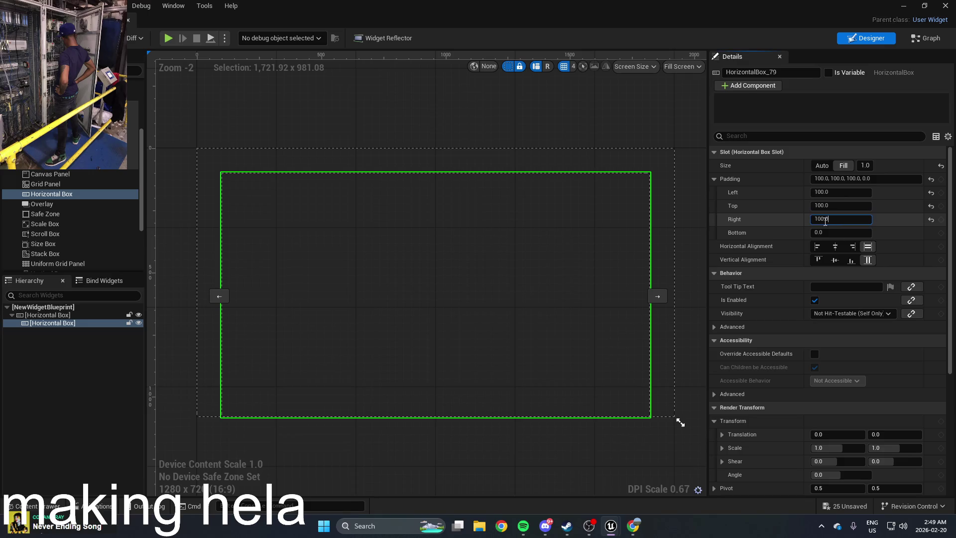
type("0")
left_click(840, 207)
type("5")
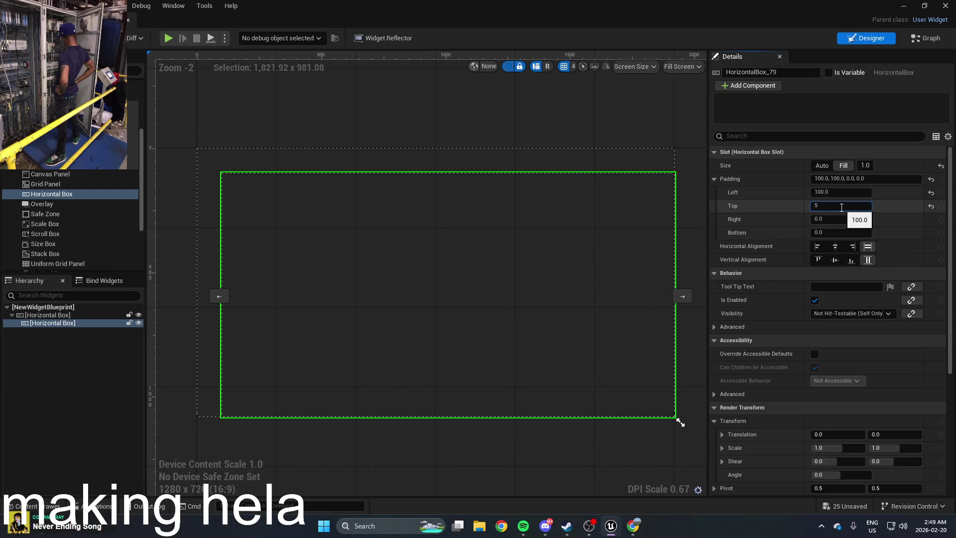
type("00")
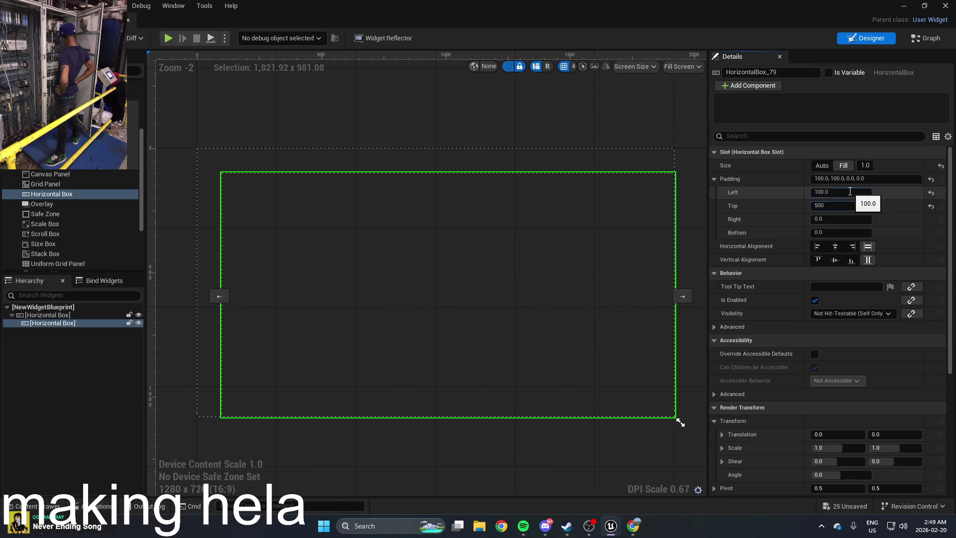
left_click(852, 191)
type("5")
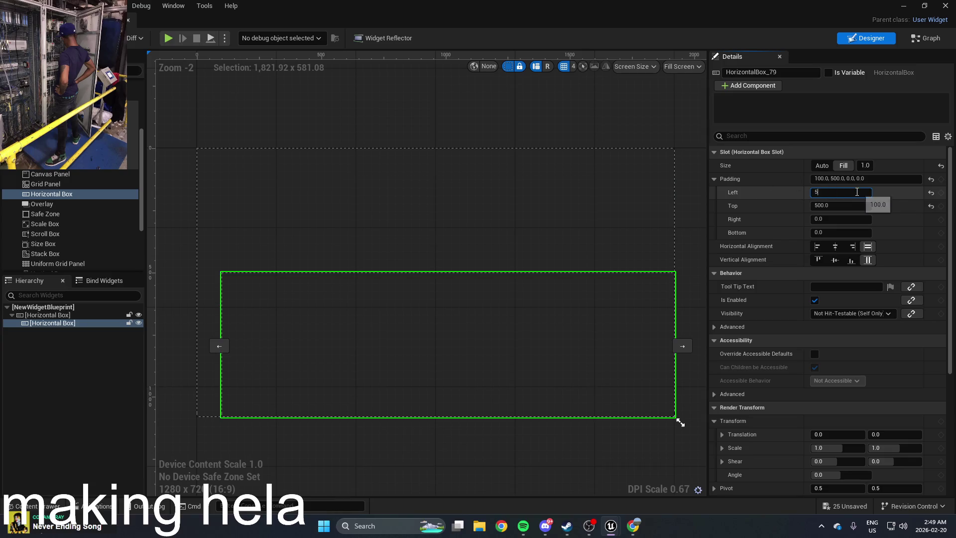
key("Tab")
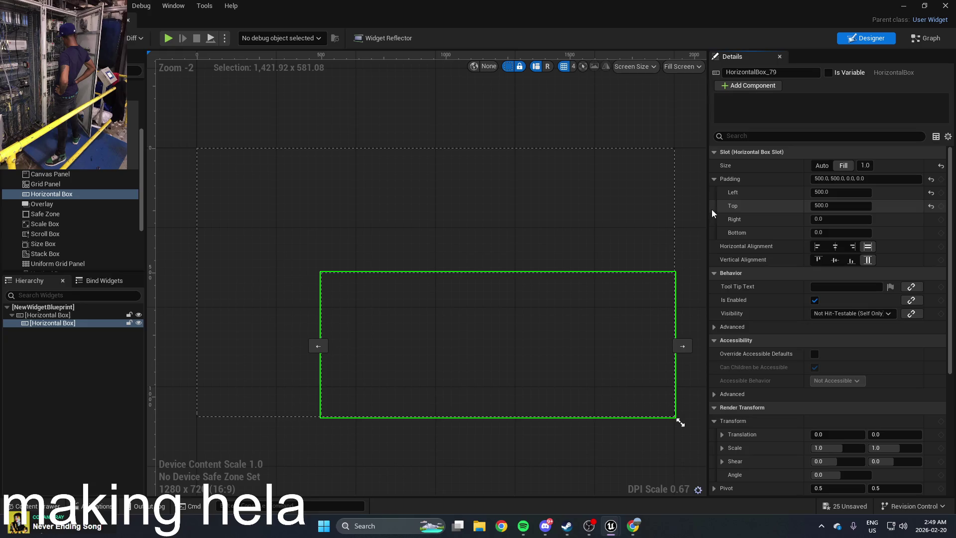
key("alt+Tab")
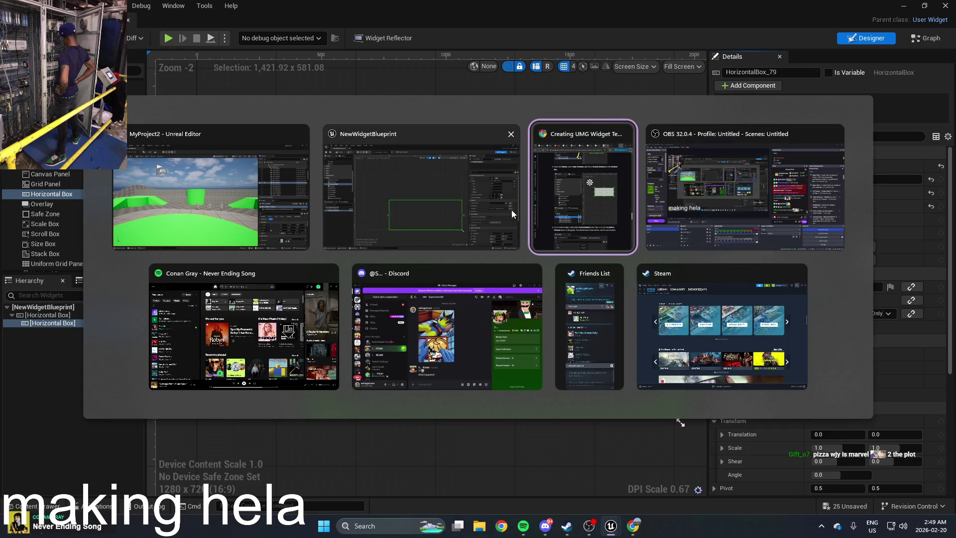
Read steps 6–7 of the UMG widget tutorial, then minimize Chrome to show Unreal
left_click(573, 212)
scroll(572, 254, "down", 5)
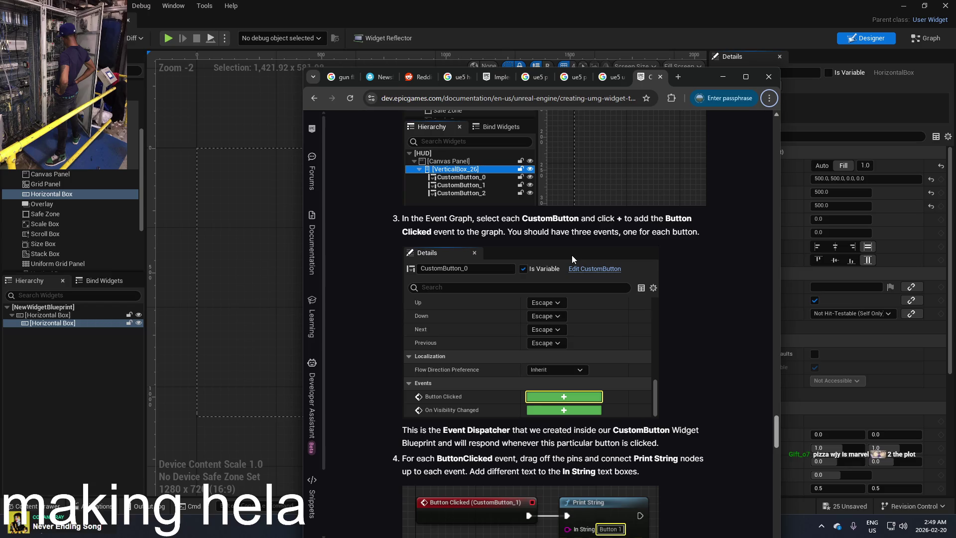
scroll(572, 255, "down", 5)
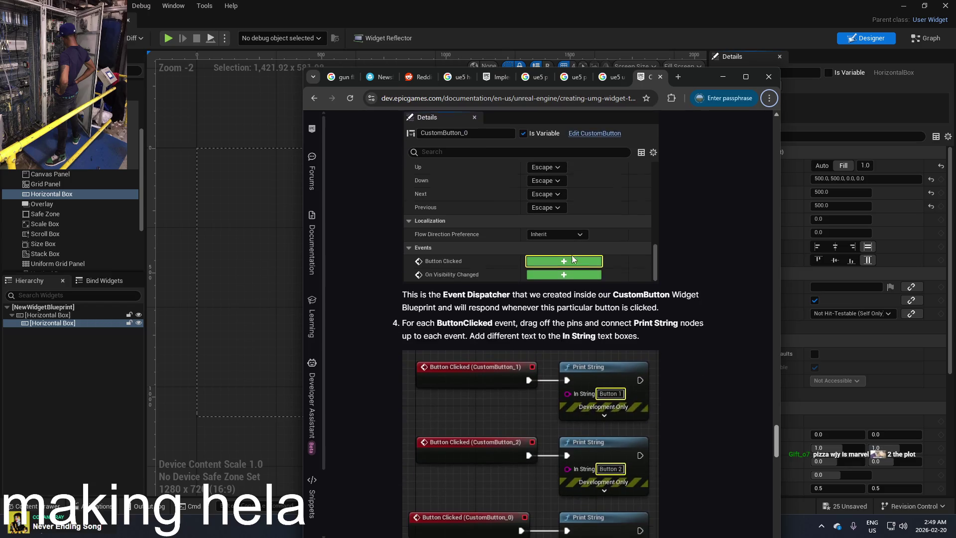
scroll(573, 257, "down", 15)
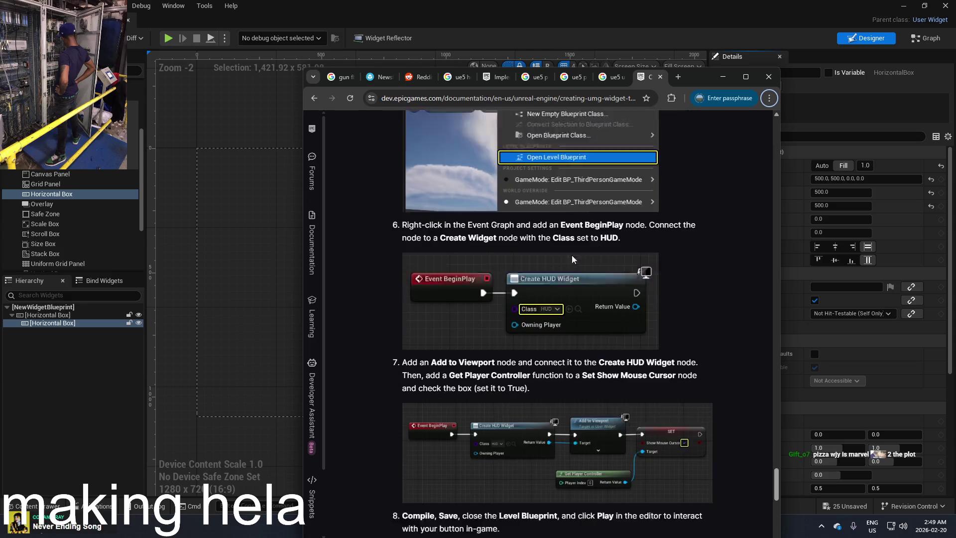
scroll(573, 258, "down", 1)
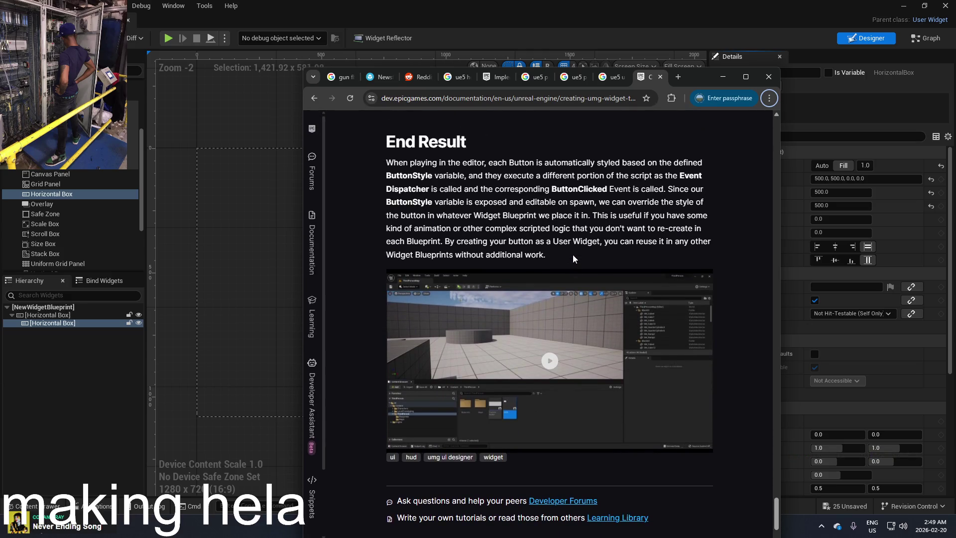
scroll(573, 255, "up", 5)
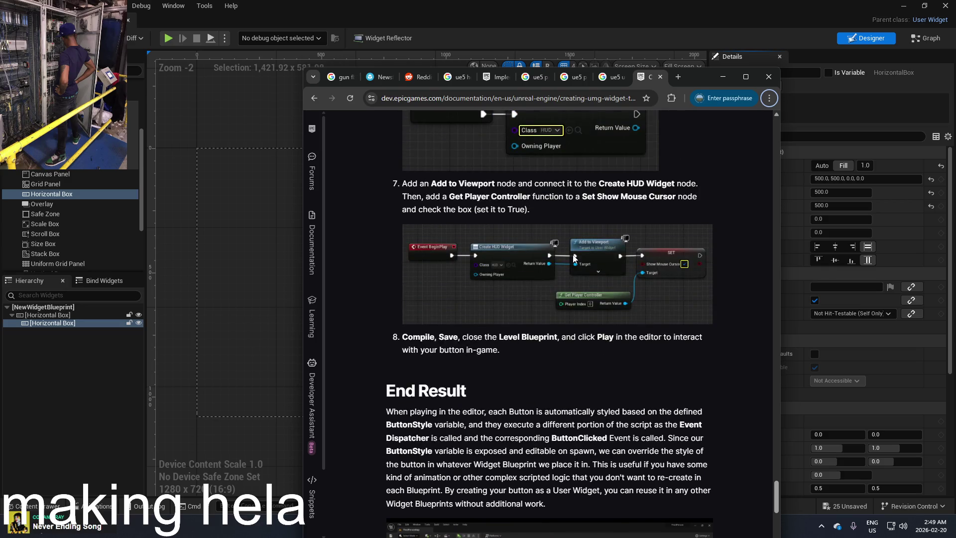
scroll(574, 257, "up", 3)
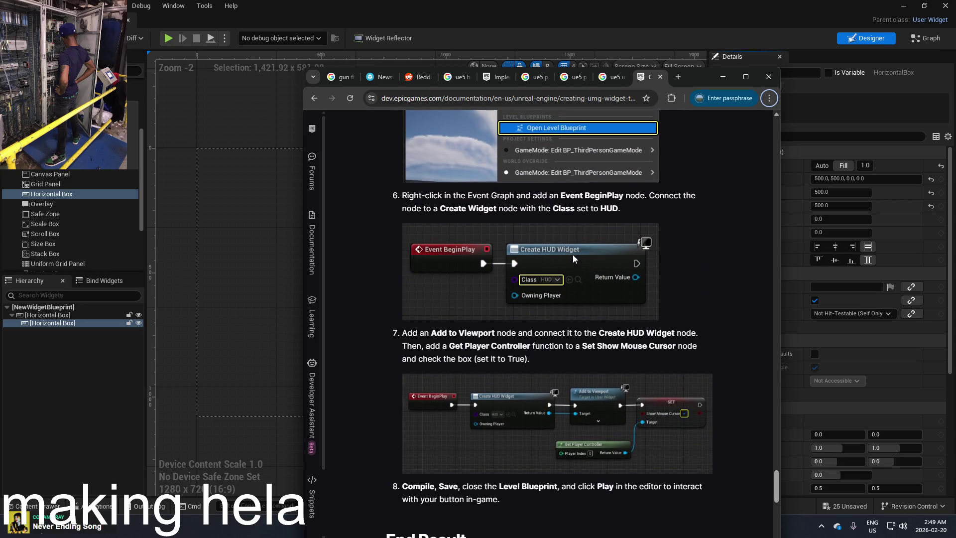
scroll(574, 257, "up", 4)
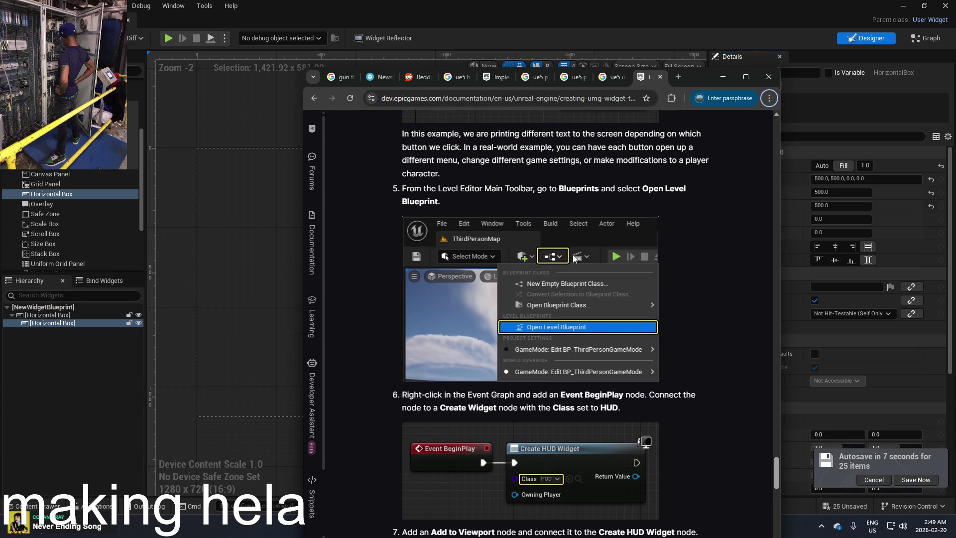
scroll(574, 258, "down", 5)
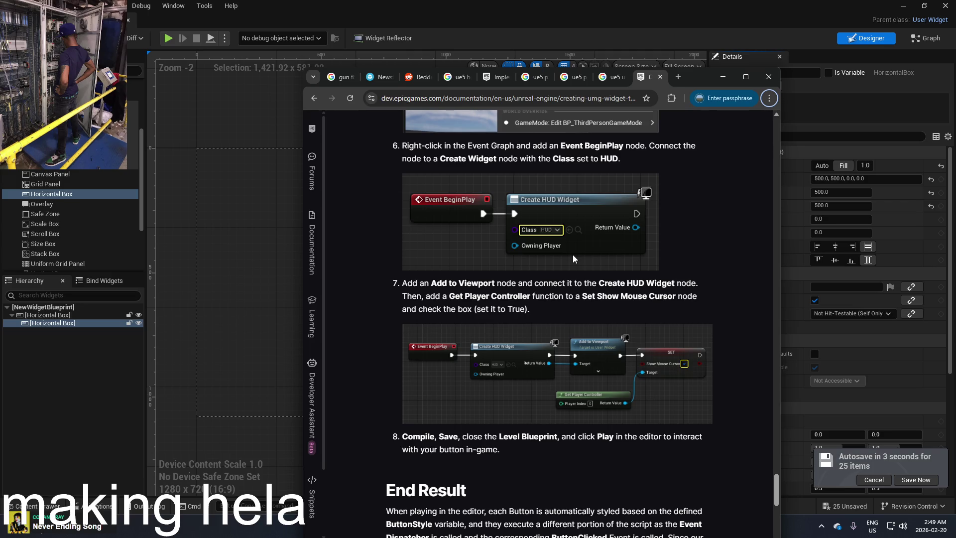
left_click(724, 78)
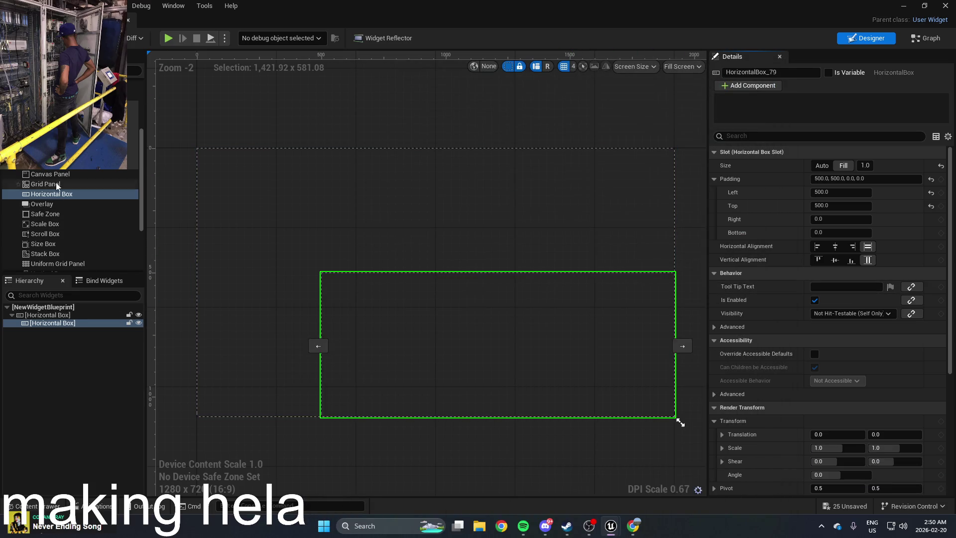
Add a Button to the inner Horizontal Box and set its Size to Fill
scroll(69, 219, "up", 3)
scroll(70, 219, "up", 1)
left_click(70, 127)
mouse_move(70, 128)
left_mouse_down()
mouse_move(452, 271)
mouse_move(479, 356)
mouse_move(471, 353)
left_mouse_up()
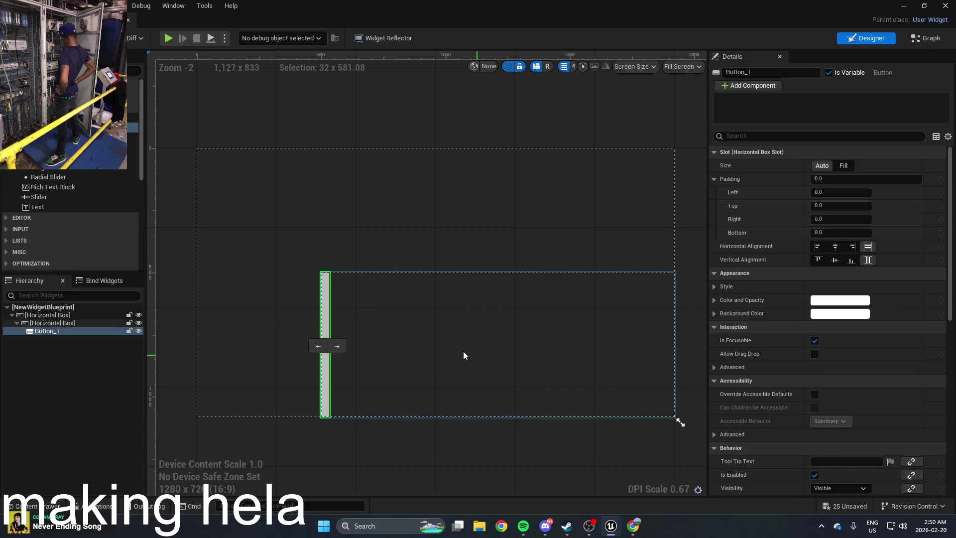
left_click(844, 166)
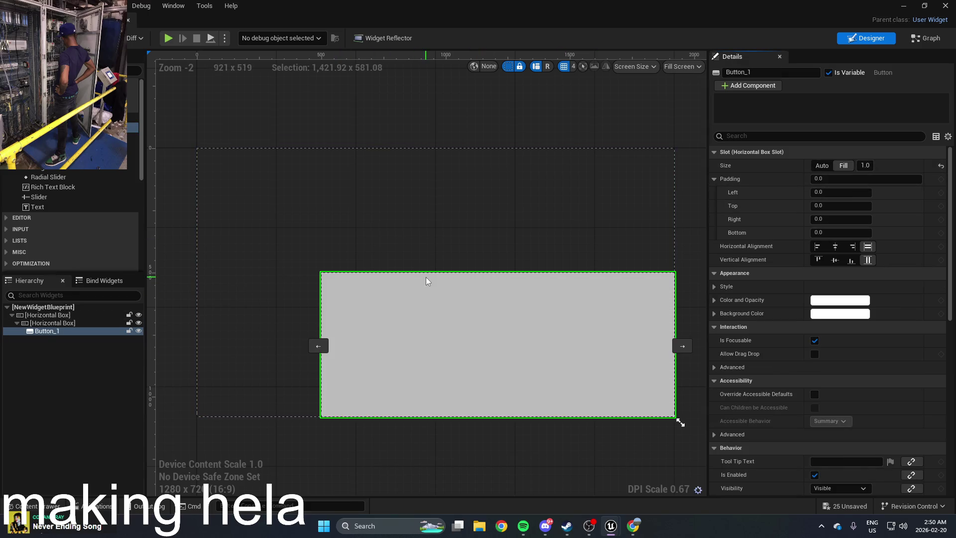
Put an Image in the button with the Untitled bird texture as its brush, then minimize the editor
mouse_move(70, 148)
left_mouse_down()
mouse_move(442, 290)
mouse_move(496, 357)
left_mouse_up()
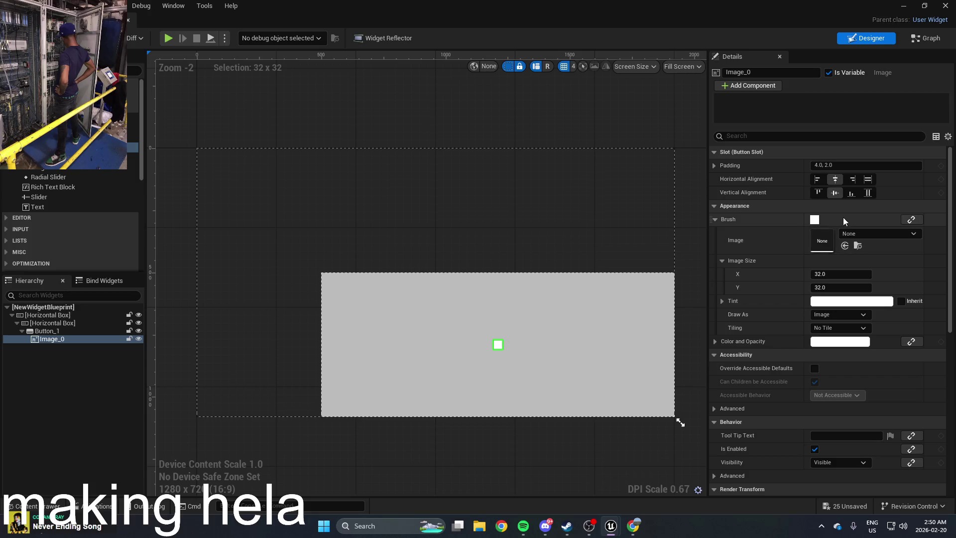
left_click(848, 234)
scroll(855, 364, "down", 10)
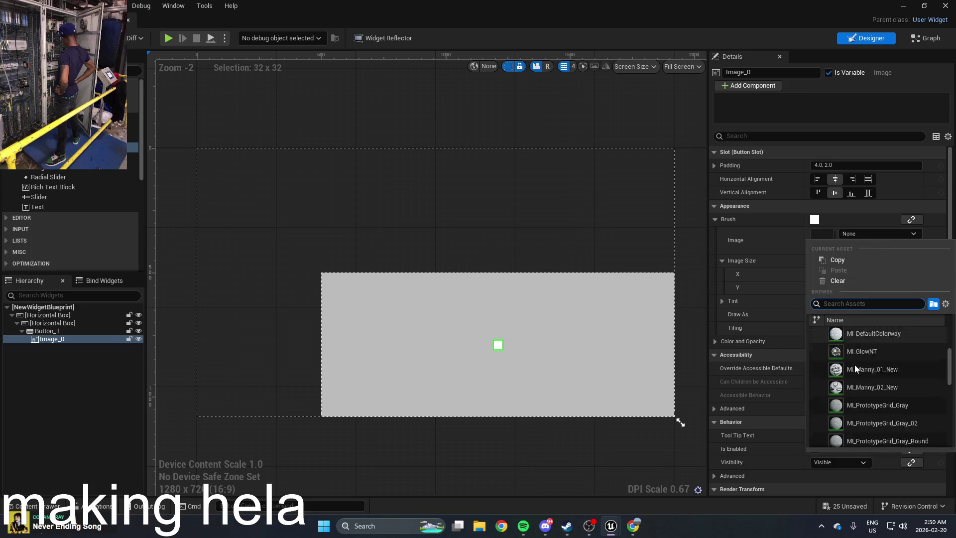
scroll(855, 371, "down", 3)
left_click(856, 426)
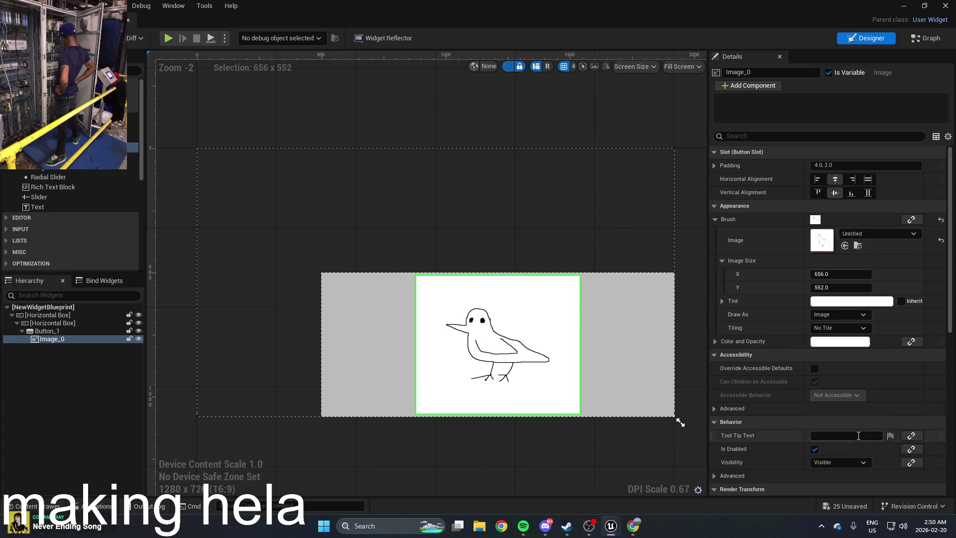
left_click(614, 466)
left_click(558, 399)
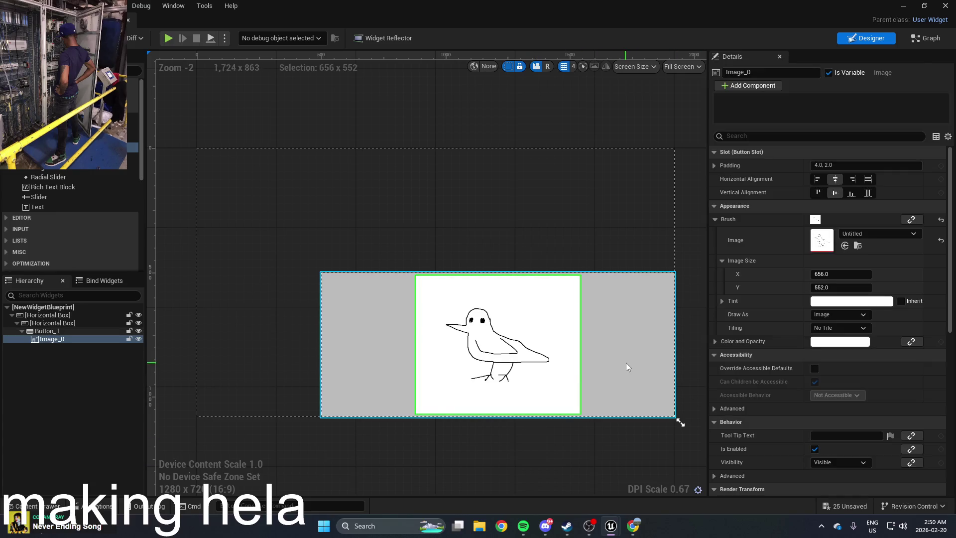
left_click(355, 352)
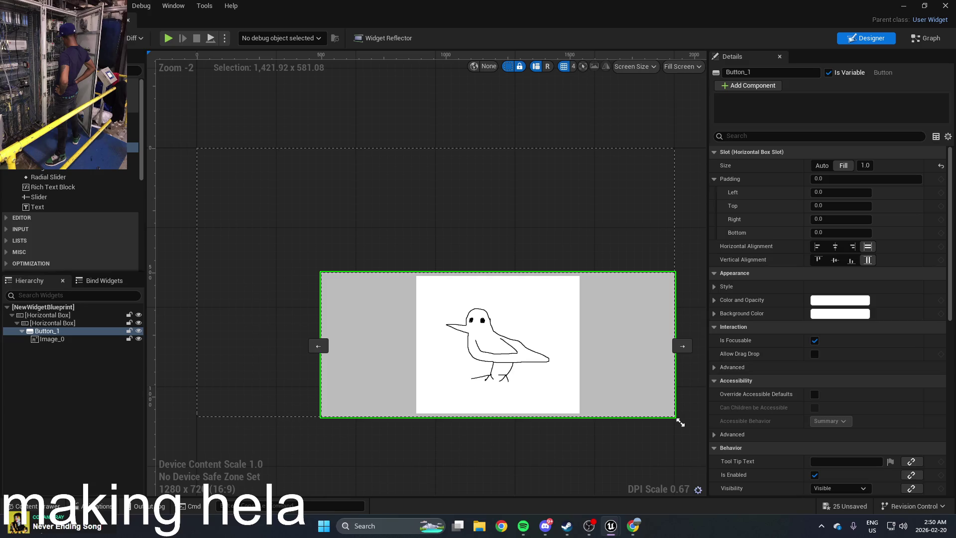
left_click(905, 7)
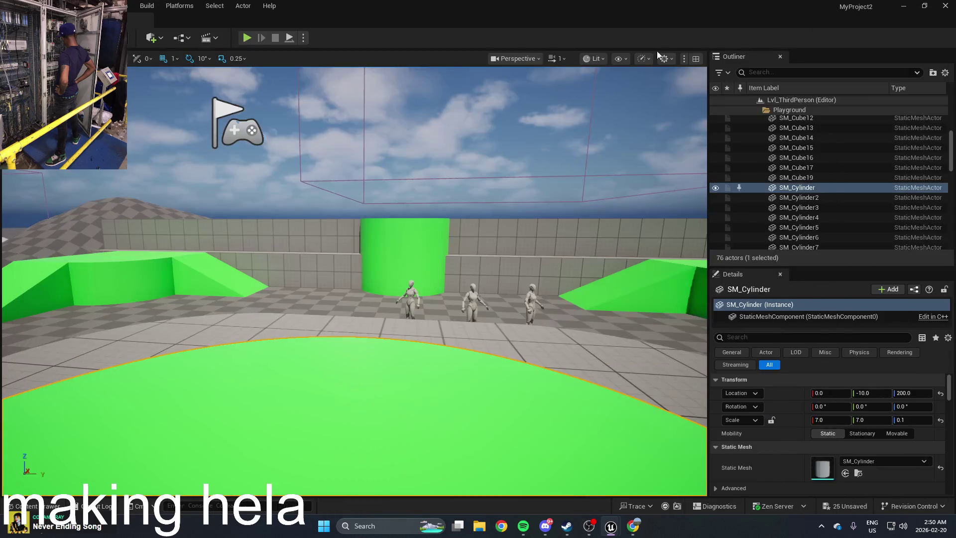
Open the Level Blueprint's Event Graph and search the node menu for 'interface'
left_click(186, 38)
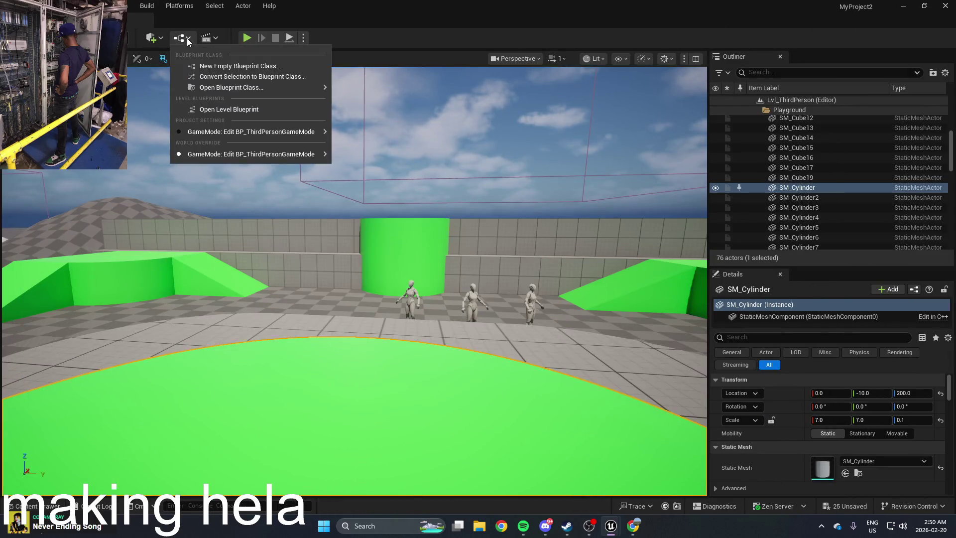
left_click(253, 109)
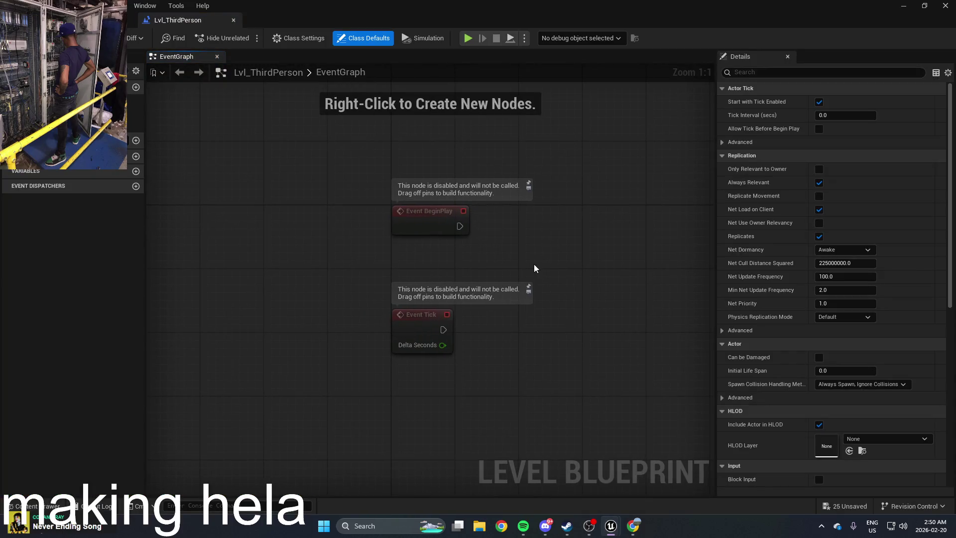
right_click(539, 261)
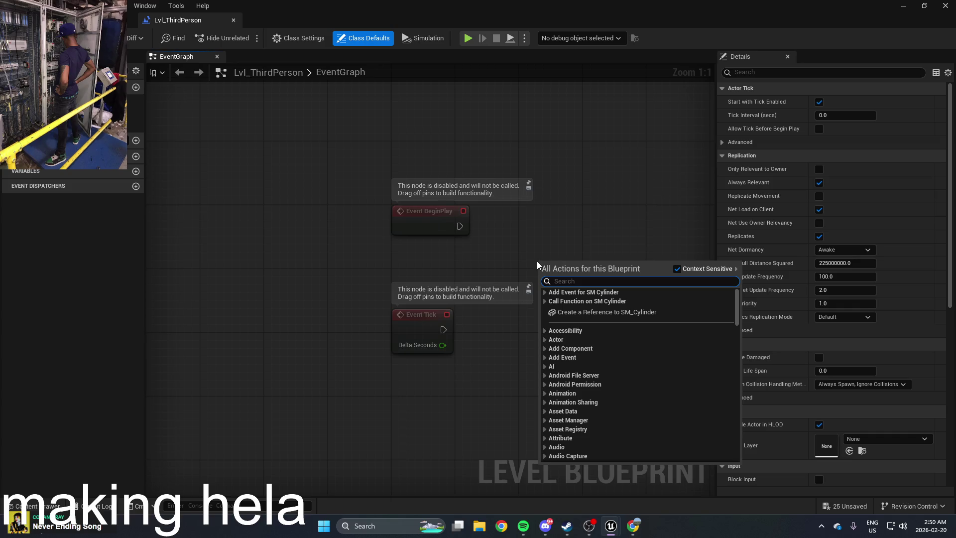
type("int")
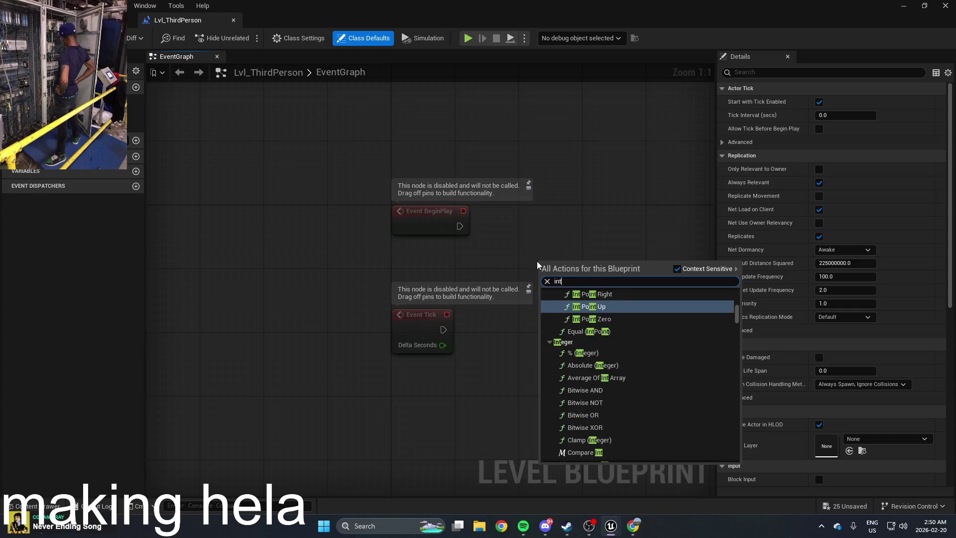
type("erface")
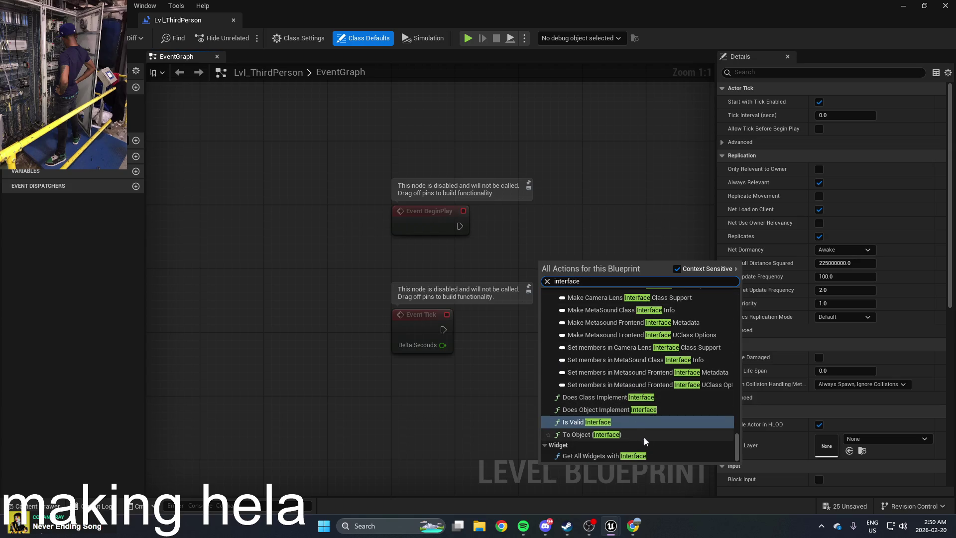
scroll(650, 449, "up", 5)
scroll(706, 425, "up", 10)
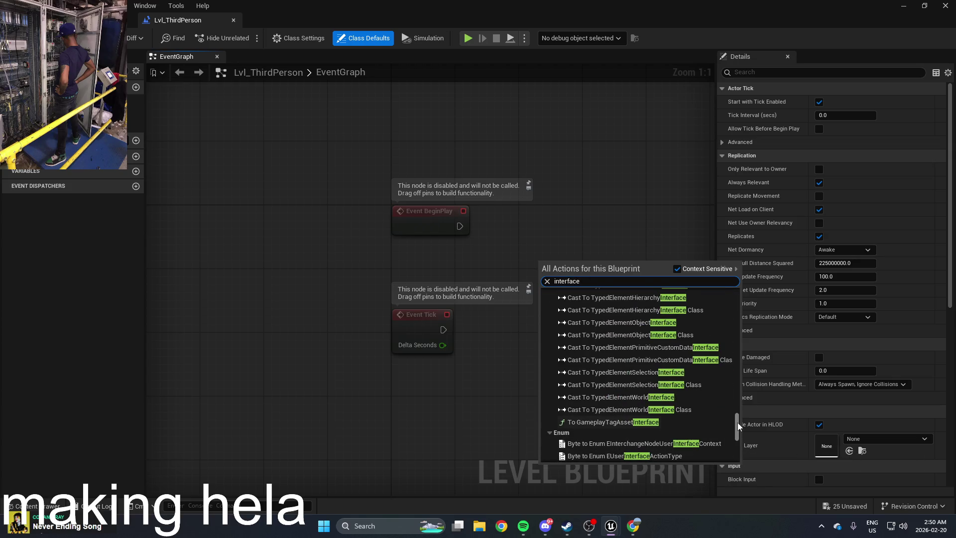
scroll(727, 319, "up", 10)
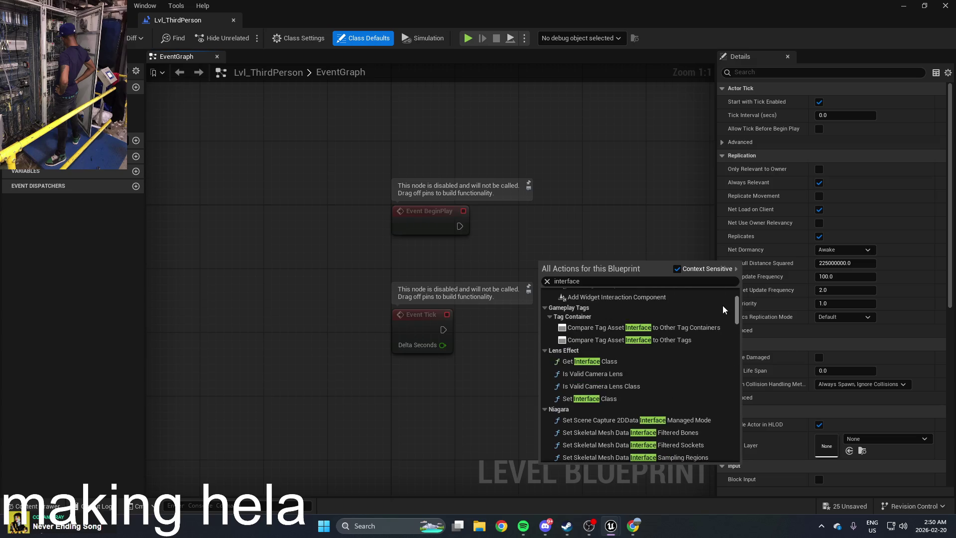
After checking the documentation, search nodes for 'cast' and 'create hud' with context sensitivity off
key("alt+Tab")
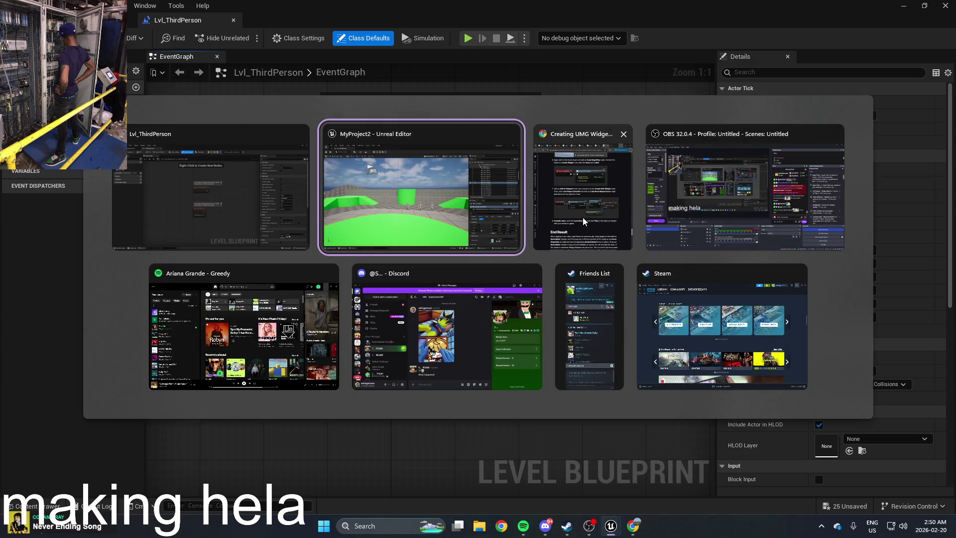
left_click(582, 219)
left_click(300, 263)
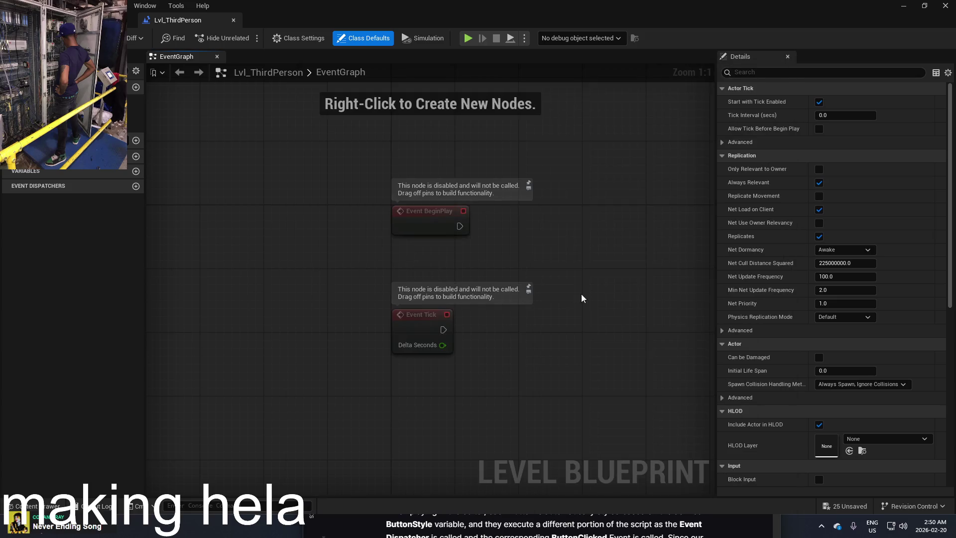
right_click(596, 298)
type("cast")
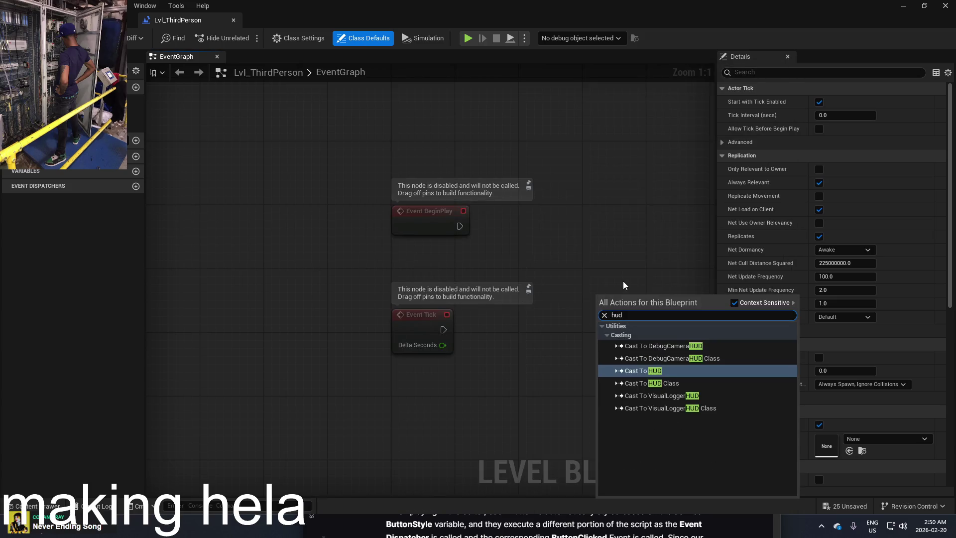
right_click(642, 253)
type("cre")
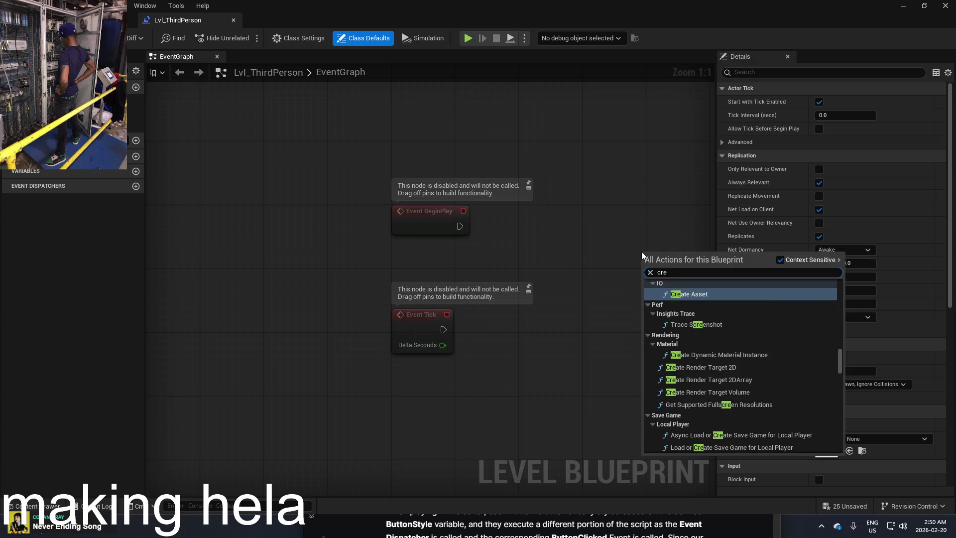
type("ate hu")
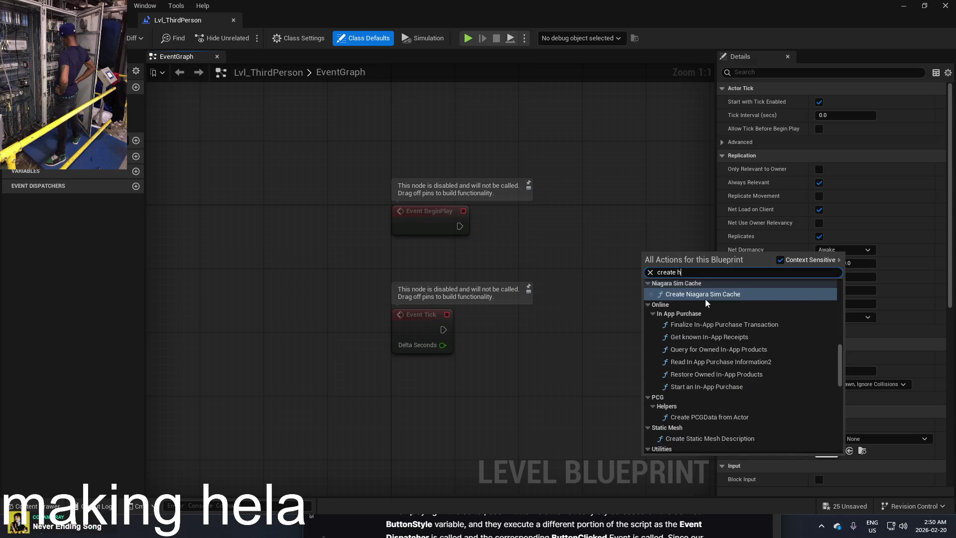
left_click(780, 260)
left_click(741, 273)
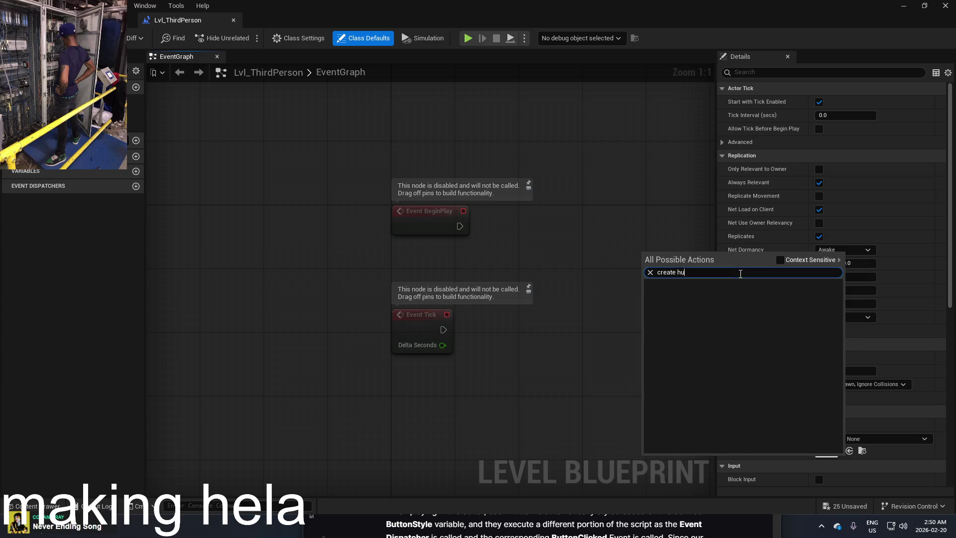
type("d")
Consult the documentation page again, then reopen the node search in the graph
key("alt+Tab")
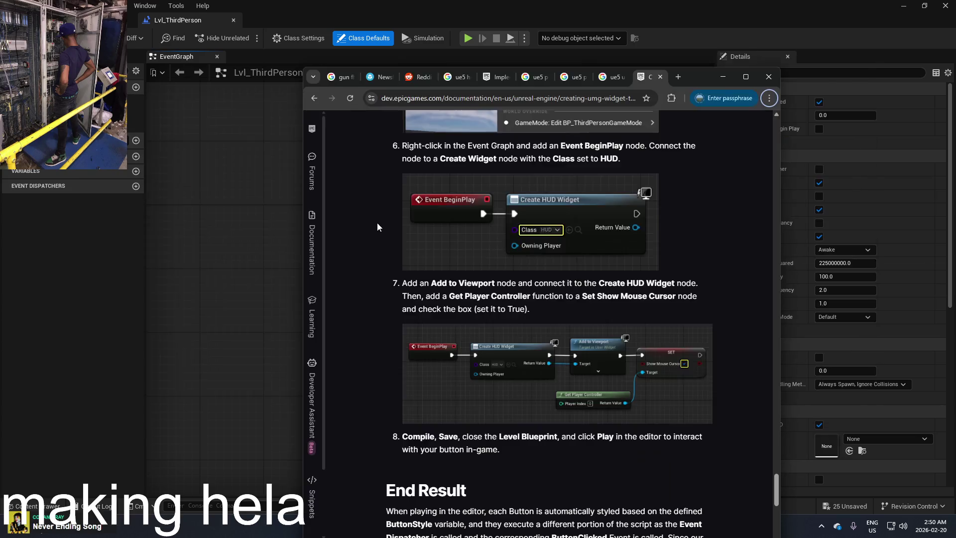
scroll(575, 218, "up", 3)
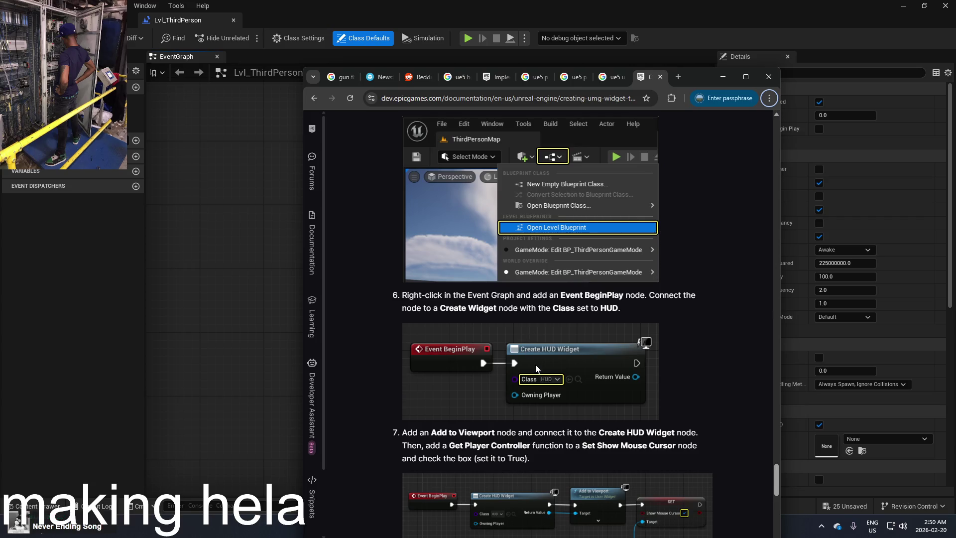
left_click(235, 323)
right_click(235, 323)
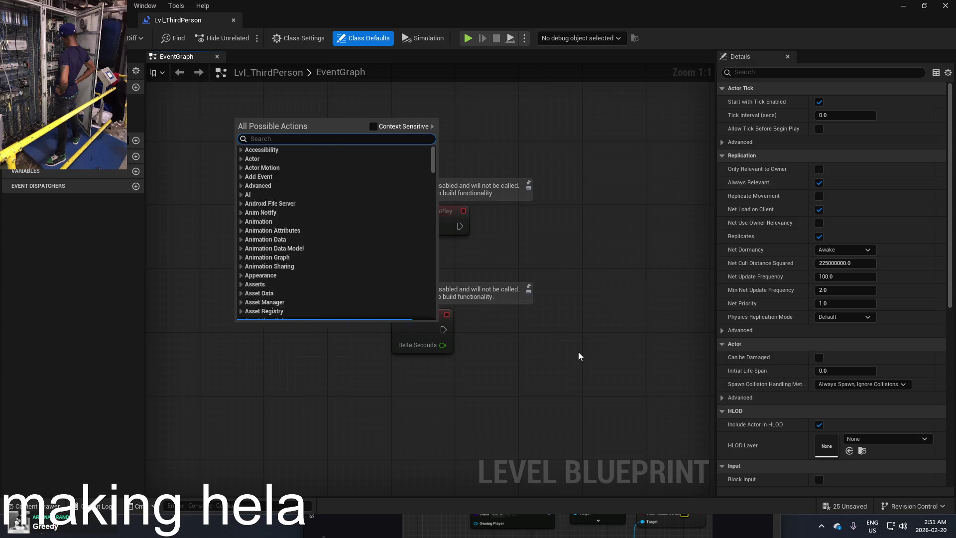
Add a Create Widget node and try searching its class list for 'huuse' and 'inte'
right_click(579, 352)
type("creat")
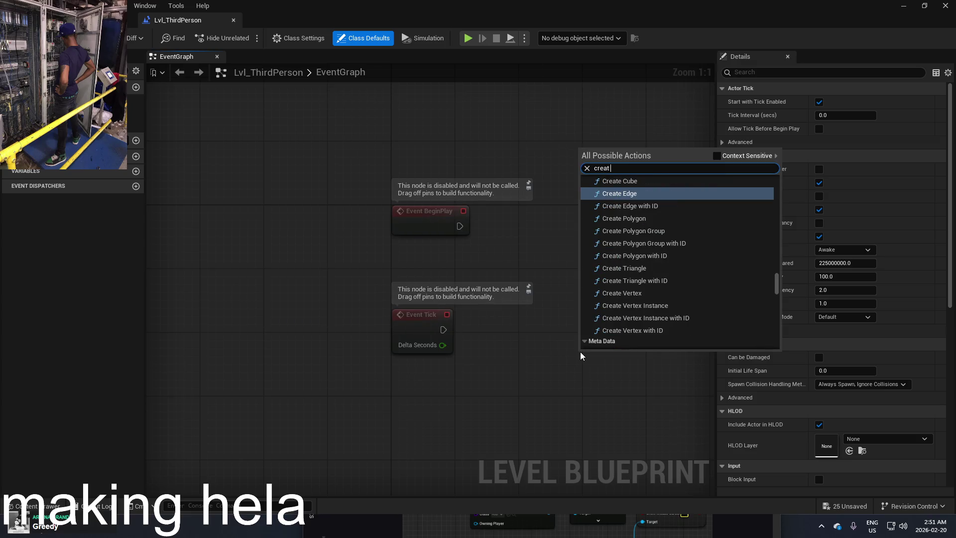
type("e widg")
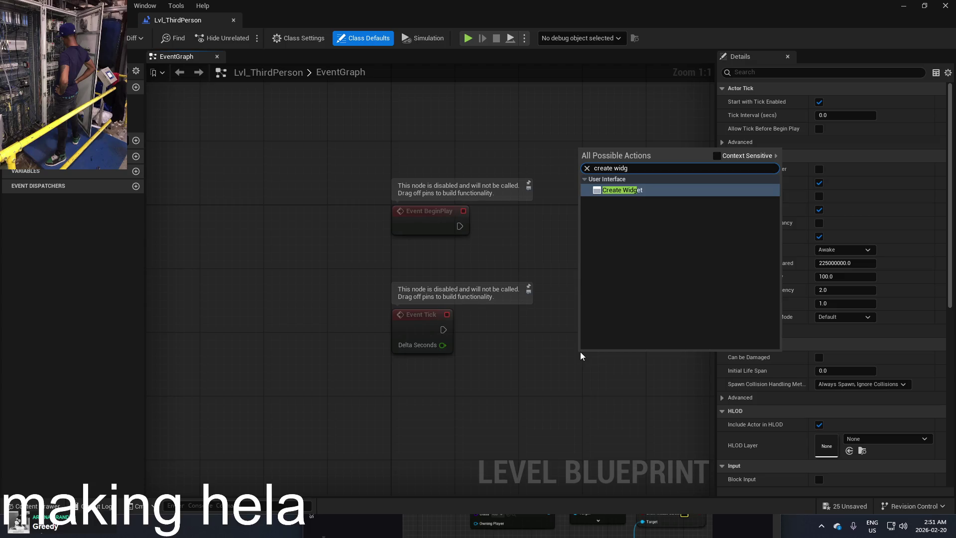
left_click(646, 193)
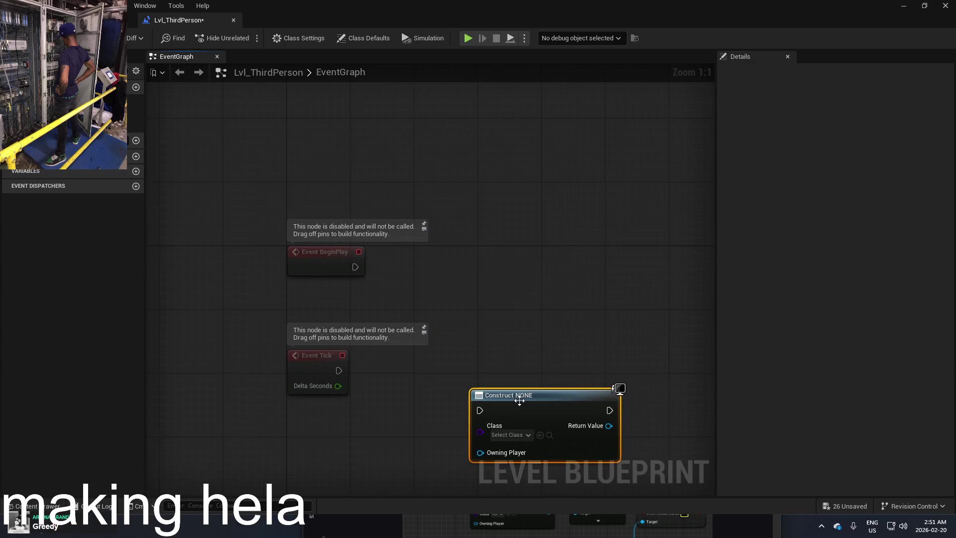
left_click_drag(506, 438, 555, 335)
right_click(562, 324)
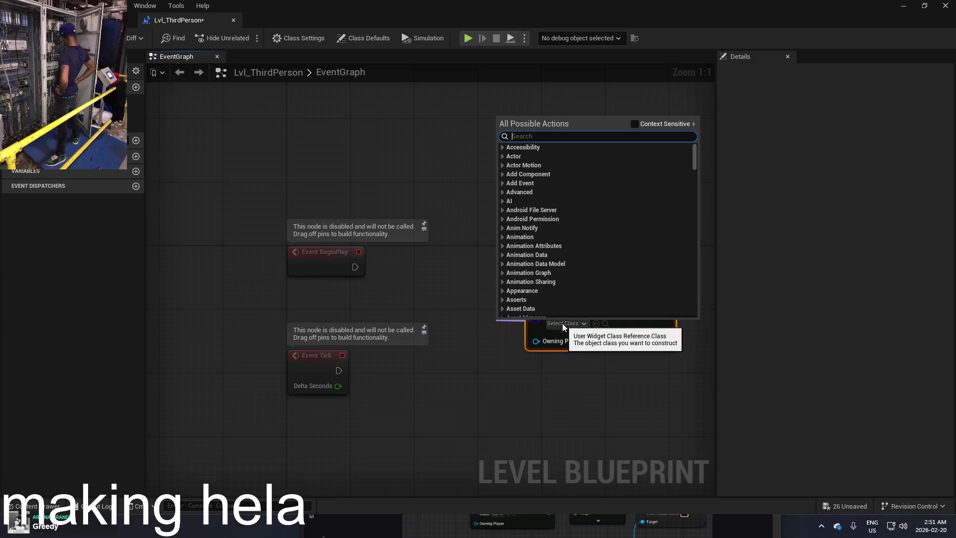
left_click(563, 324)
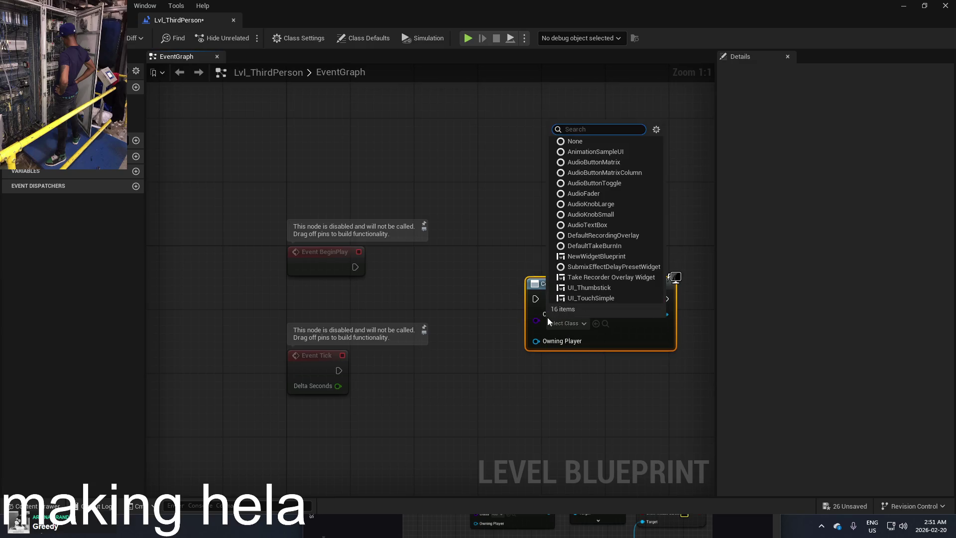
type("Nu")
left_click(572, 304)
left_click(566, 323)
type("hu")
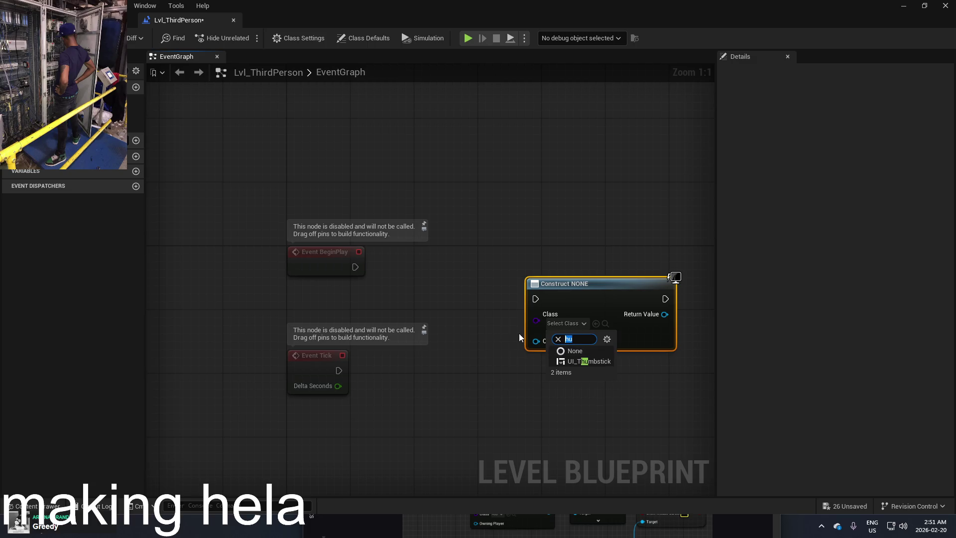
type("use")
key("BackSpace")
key("BackSpace")
key("BackSpace")
type("inte")
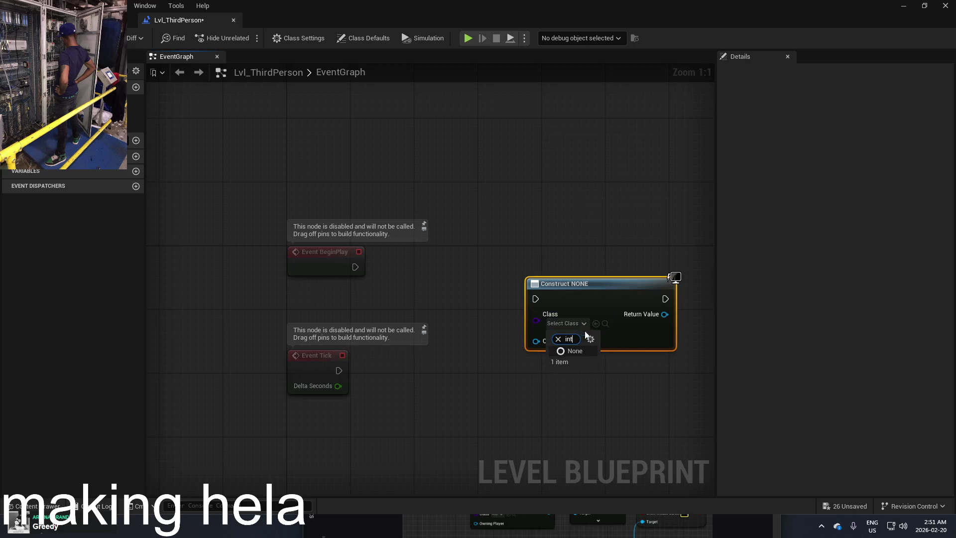
Set the Create Widget node's class to NewWidgetBlueprint
double_click(708, 24)
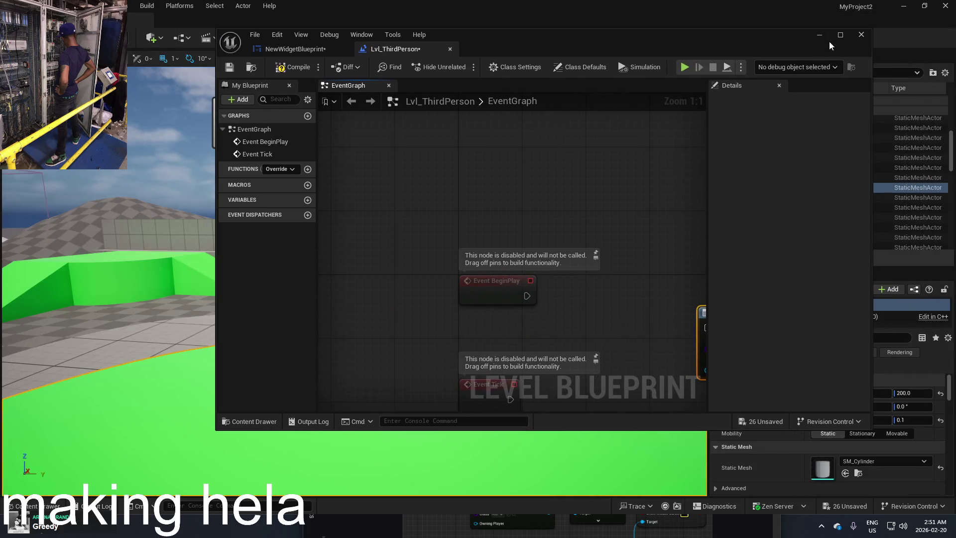
double_click(831, 40)
left_click(583, 327)
type("wid")
left_click(597, 361)
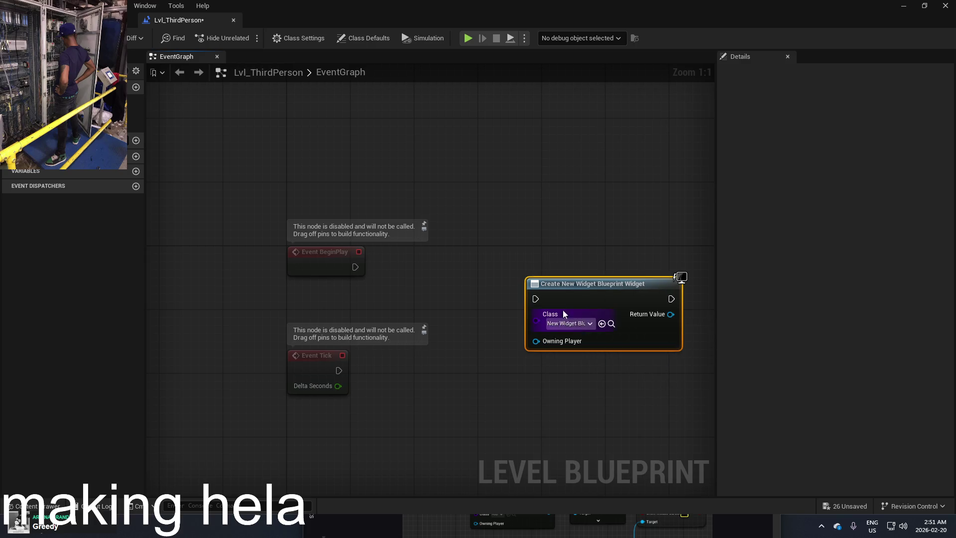
Wire Event BeginPlay into the Create Widget node's execution input
mouse_move(535, 299)
left_mouse_down()
mouse_move(370, 278)
mouse_move(356, 267)
left_mouse_up()
left_click_drag(593, 286, 493, 245)
key("alt+Tab")
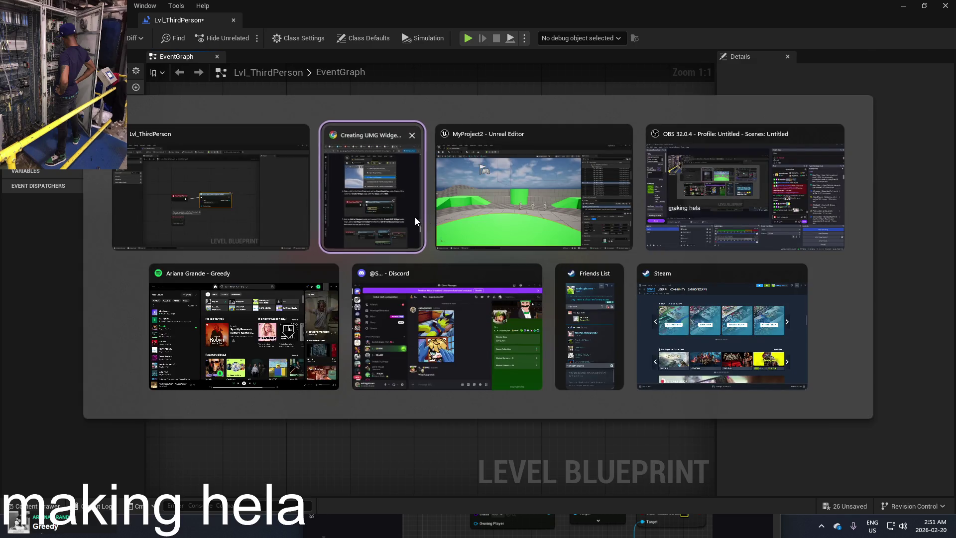
Check the UMG documentation and search from the Create Widget output for 'set viewport'
left_click(414, 218)
scroll(672, 351, "down", 3)
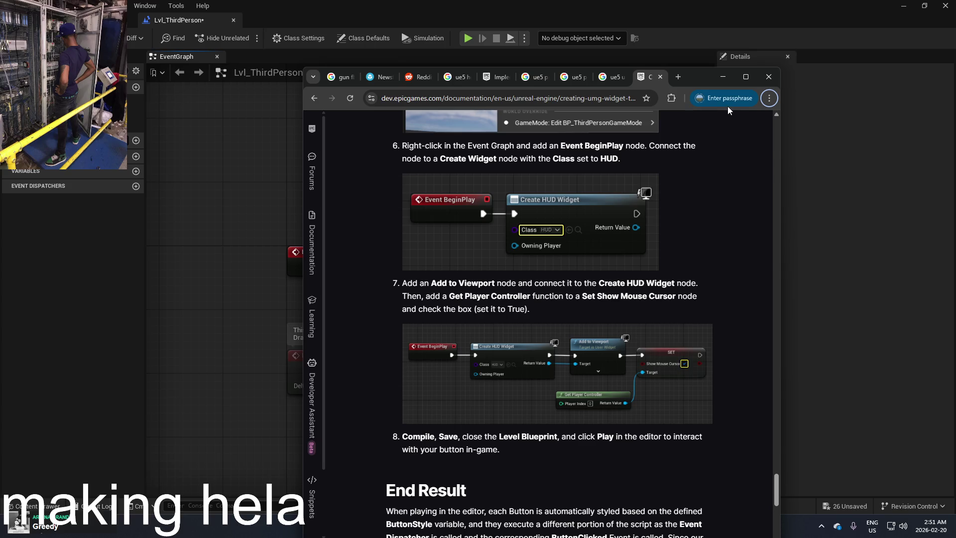
left_click(724, 76)
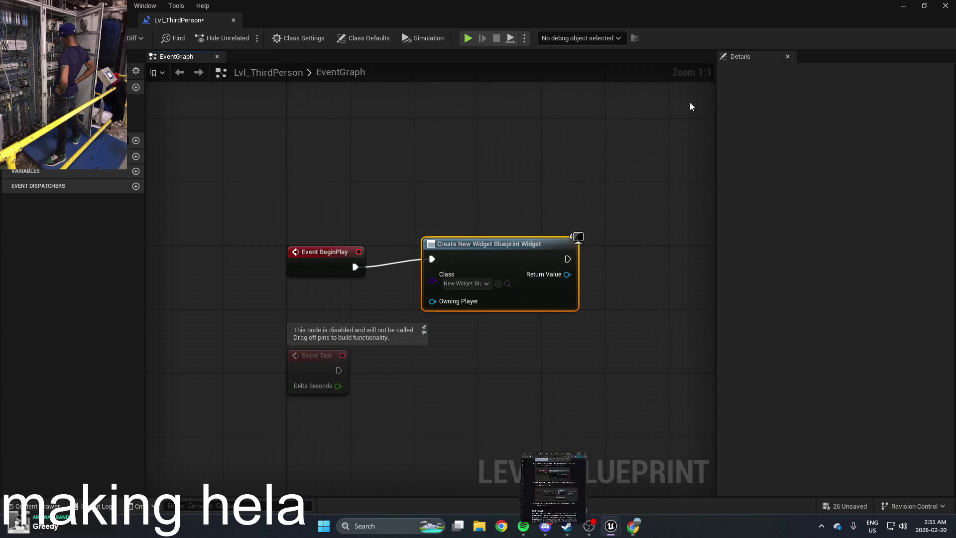
left_click_drag(448, 267, 581, 276)
type("set vb")
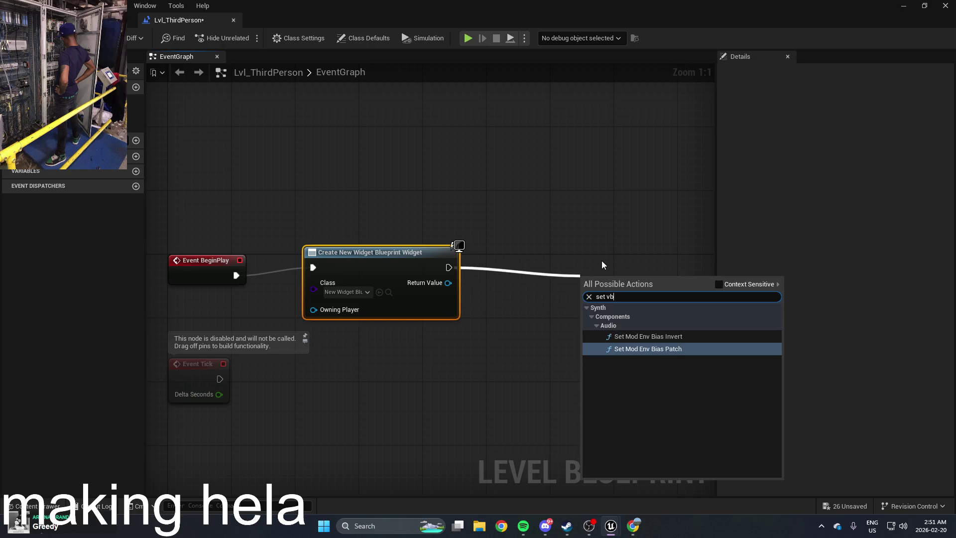
key("BackSpace")
type("ie")
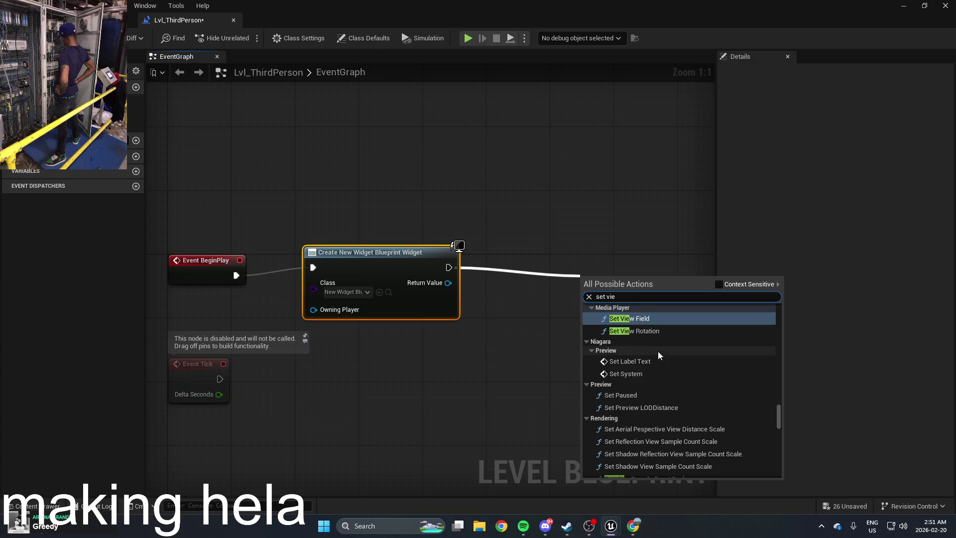
type("wpor")
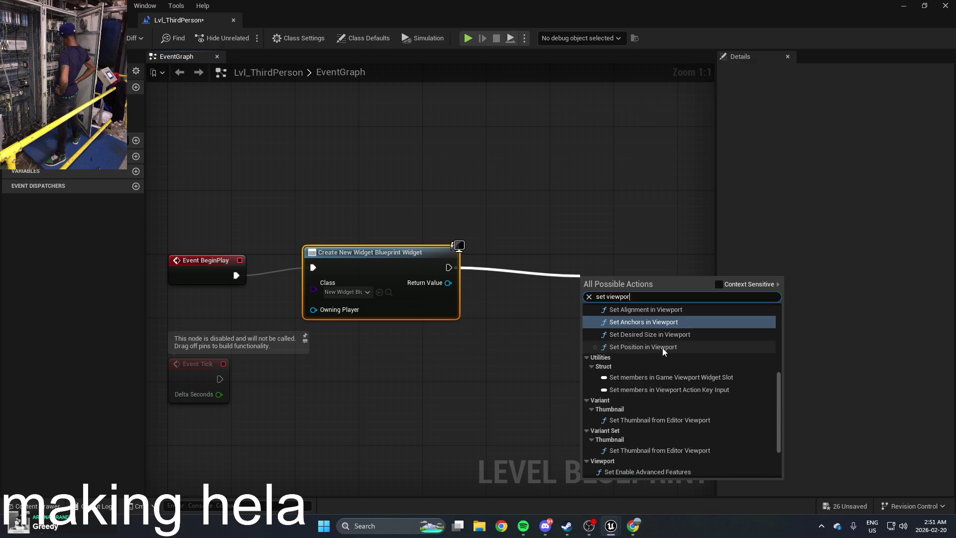
type("t")
left_click(720, 285)
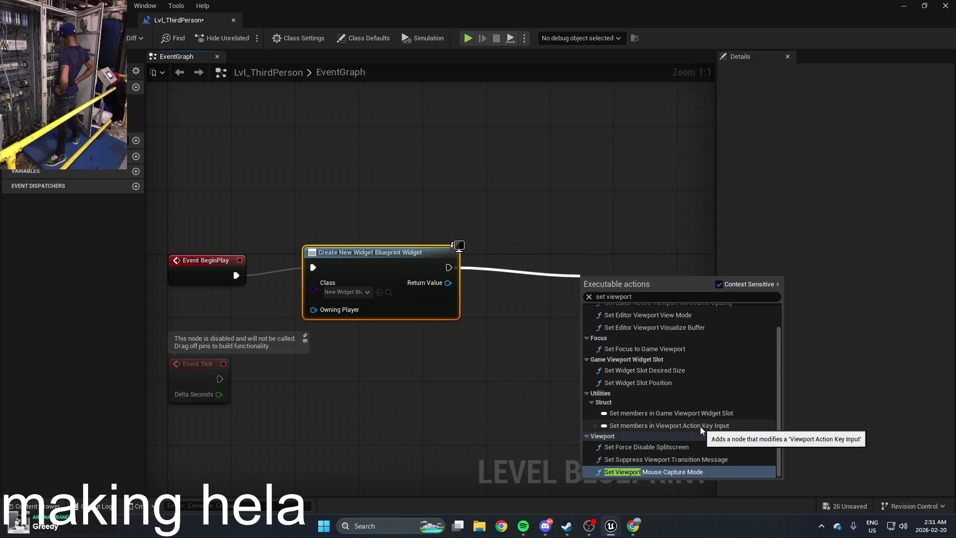
key("alt+Tab")
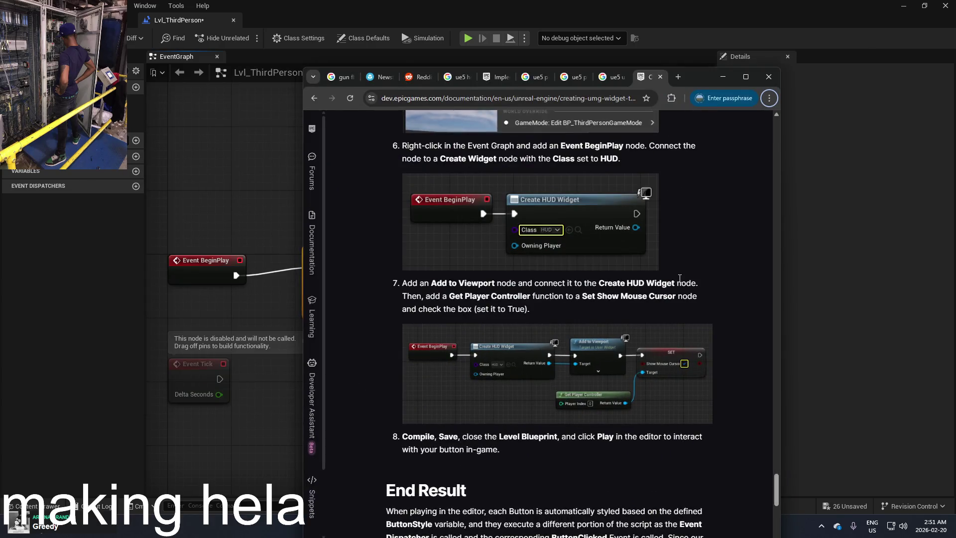
key("alt+Tab")
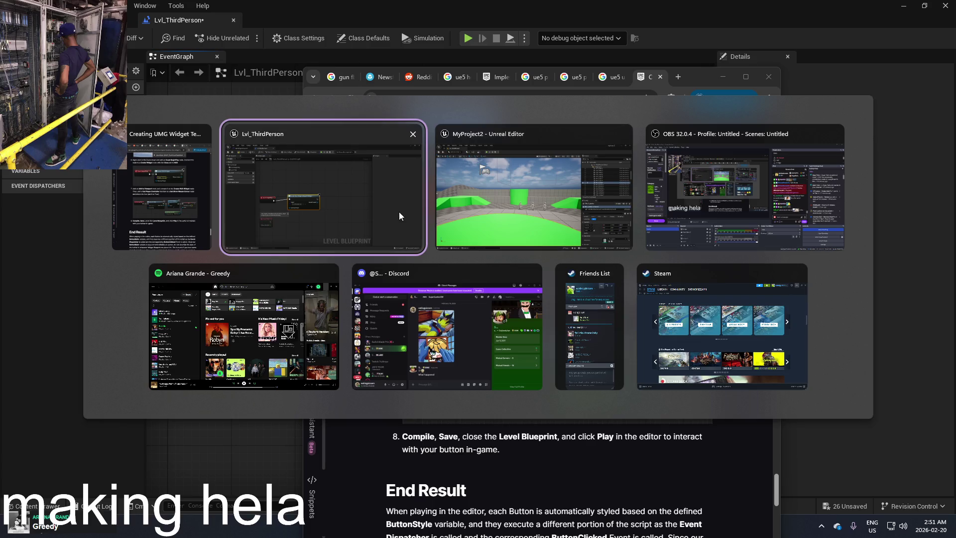
key("alt+Tab")
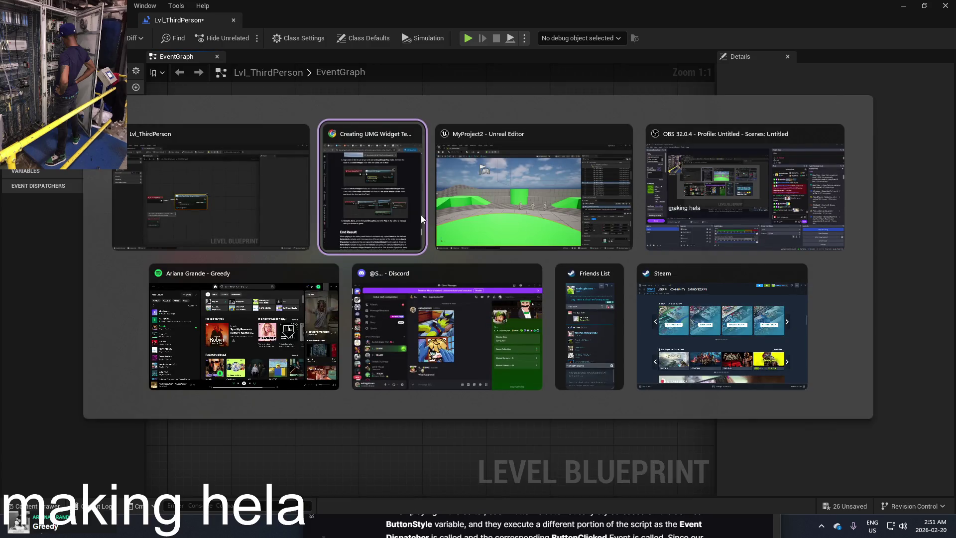
key("Escape")
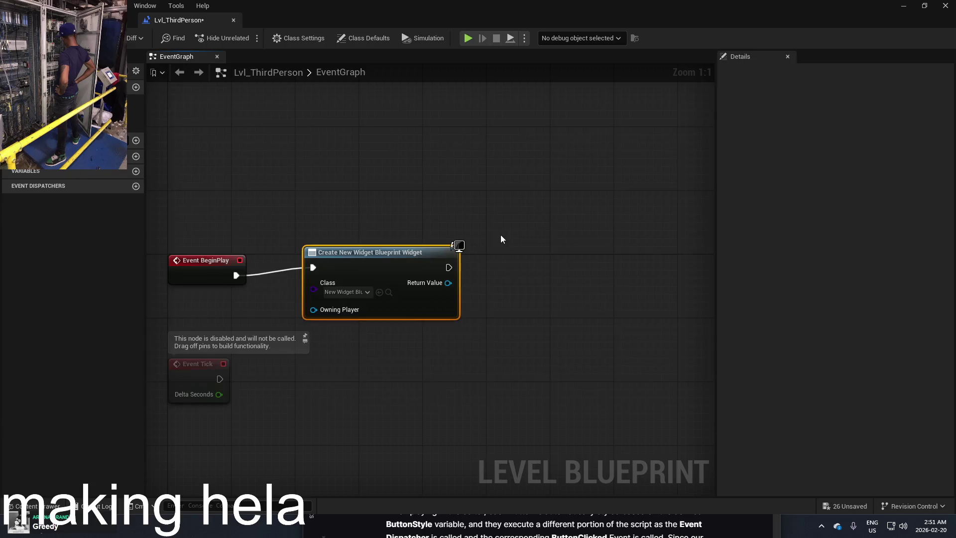
Add an Add to Viewport node fed by the widget's Return Value, close the blueprint and play
right_click(489, 252)
type("viewport")
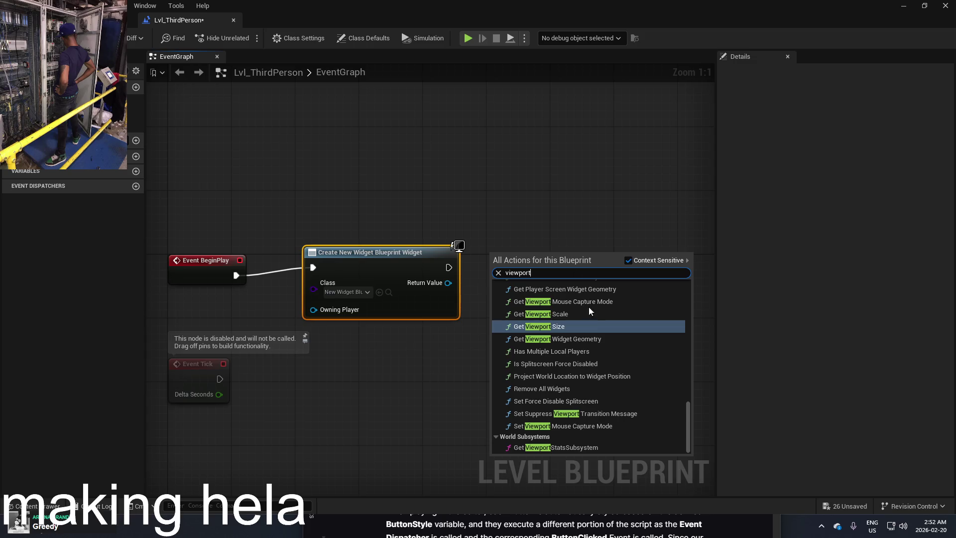
scroll(611, 366, "up", 4)
left_click_drag(688, 404, 689, 291)
scroll(683, 309, "down", 3)
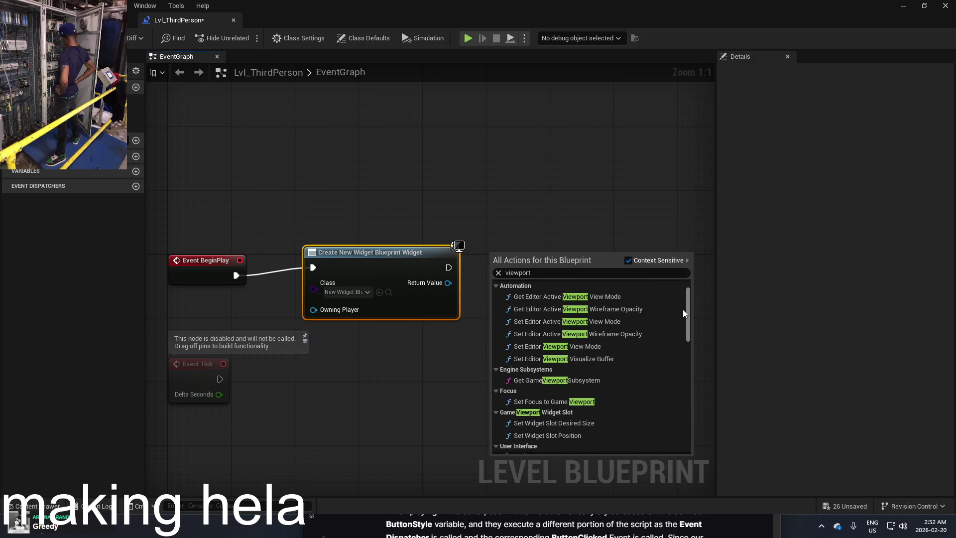
scroll(680, 332, "down", 3)
scroll(681, 332, "down", 10)
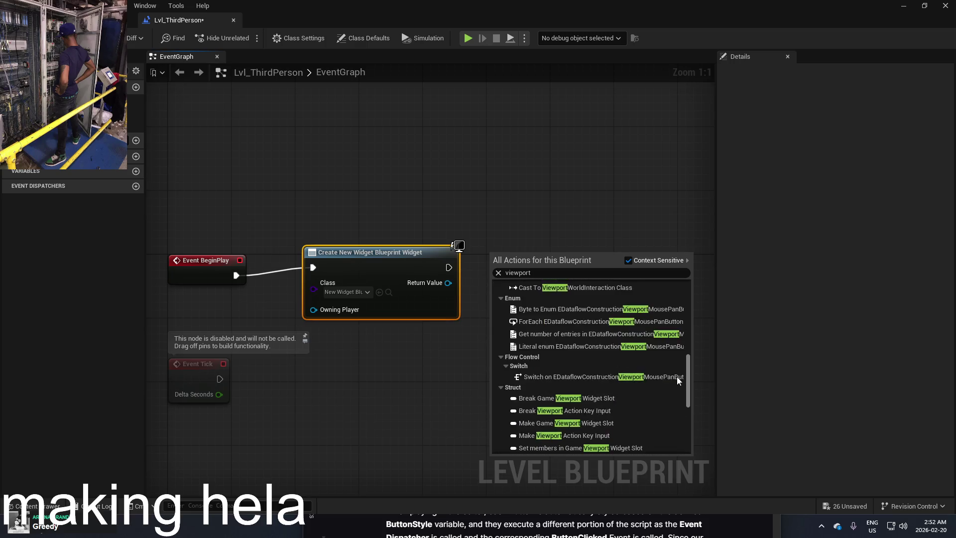
scroll(622, 383, "up", 3)
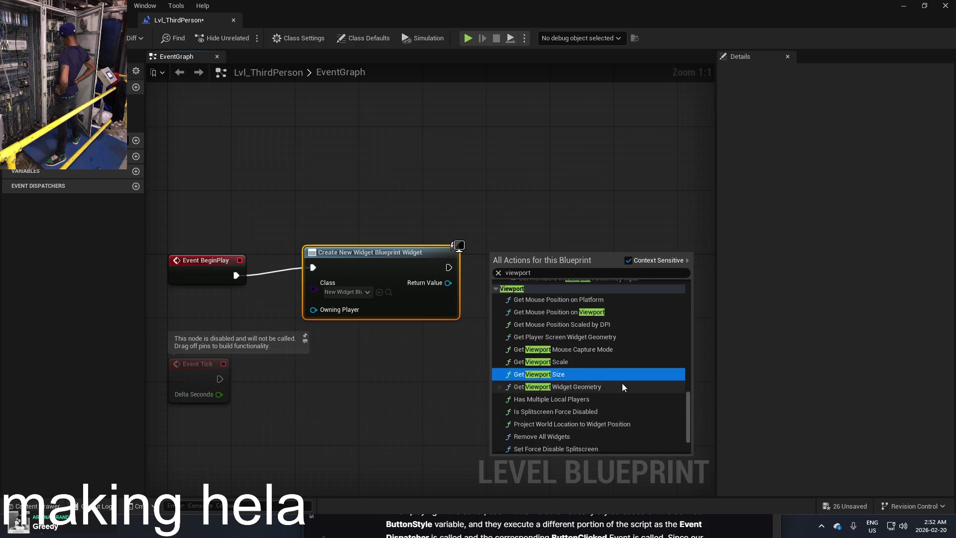
type("add t")
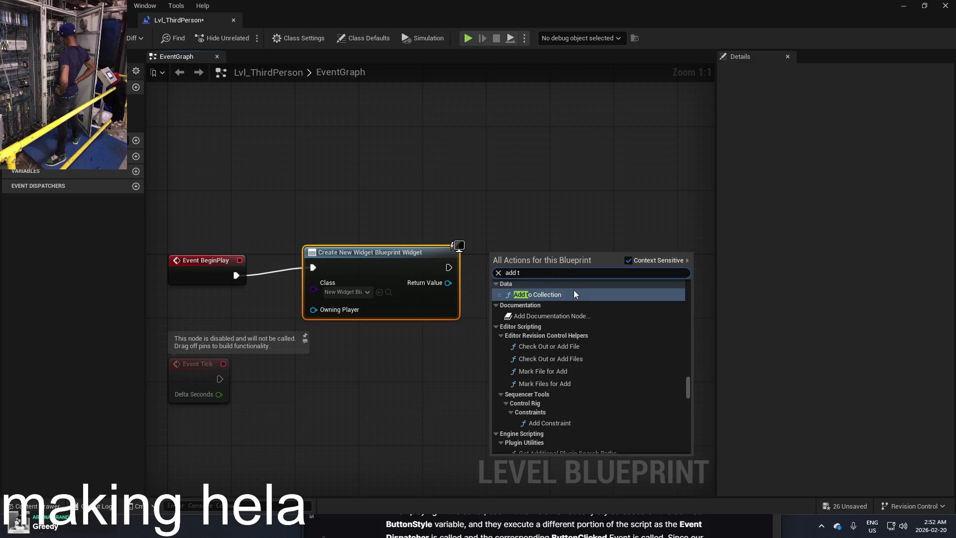
type("o viewp")
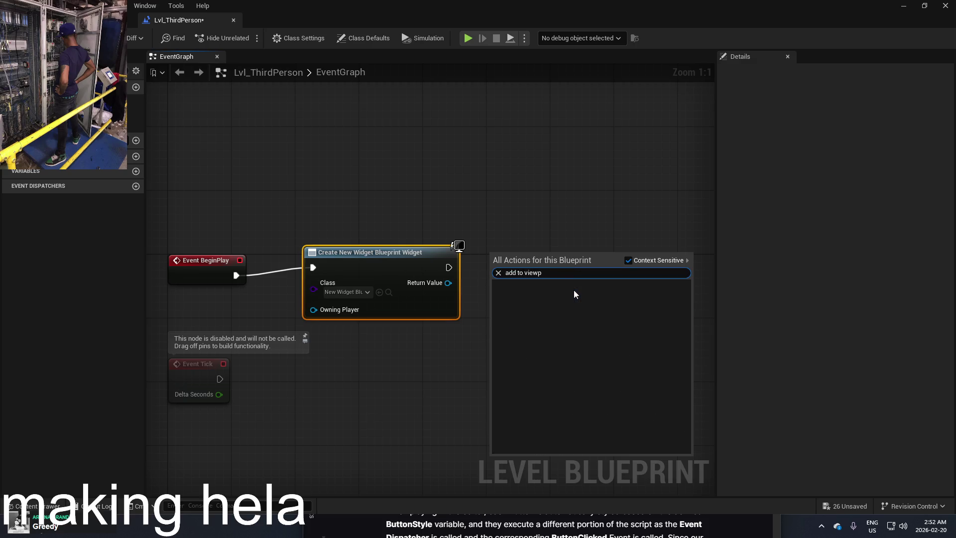
left_click(628, 261)
left_click(588, 316)
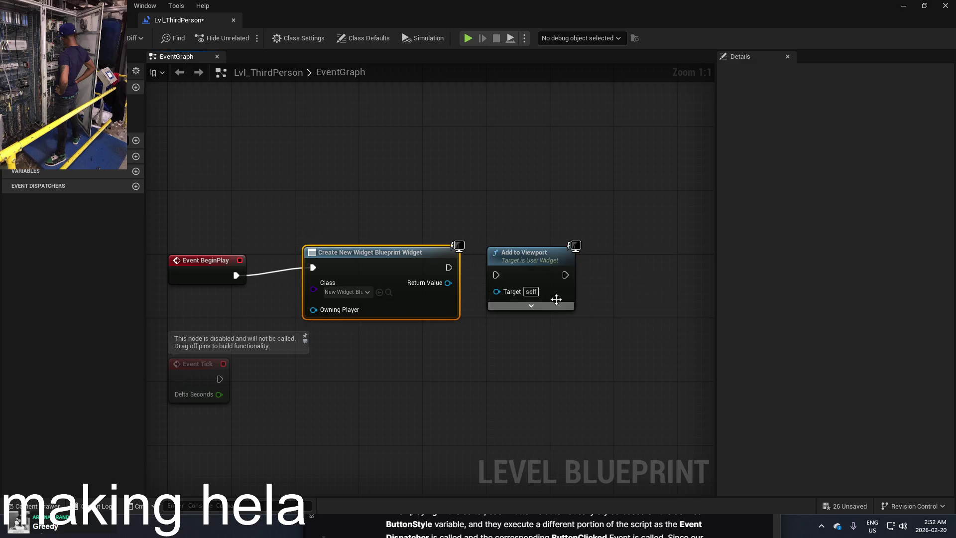
left_click_drag(464, 290, 496, 291)
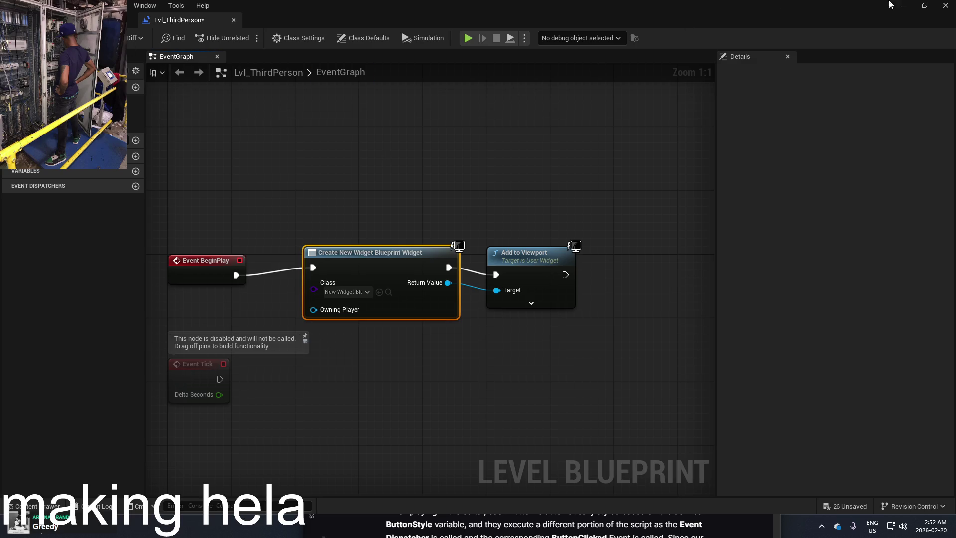
left_click(950, 5)
left_click(248, 38)
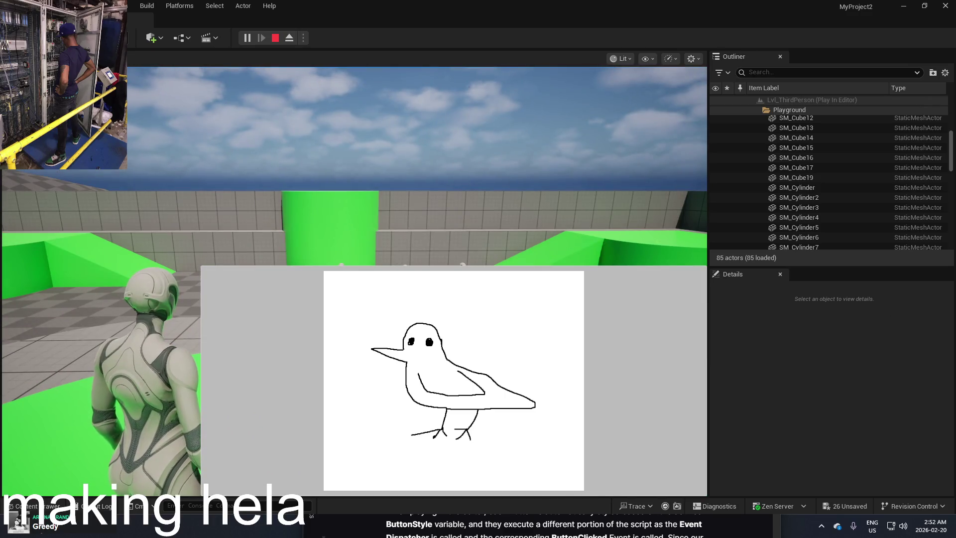
Walk the character forward with W, then end the play session with Esc
key("w")
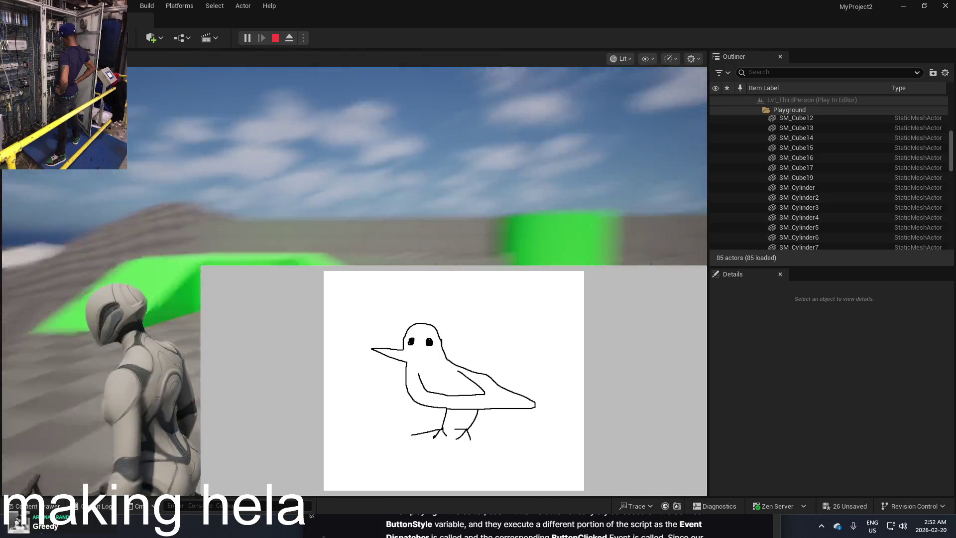
key("Escape")
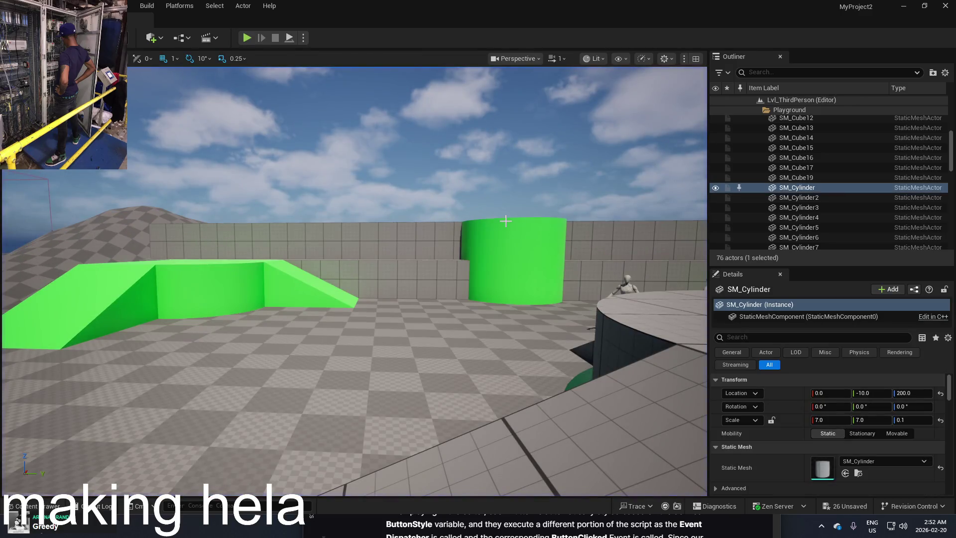
Delete the Create Widget and Add to Viewport nodes from the Level Blueprint and close it
mouse_move(502, 216)
left_mouse_down()
mouse_move(488, 224)
mouse_move(503, 216)
left_mouse_up()
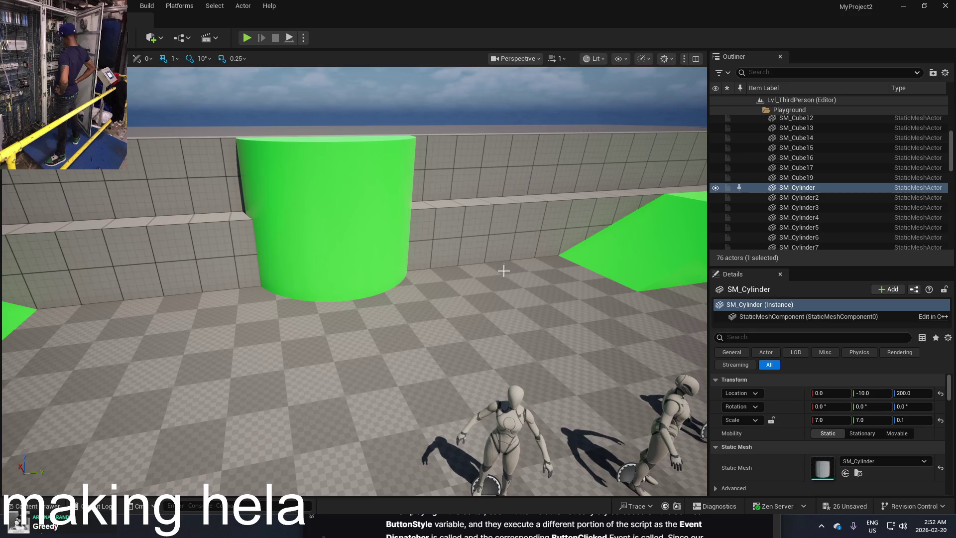
key("ctrl+space")
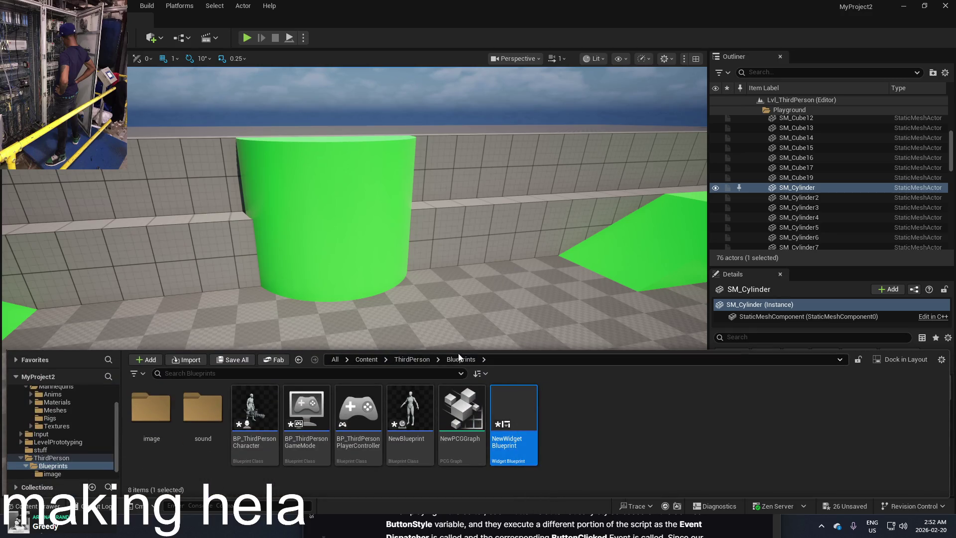
left_click(187, 43)
left_click(218, 107)
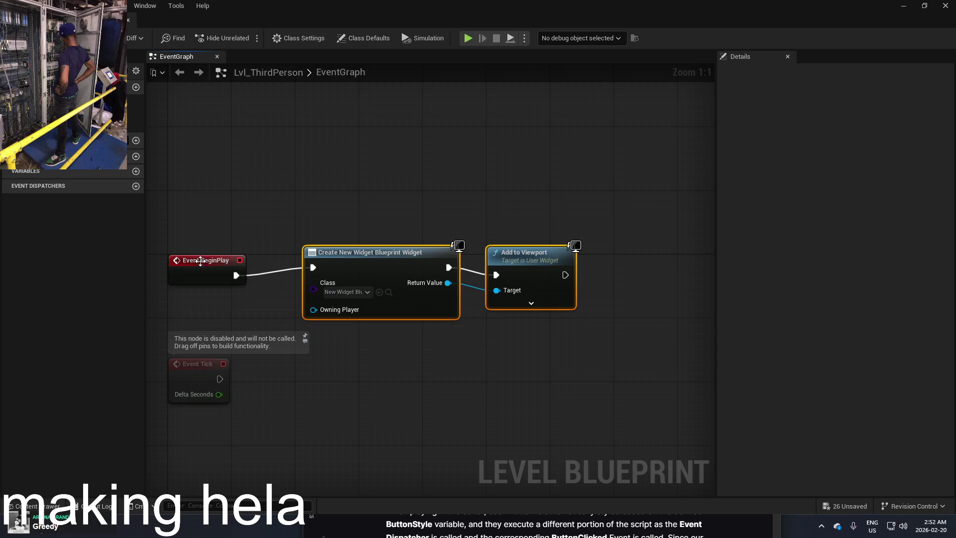
key("Delete")
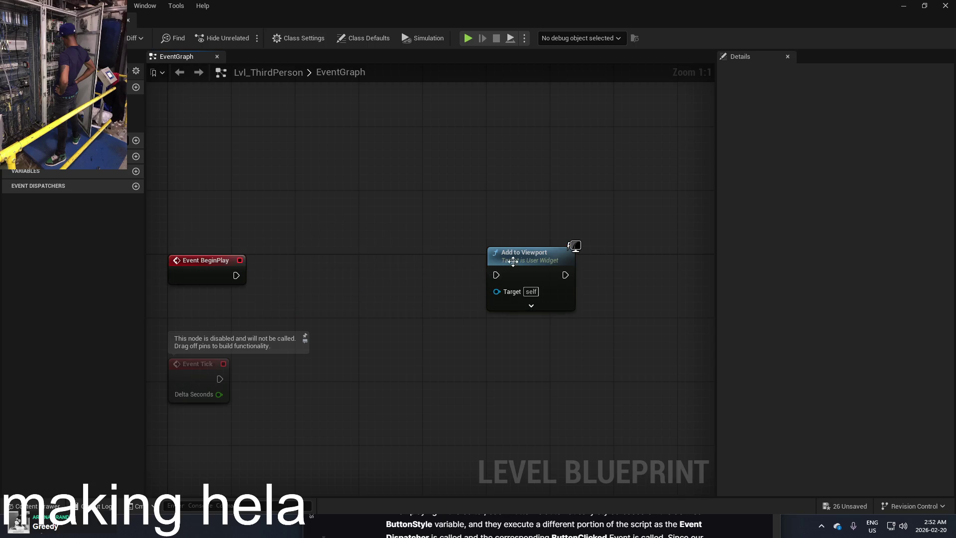
left_click(528, 254)
key("Delete")
left_click(945, 6)
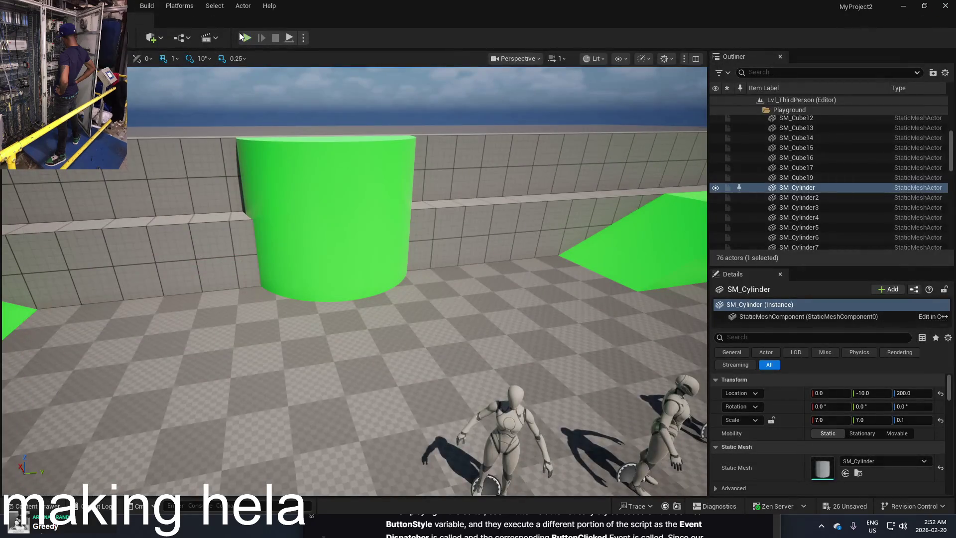
Play the level again, now with no bird widget, then stop with Esc
left_click(241, 38)
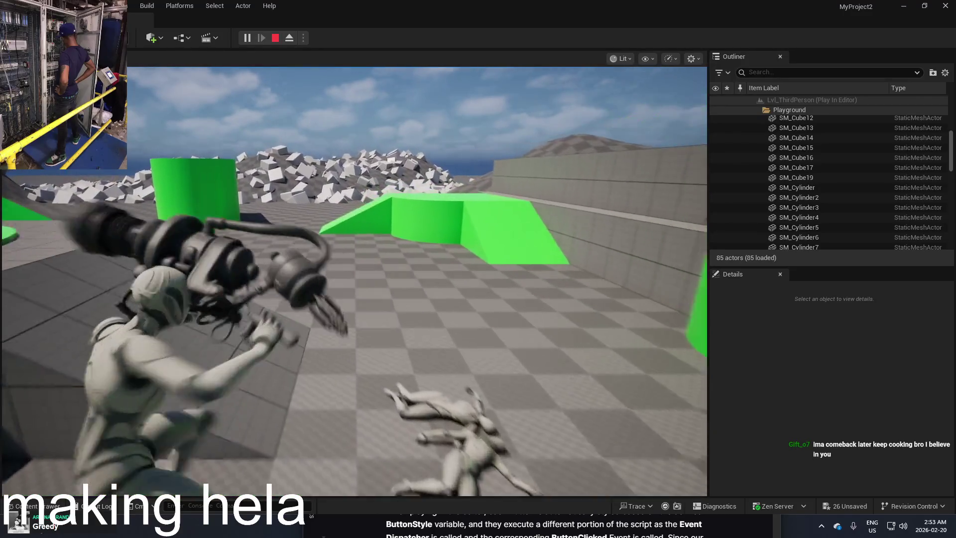
key("Escape")
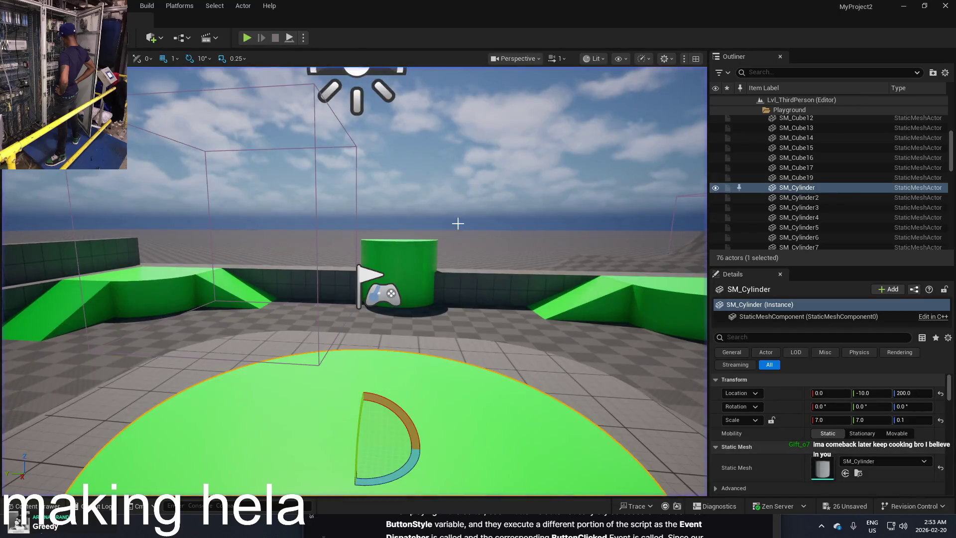
Open NewBlueprint from the Content Drawer and bring its physics nodes into view
key("ctrl+space")
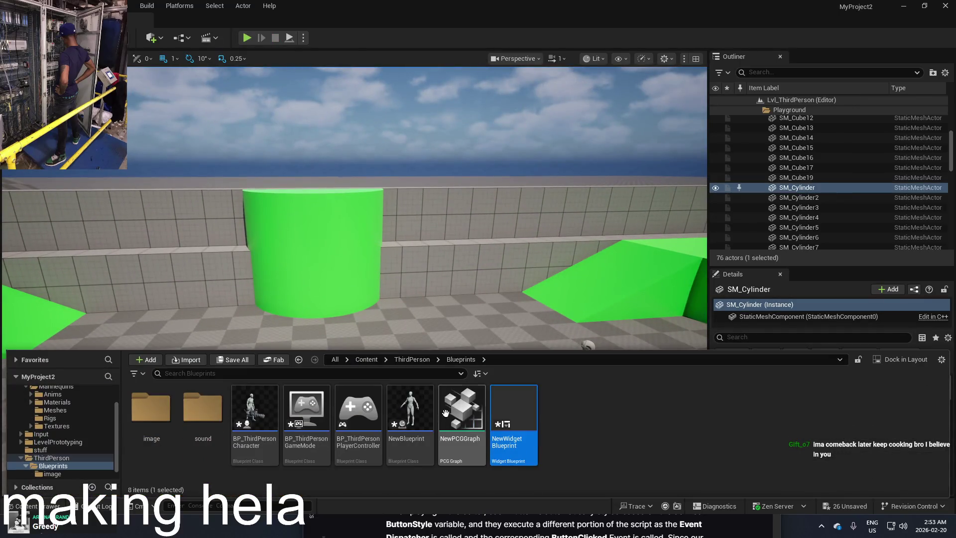
double_click(411, 414)
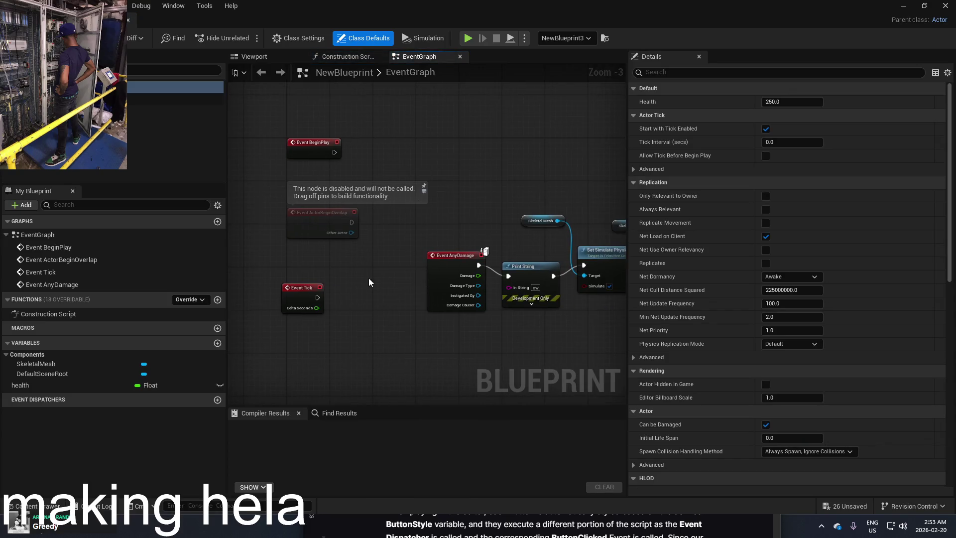
right_click(368, 310)
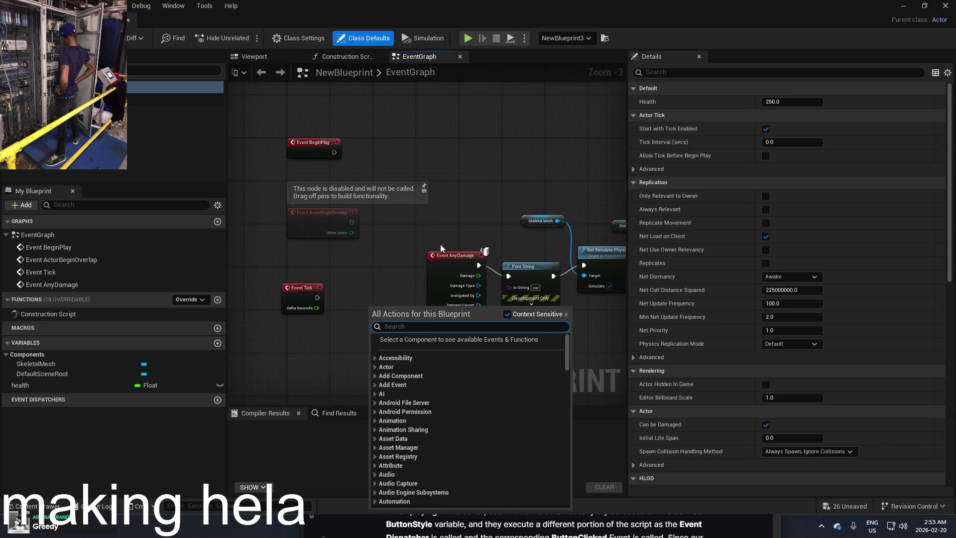
left_click_drag(473, 207, 390, 170)
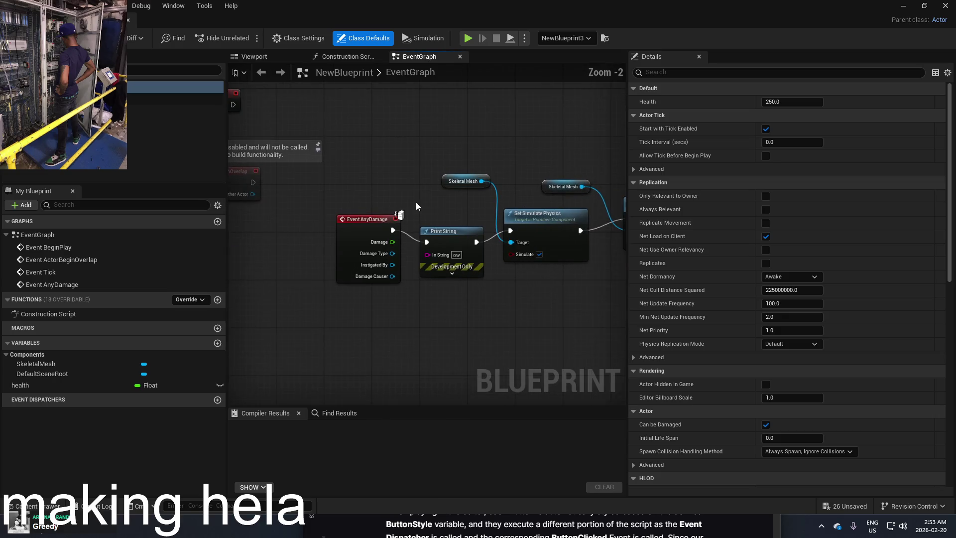
scroll(417, 202, "up", 1)
mouse_move(526, 179)
left_mouse_down()
mouse_move(462, 201)
mouse_move(514, 205)
left_mouse_up()
Search the action menu for 'timer' and add a Set Timer by Event node
right_click(543, 276)
type("tim")
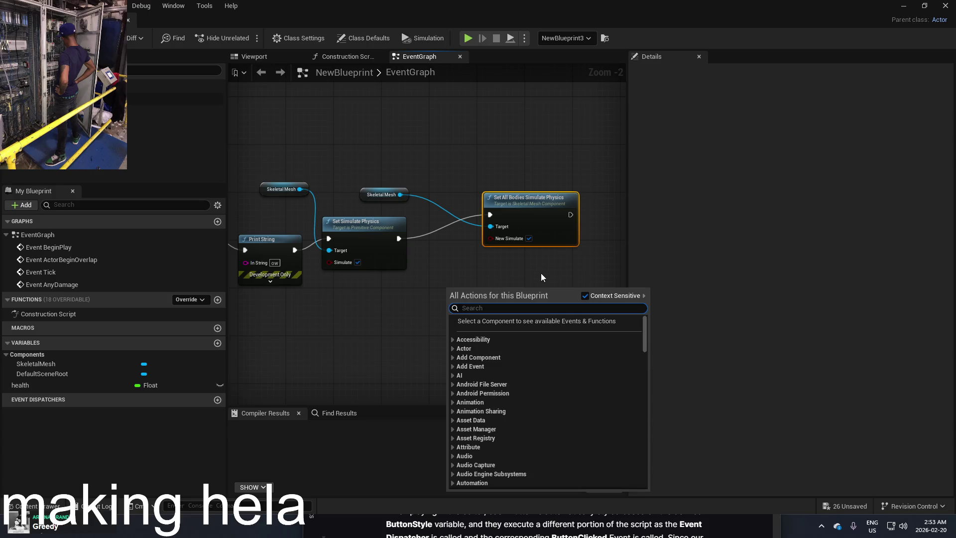
type("er")
scroll(597, 379, "down", 5)
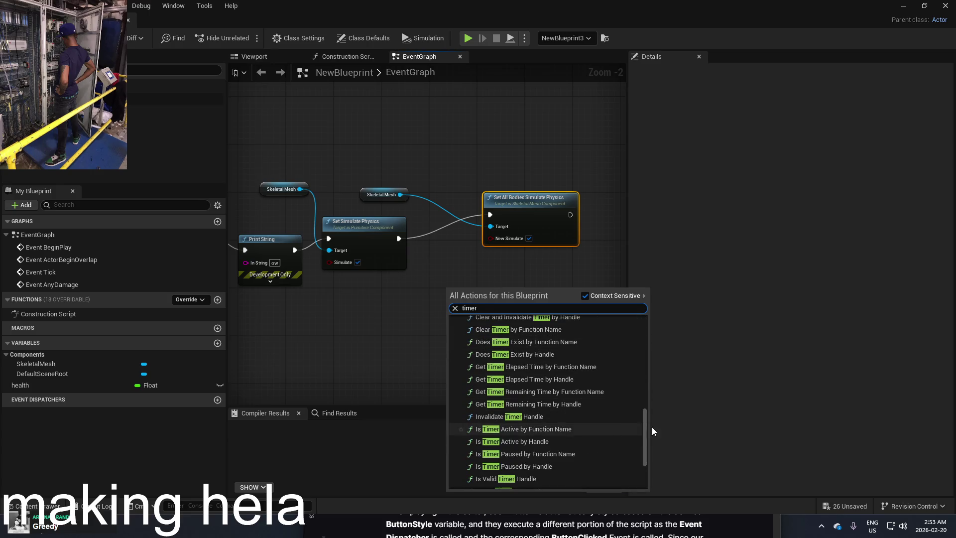
left_click_drag(646, 430, 649, 336)
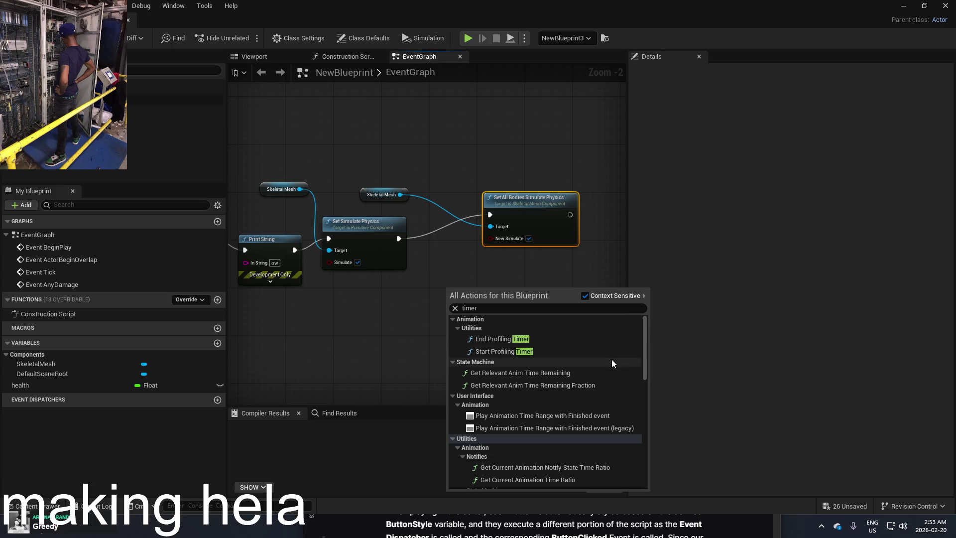
scroll(613, 358, "down", 5)
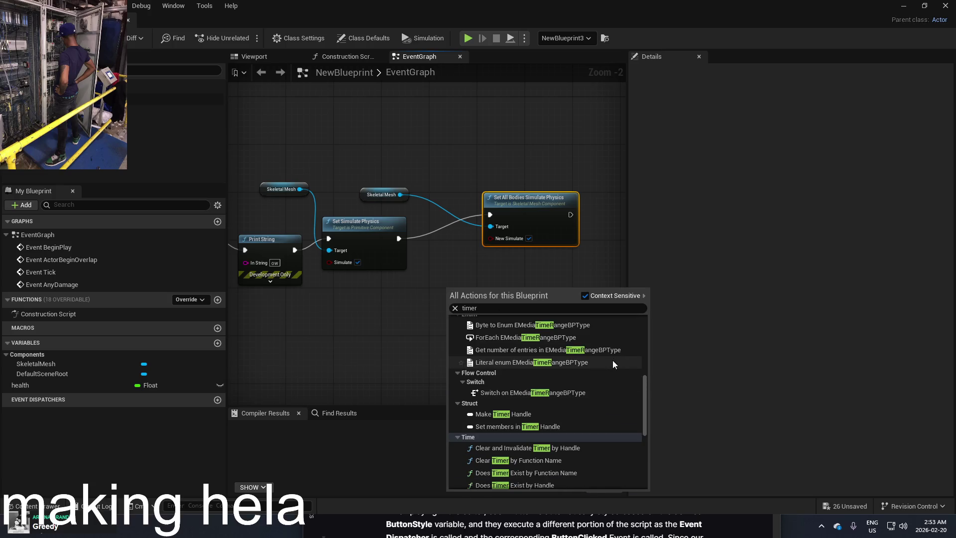
scroll(613, 360, "down", 2)
scroll(614, 365, "down", 5)
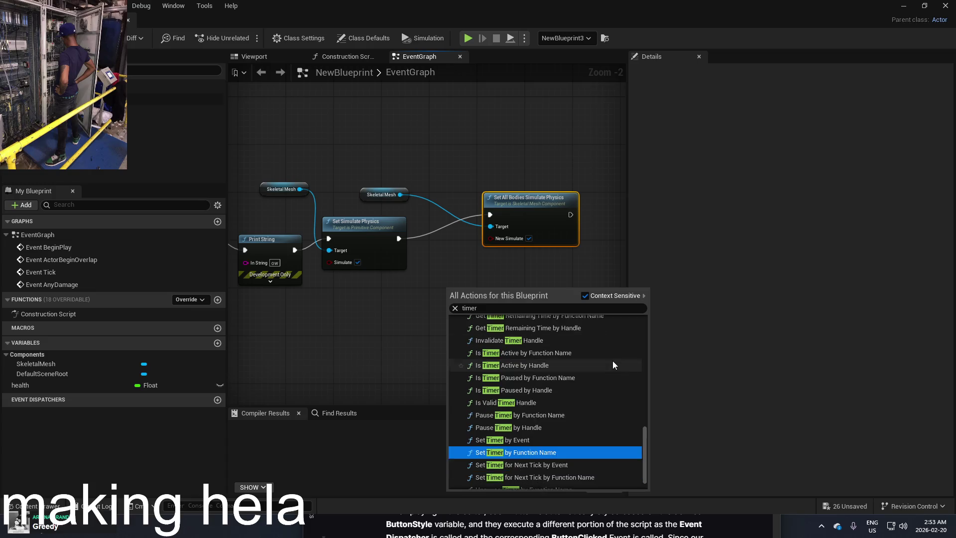
left_click(578, 425)
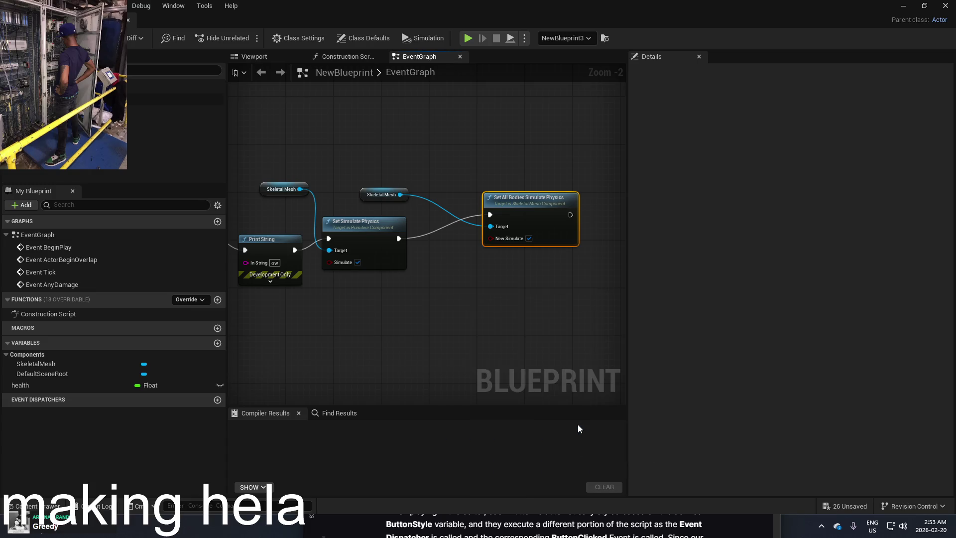
Rearrange the graph so Set Timer by Event follows Set All Bodies Simulate Physics
mouse_move(458, 316)
left_mouse_down()
mouse_move(501, 267)
mouse_move(578, 269)
left_mouse_up()
left_click_drag(347, 228, 405, 342)
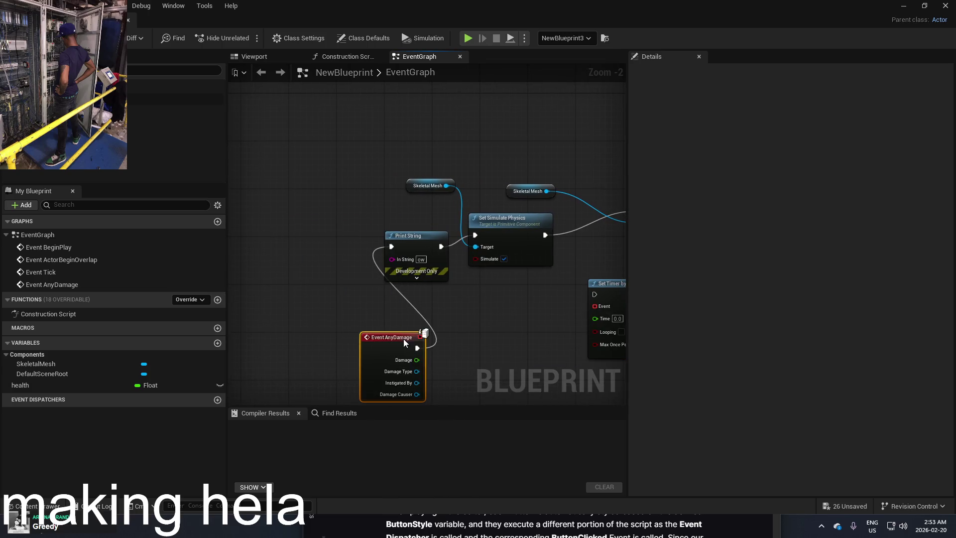
left_click_drag(581, 307, 584, 307)
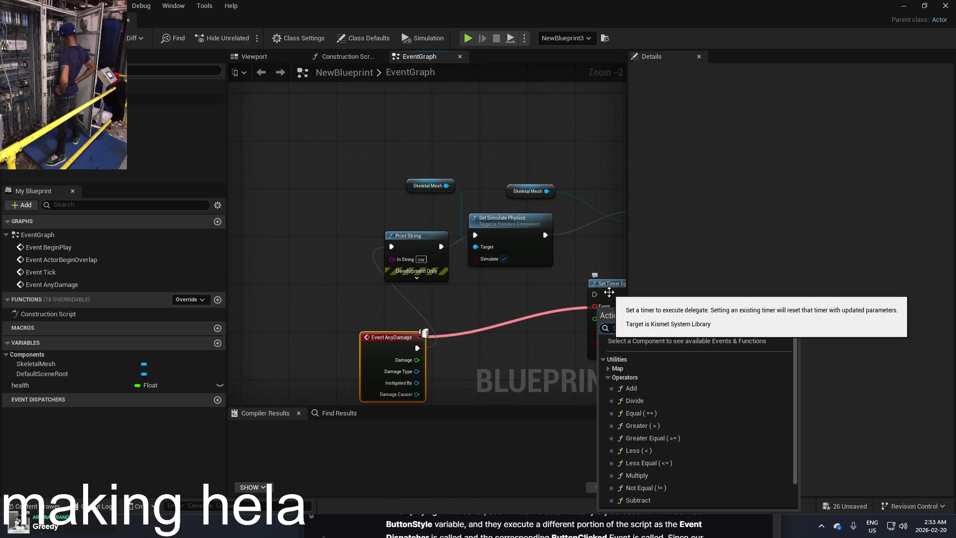
scroll(665, 350, "down", 3)
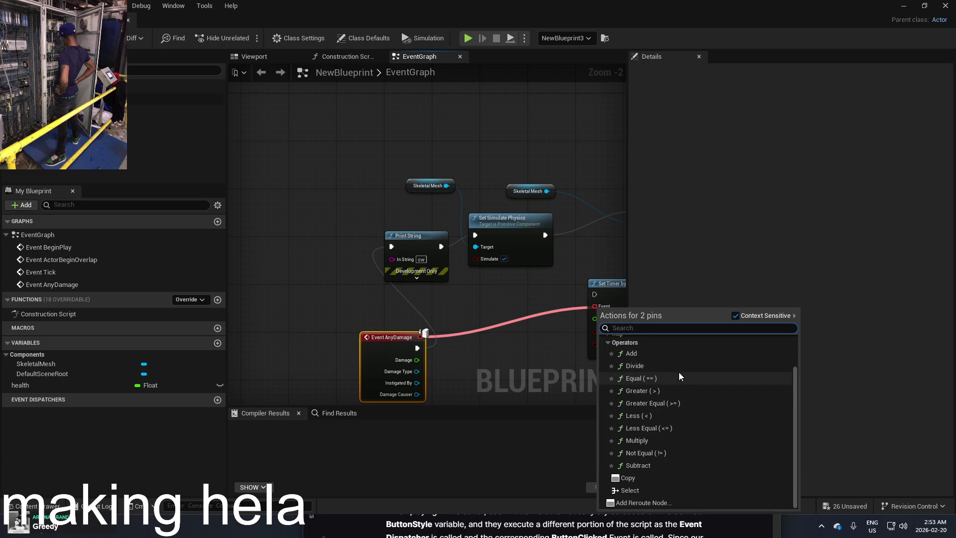
left_click(583, 389)
left_click_drag(588, 327, 503, 319)
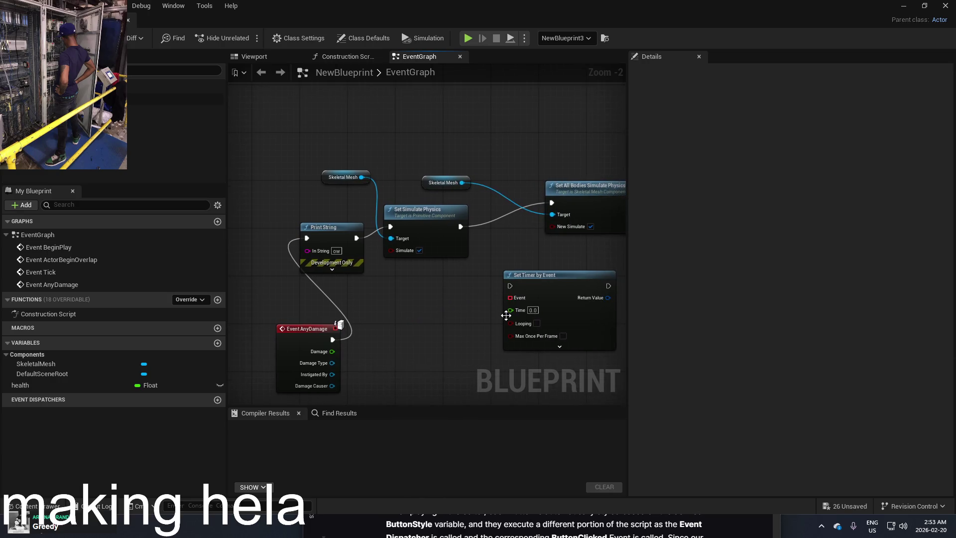
mouse_move(540, 285)
left_mouse_down()
mouse_move(475, 294)
mouse_move(513, 285)
mouse_move(340, 271)
mouse_move(530, 279)
mouse_move(478, 309)
left_mouse_up()
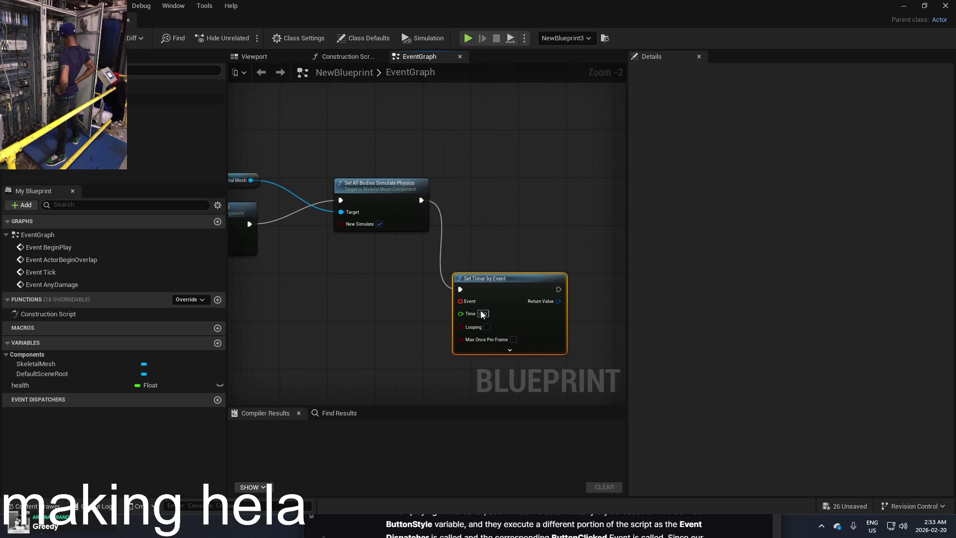
left_click_drag(525, 256, 498, 251)
mouse_move(486, 288)
left_mouse_down()
mouse_move(505, 234)
mouse_move(501, 208)
left_mouse_up()
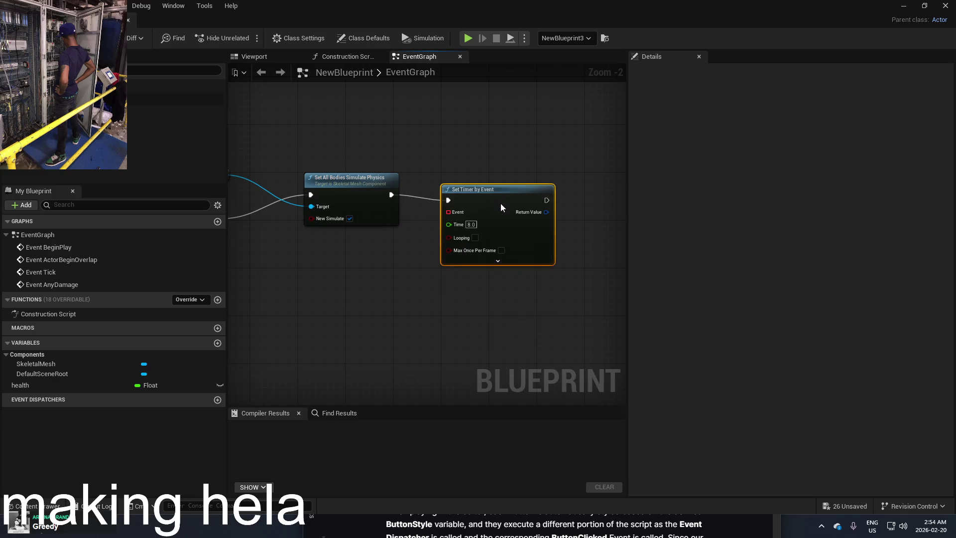
scroll(463, 212, "down", 2)
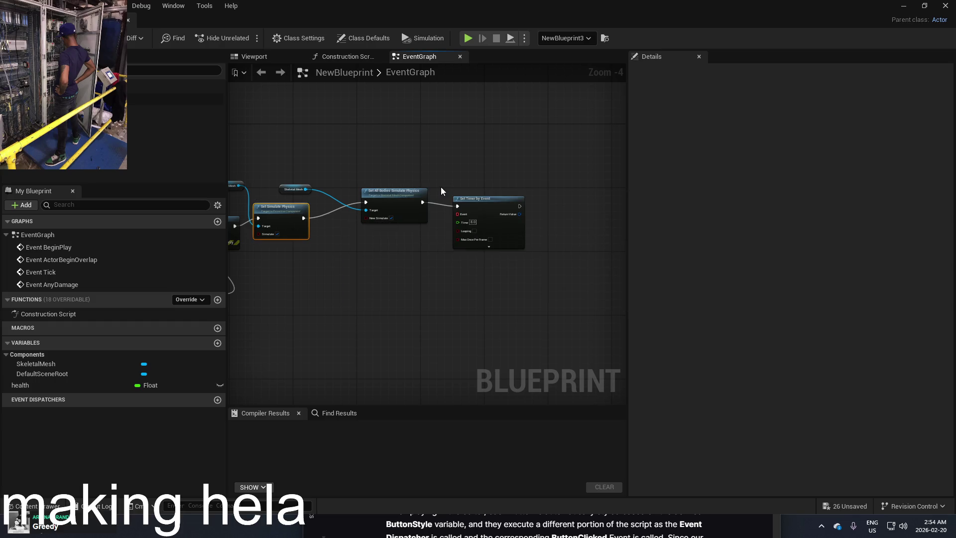
Copy and paste the Set All Bodies Simulate Physics node to follow the timer
left_click(402, 194)
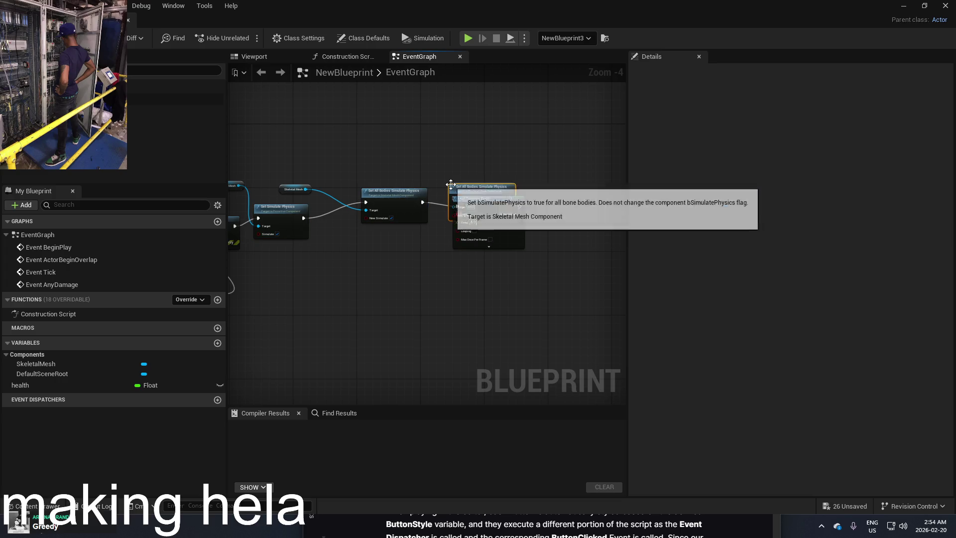
key("ctrl+c")
key("ctrl+v")
scroll(507, 207, "up", 2)
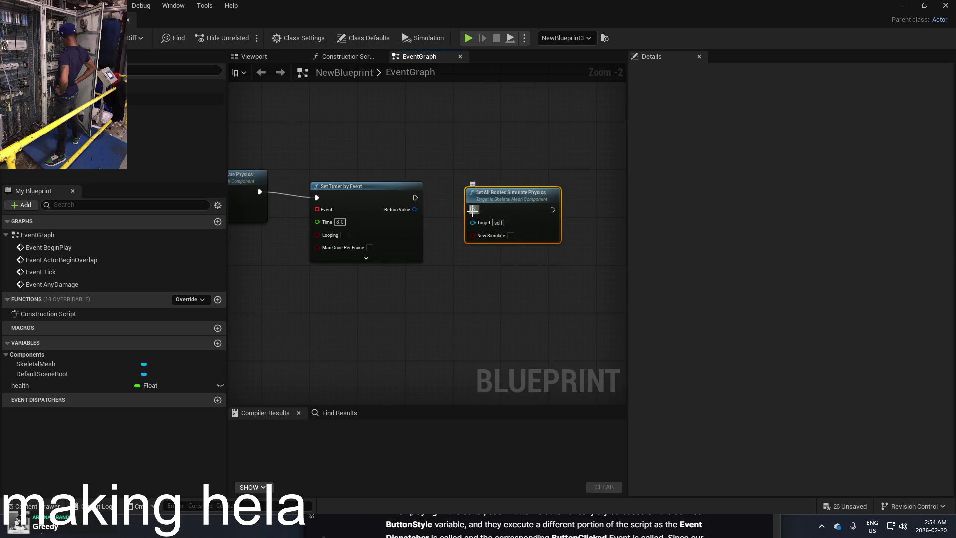
Search the empty canvas's action menu for 'set all bodie'
right_click(502, 162)
type("s")
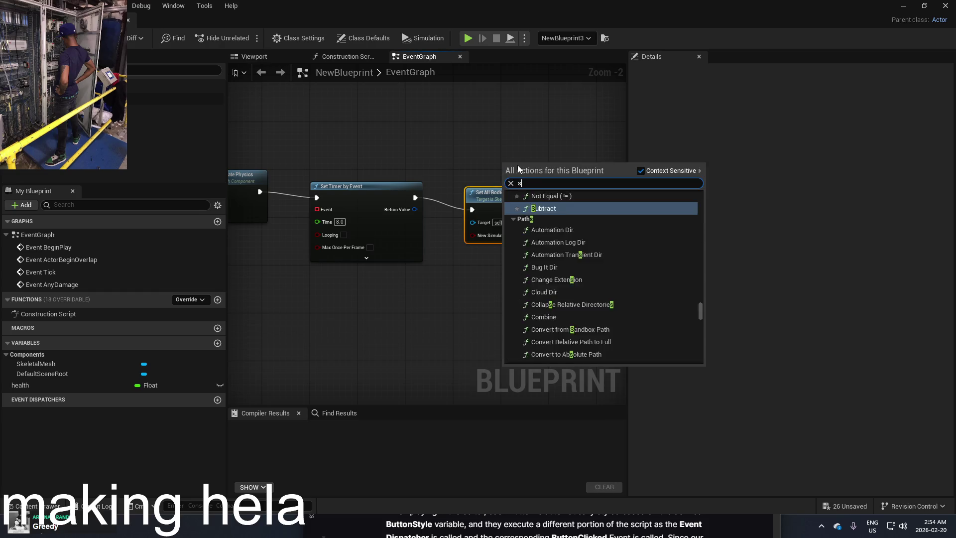
type("et all v")
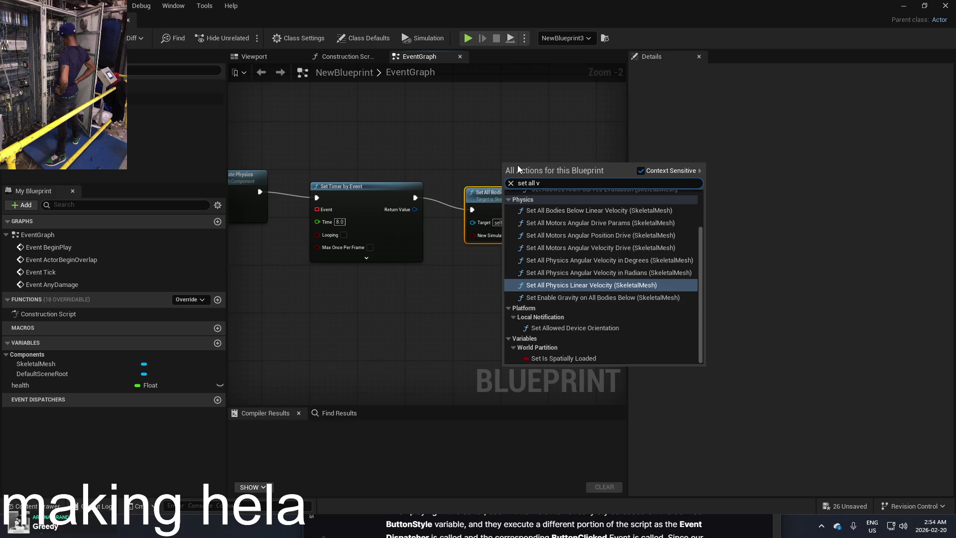
key("BackSpace")
type("bod")
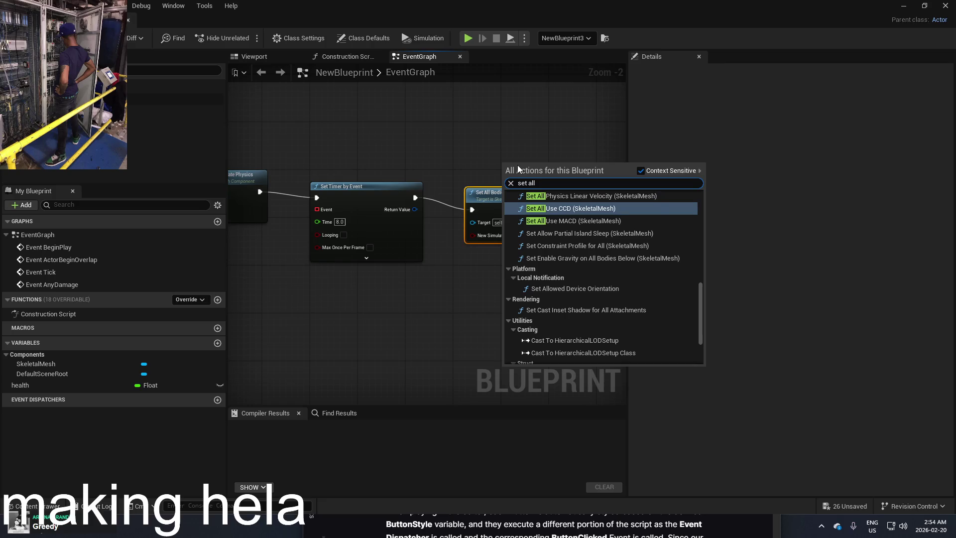
type("ie")
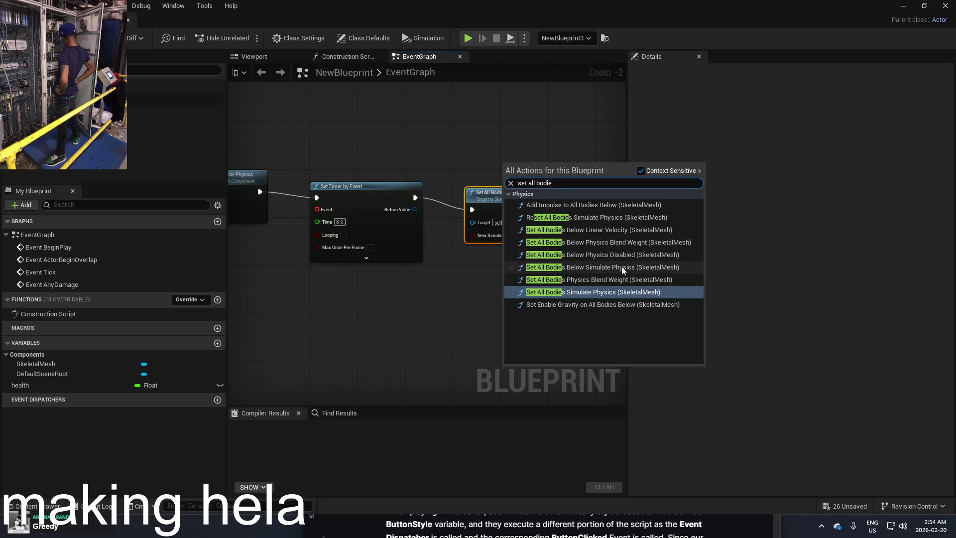
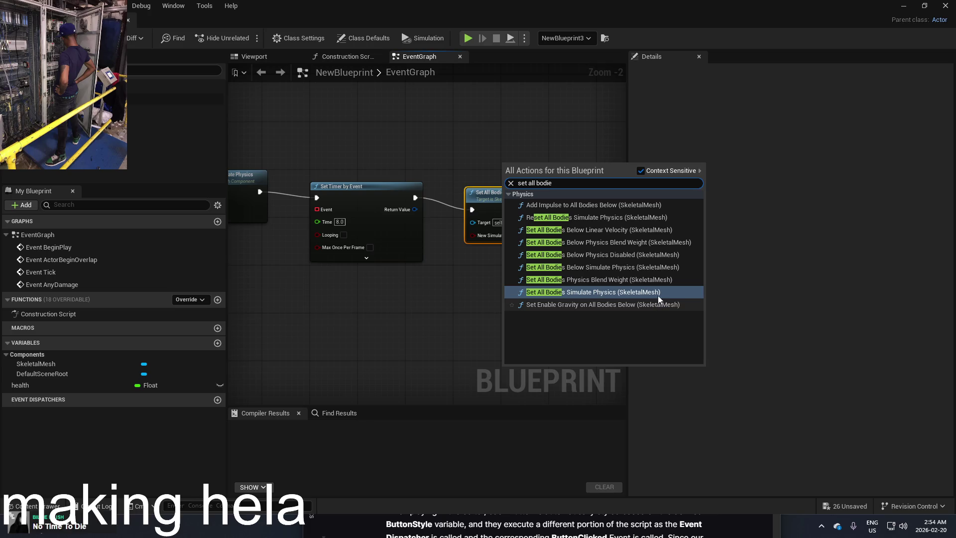
Wire the timer into a new Reset All Bodies Simulate Physics node on the Skeletal Mesh, set Time to 4, and compile
left_click(651, 218)
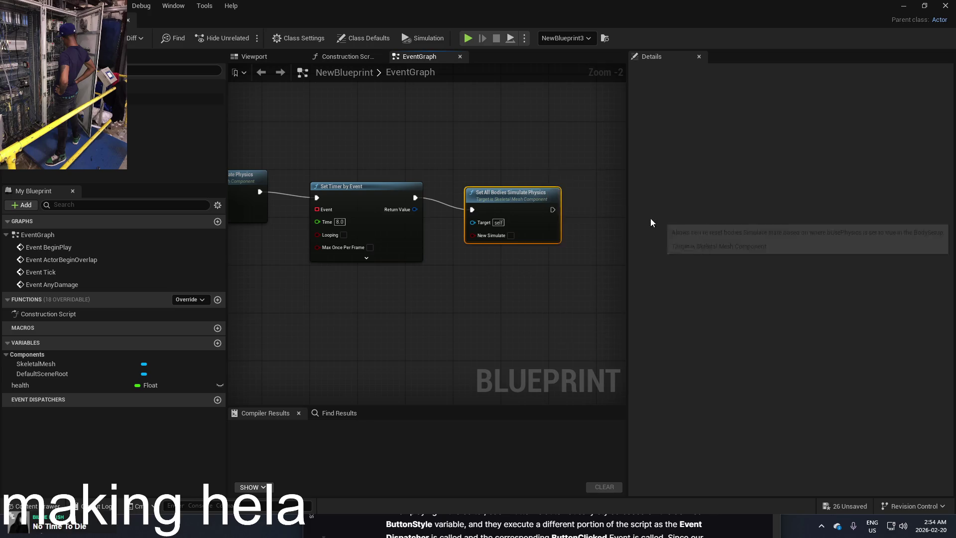
left_click_drag(442, 199, 411, 199)
left_click_drag(555, 177, 537, 194)
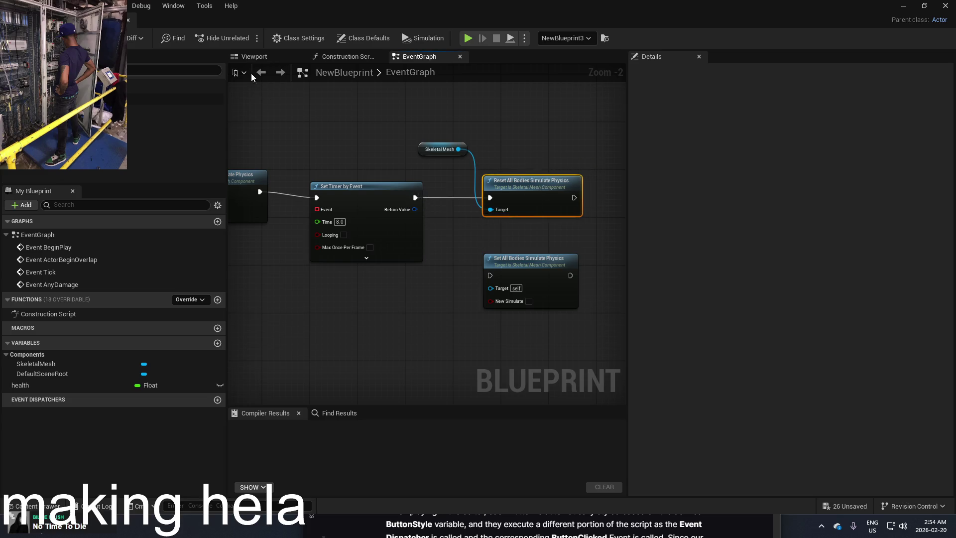
key("F7")
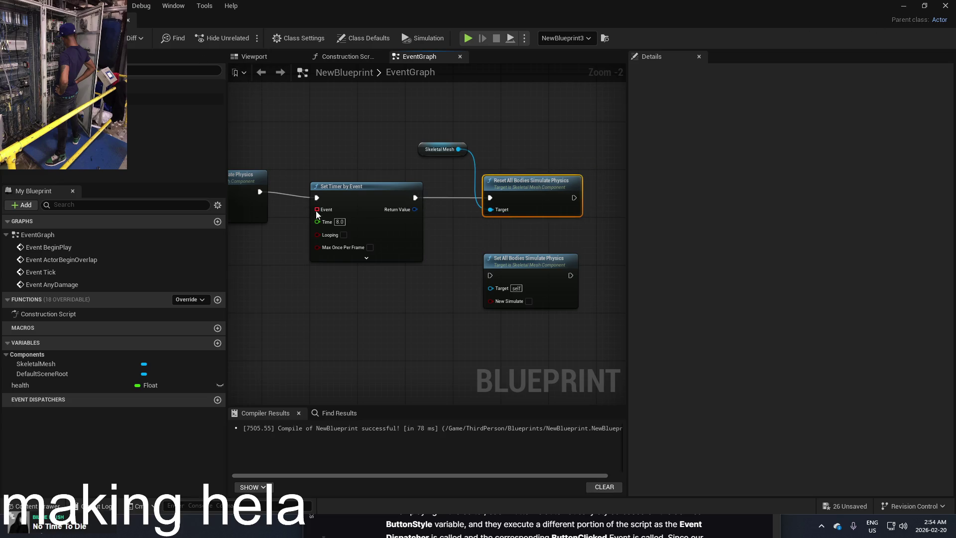
type("4")
key("Return")
Play the level, walk the character forward toward the mannequins, then stop and return to the blueprint
left_click(902, 6)
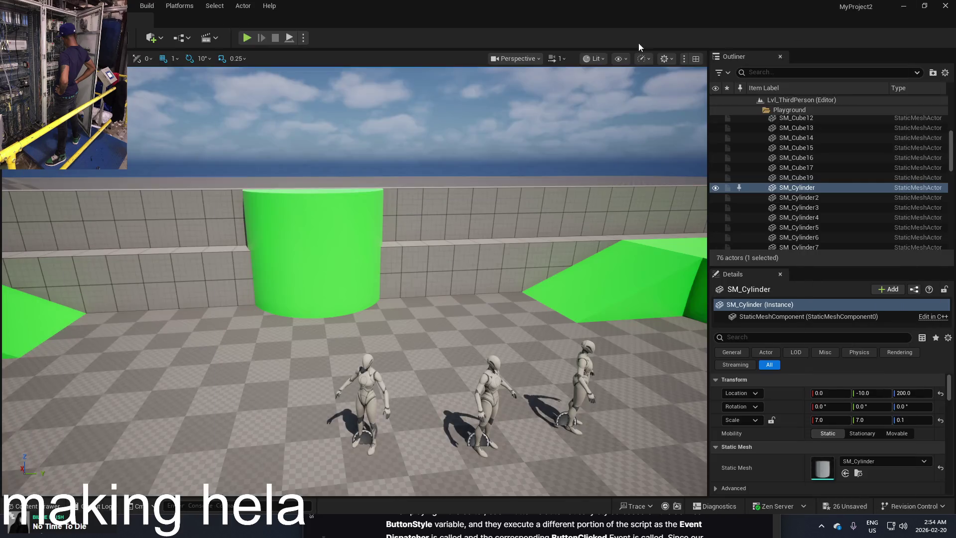
left_click(250, 40)
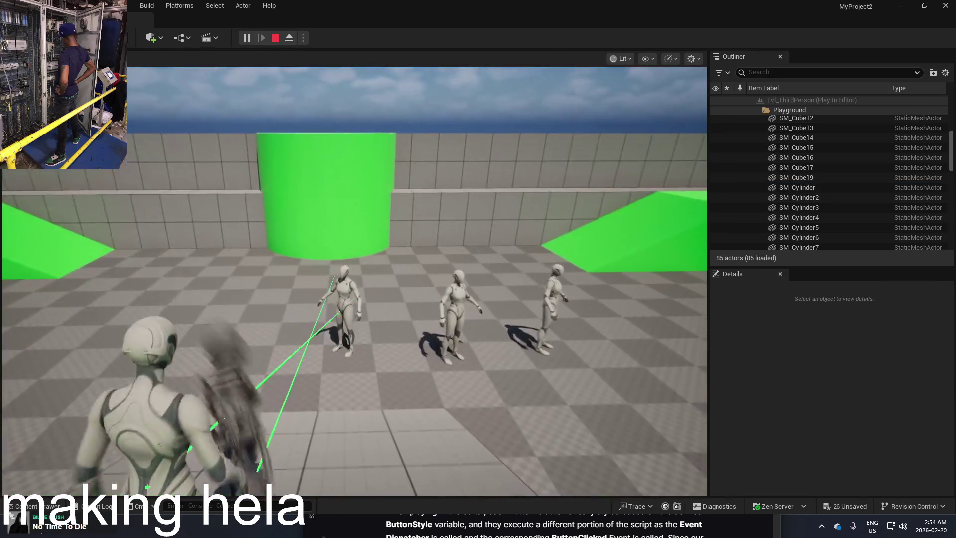
key("w")
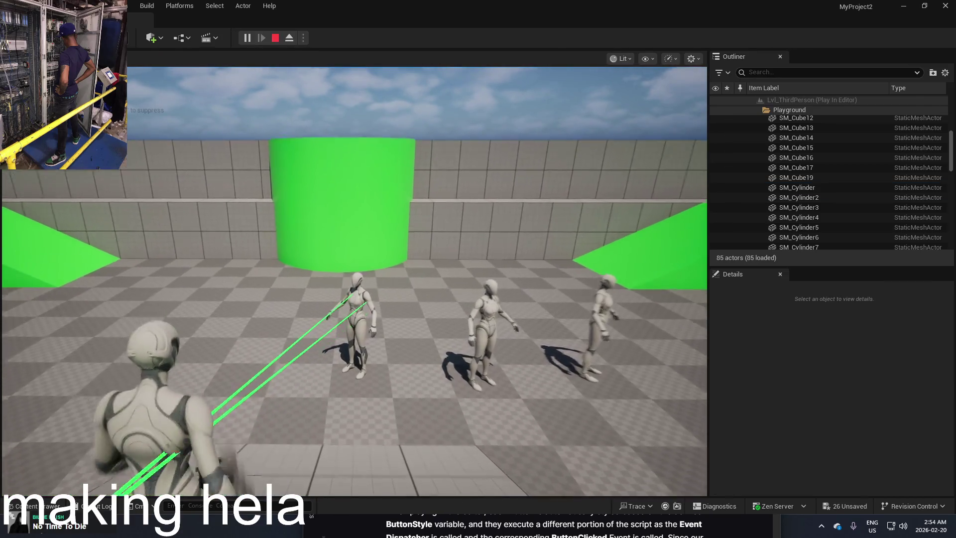
key("w")
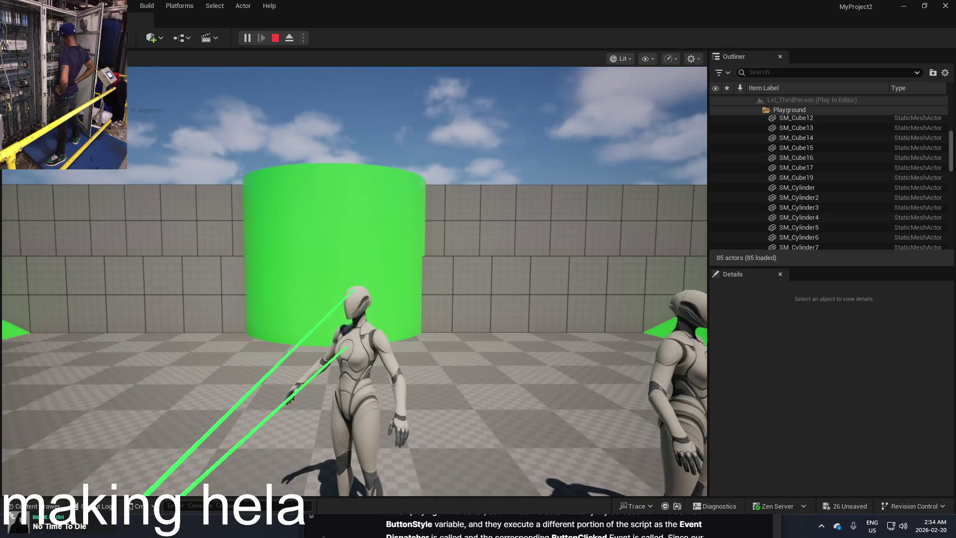
key("Escape")
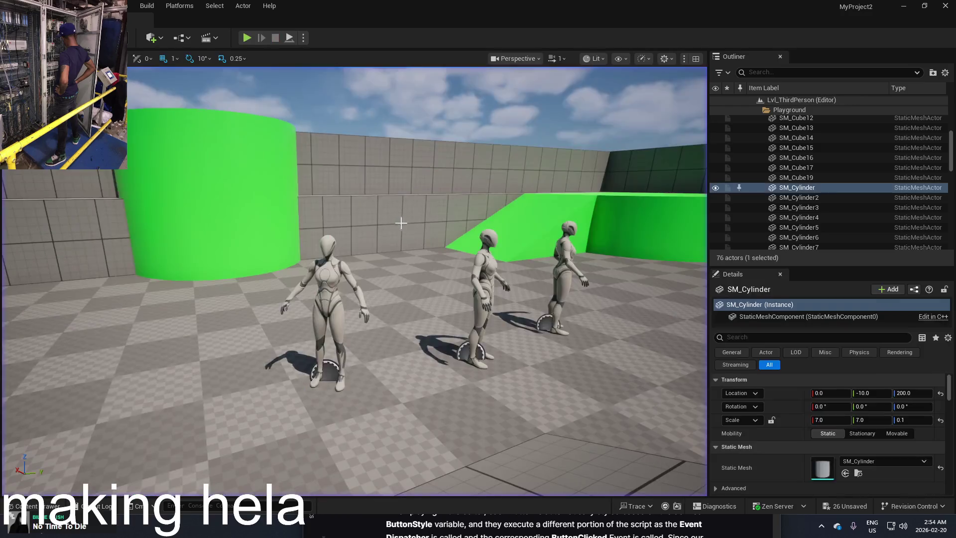
key("alt+Tab")
Add a Set Timer by Event node from a 'timer' search, then undo it
scroll(436, 235, "up", 2)
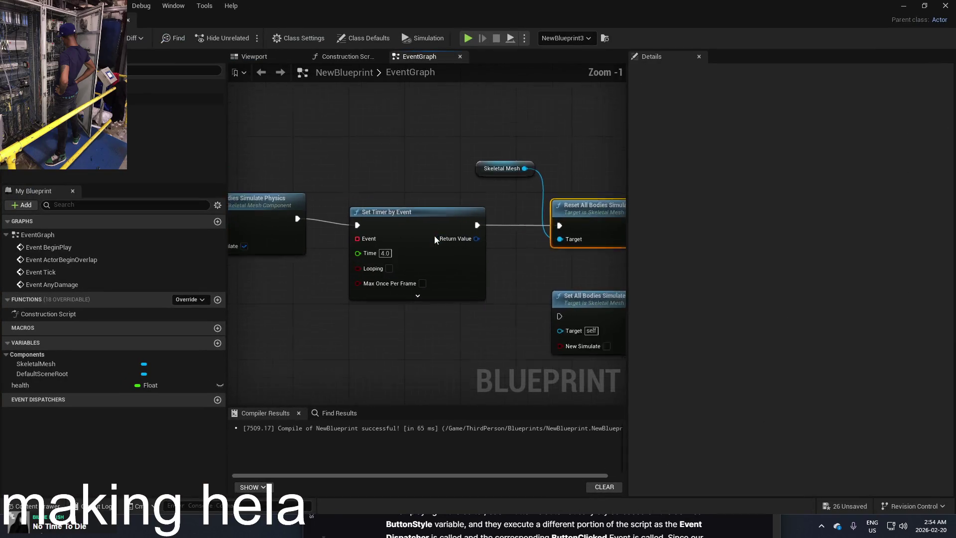
scroll(436, 235, "up", 1)
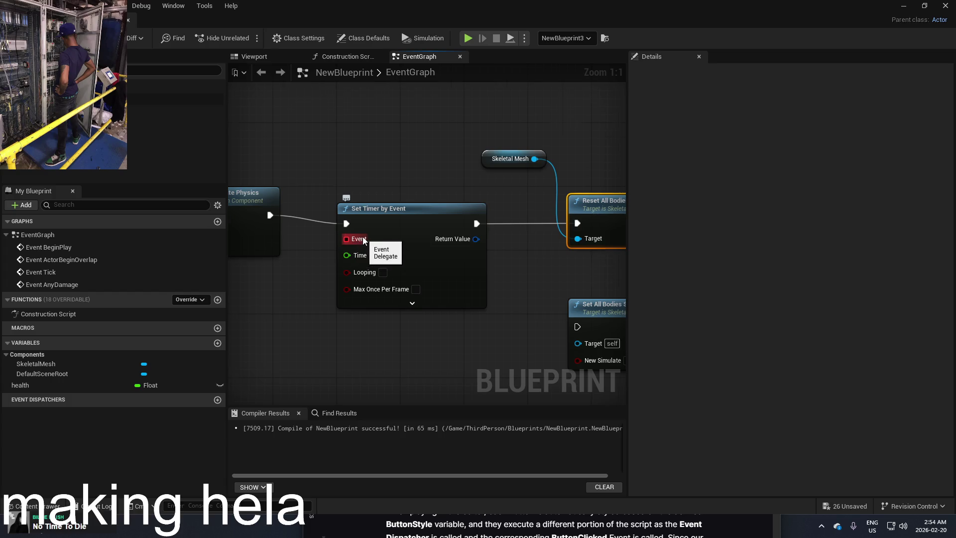
scroll(363, 237, "down", 1)
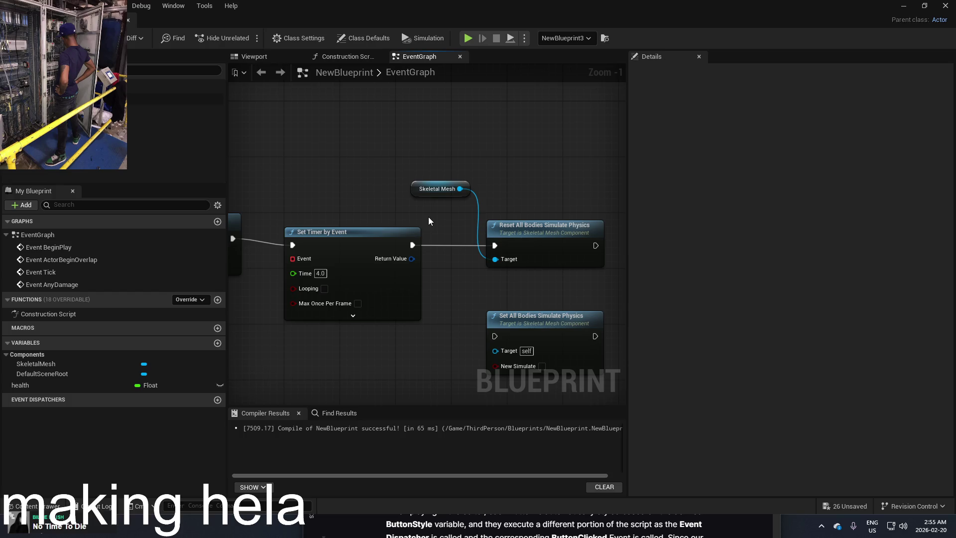
right_click(428, 217)
type("timer")
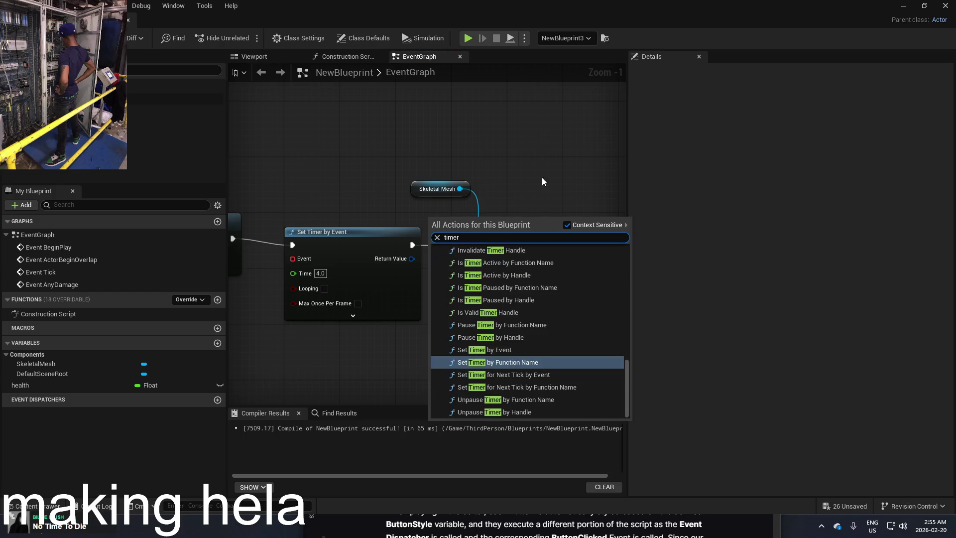
left_click(541, 353)
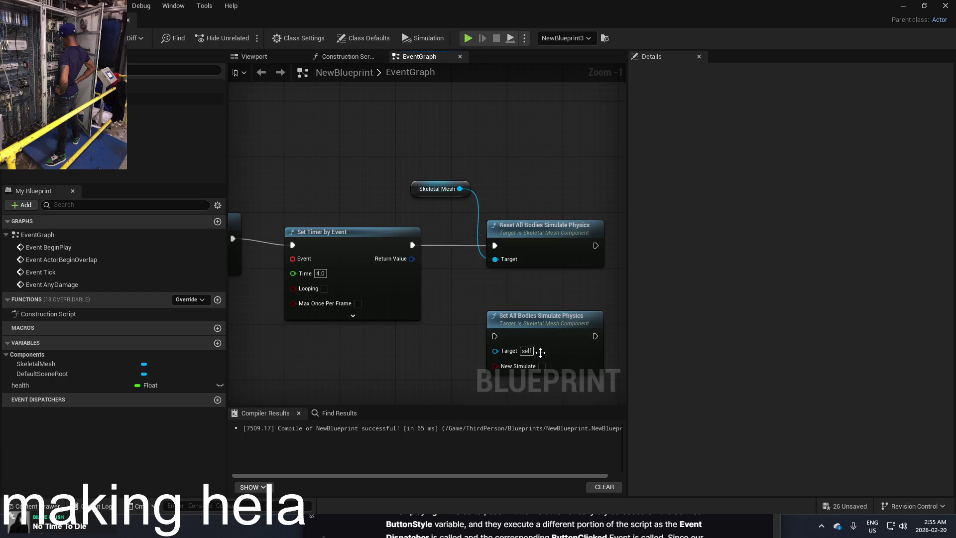
key("ctrl+z")
key("ctrl+z")
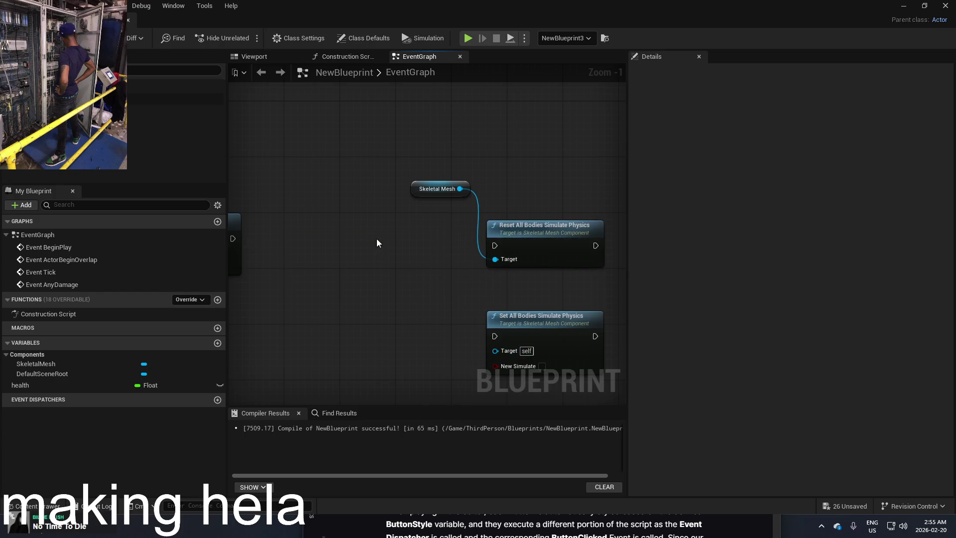
Insert a 4-second Task Wait Delay between the previous node and the physics reset, then compile
right_click(377, 238)
type("wait")
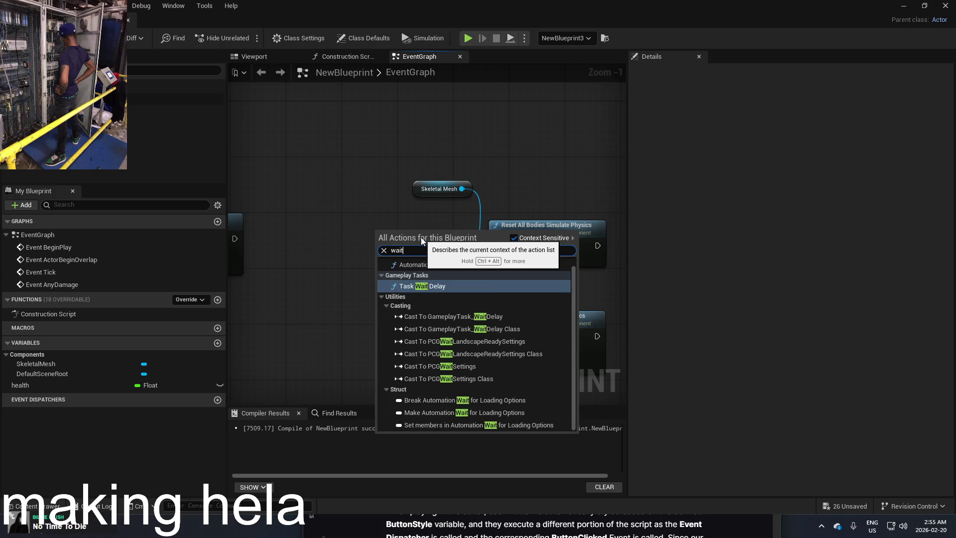
left_click(458, 289)
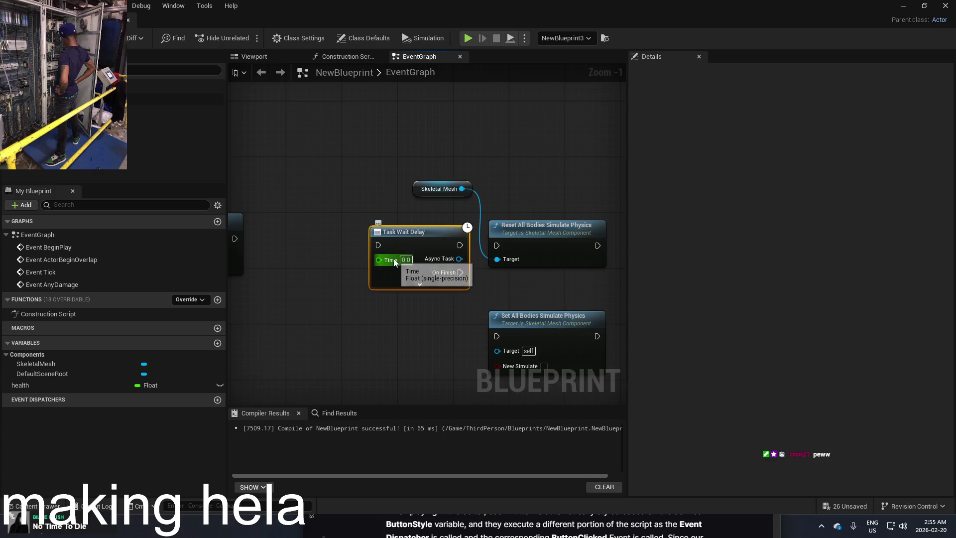
left_click(406, 259)
type("4")
left_click_drag(408, 232, 373, 239)
mouse_move(424, 280)
left_mouse_down()
mouse_move(426, 288)
mouse_move(504, 247)
left_mouse_up()
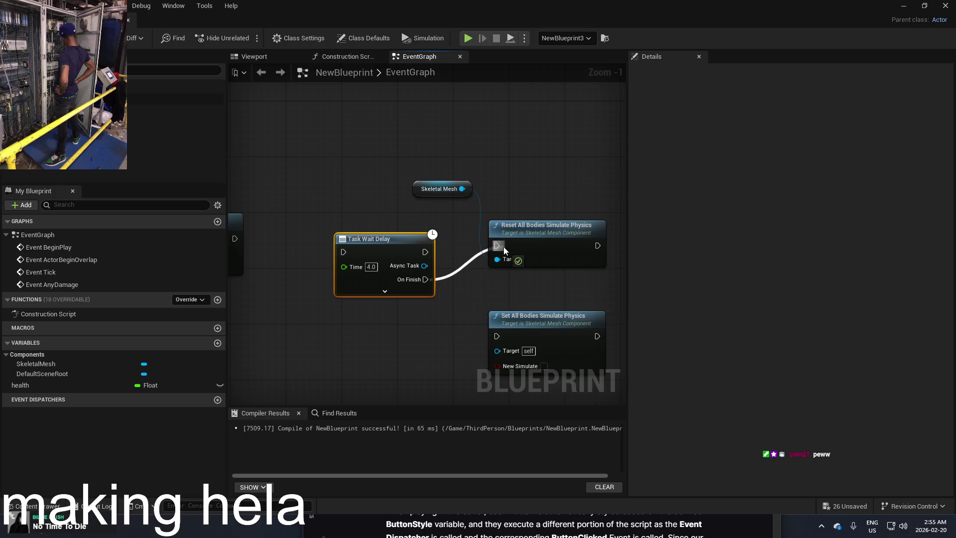
left_click_drag(251, 241, 293, 241)
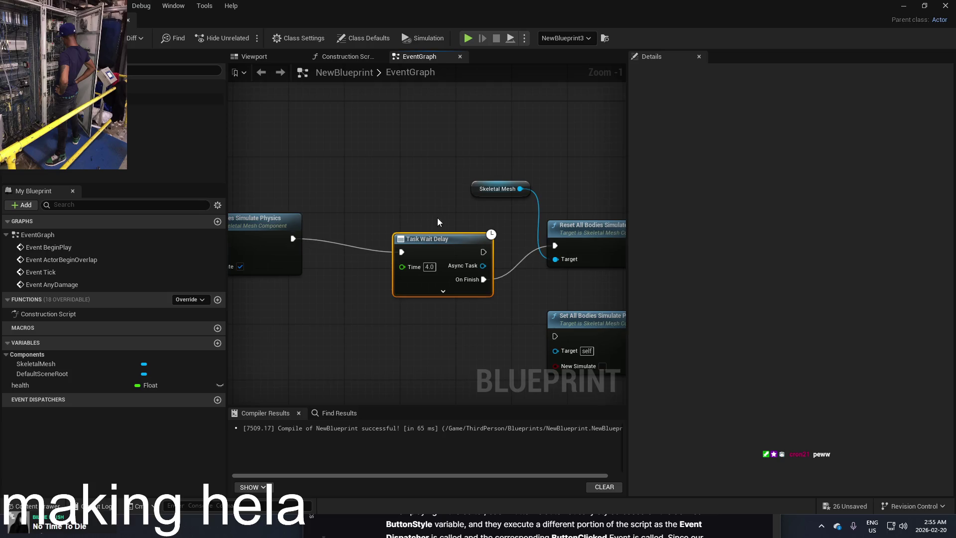
key("F7")
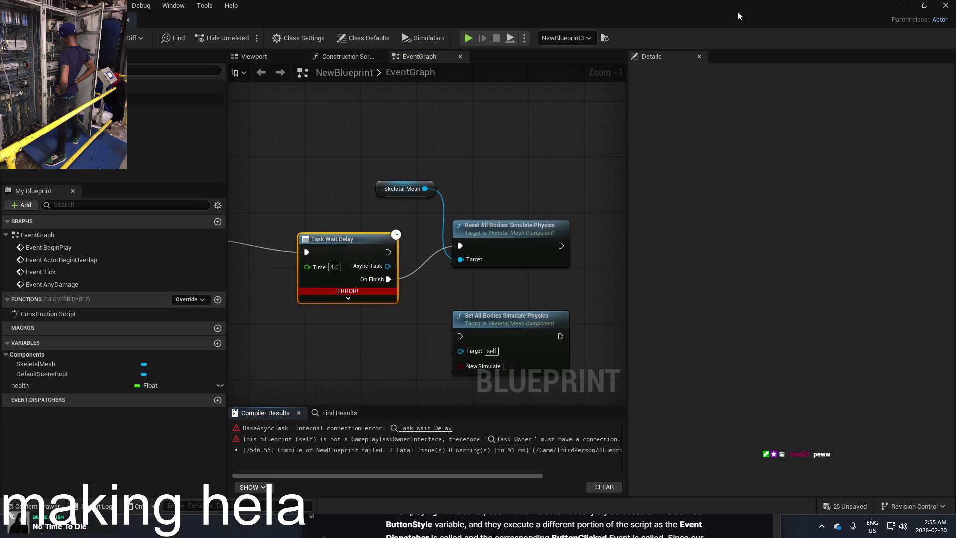
Expand the Task Wait Delay's advanced inputs, add a reroute on Task Owner, and recompile
left_click_drag(333, 258, 447, 259)
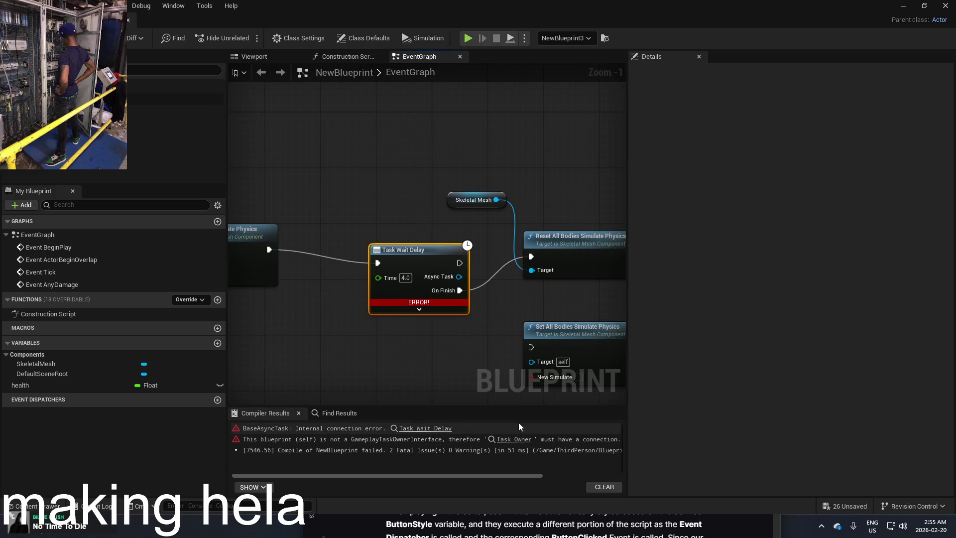
left_click(420, 310)
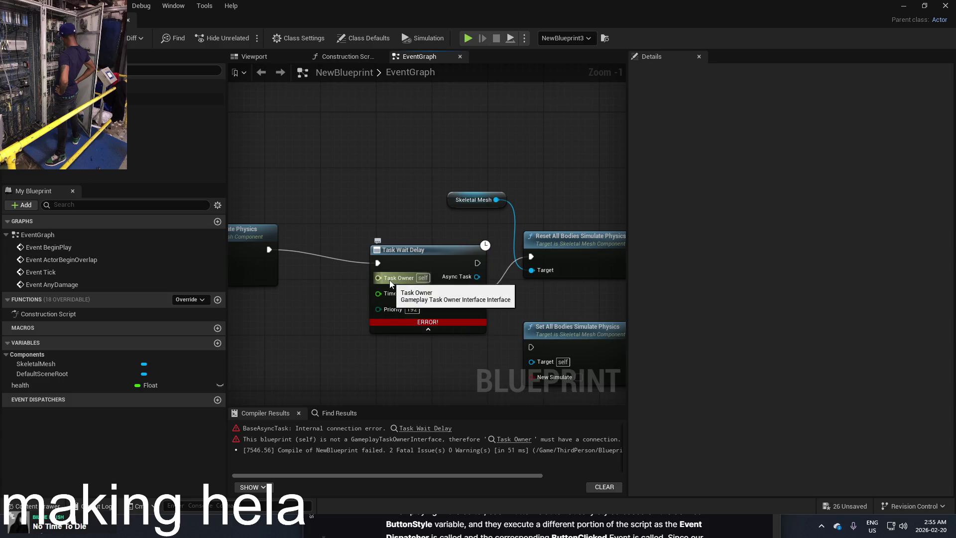
mouse_move(391, 282)
left_mouse_down()
mouse_move(316, 314)
mouse_move(317, 305)
left_mouse_up()
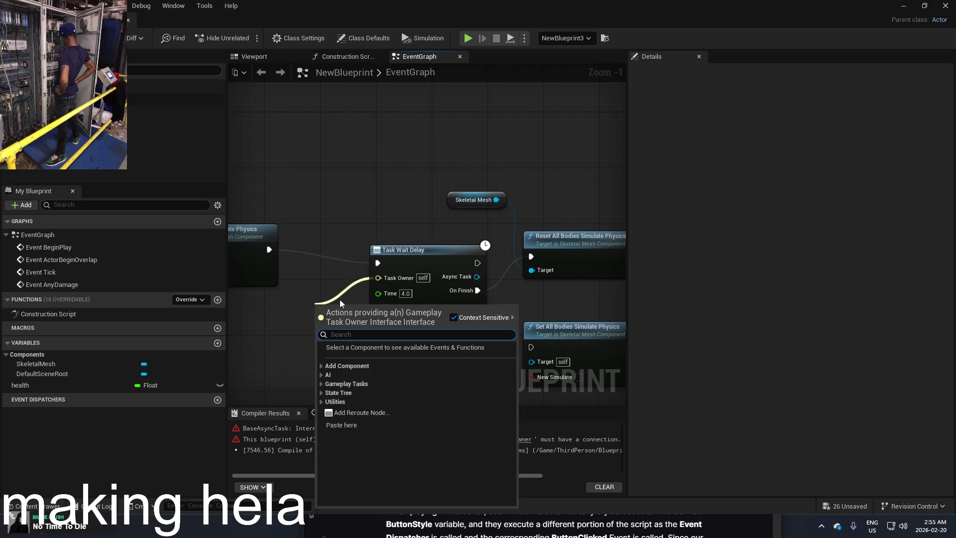
left_click(356, 413)
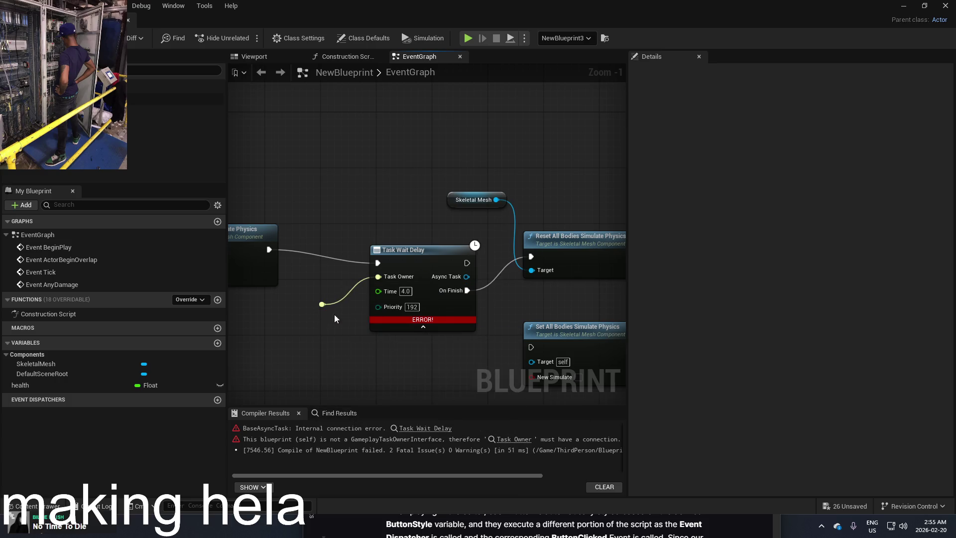
key("F7")
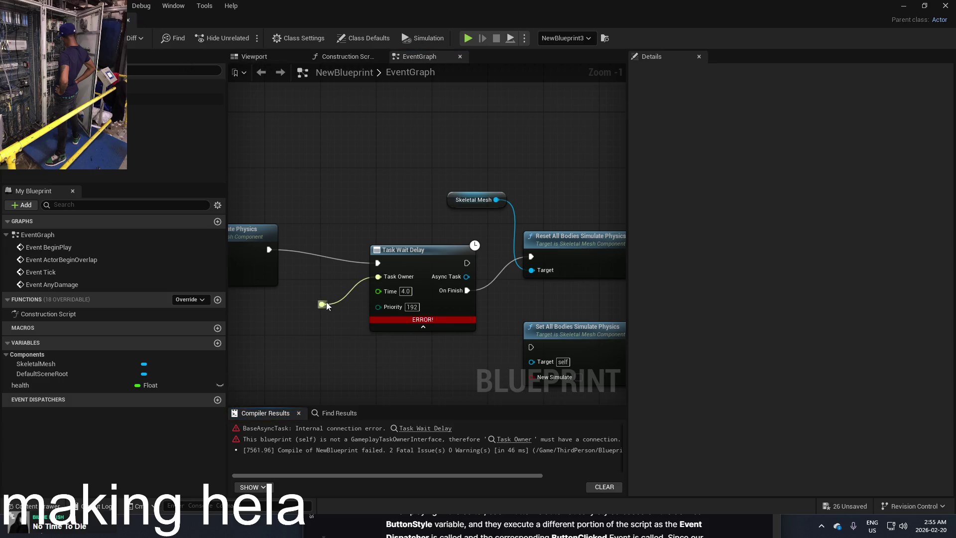
left_click_drag(327, 303, 323, 304)
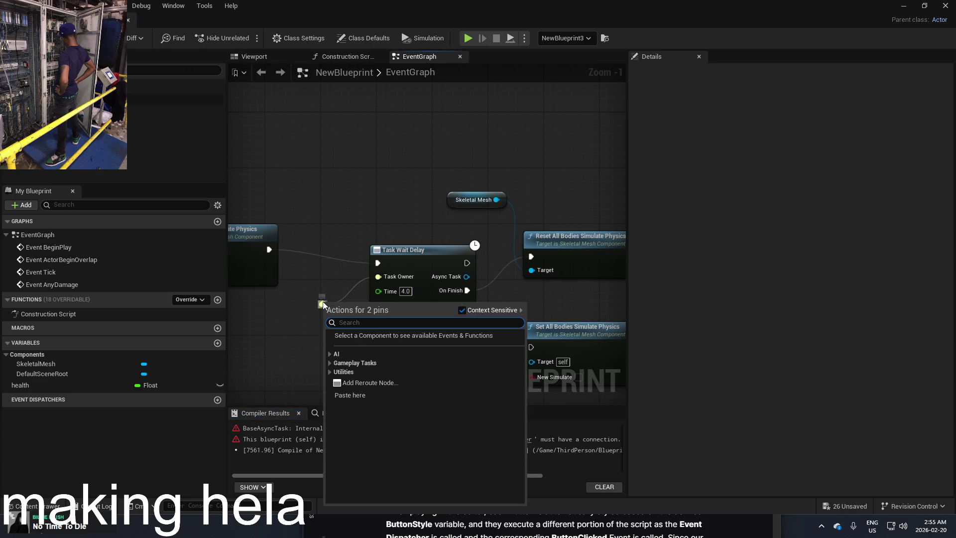
left_click(440, 254)
Delete the Task Wait Delay node, undoing stray graph edits along the way
key("Delete")
right_click(401, 238)
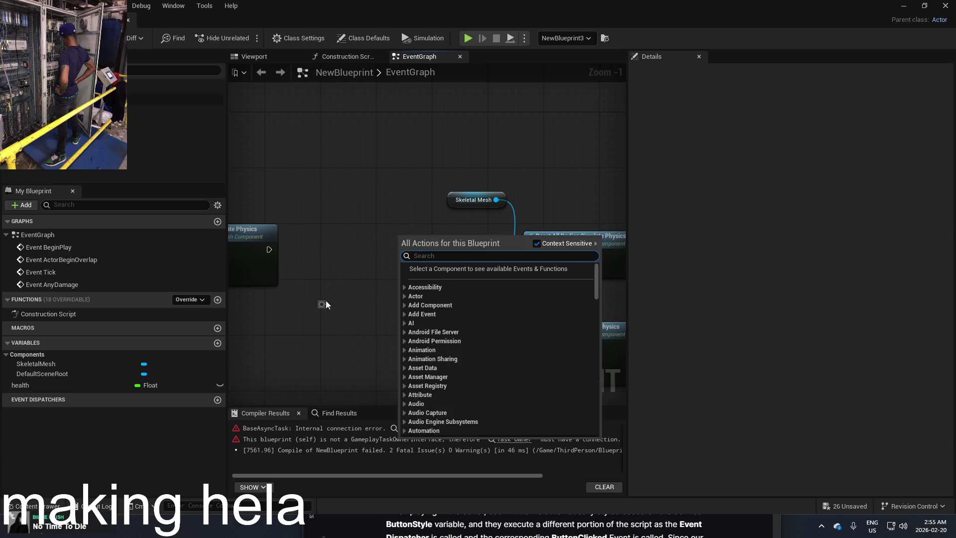
left_click_drag(326, 304, 357, 294)
key("Escape")
key("ctrl+z")
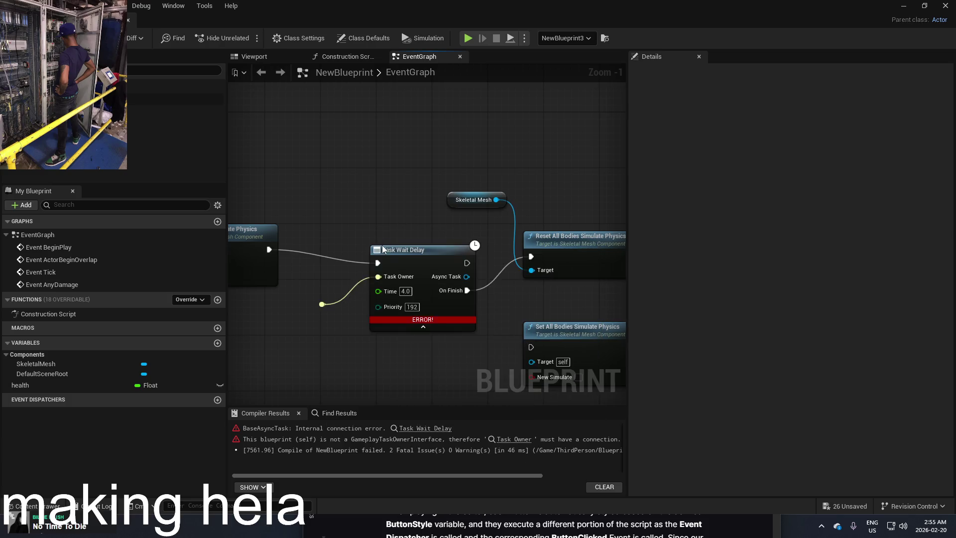
key("ctrl+z")
key("ctrl+z")
key("ctrl+z")
key("Delete")
Add a 2-second Delay feeding Reset All Bodies Simulate Physics, compile, and start playing the level
right_click(393, 231)
type("wait")
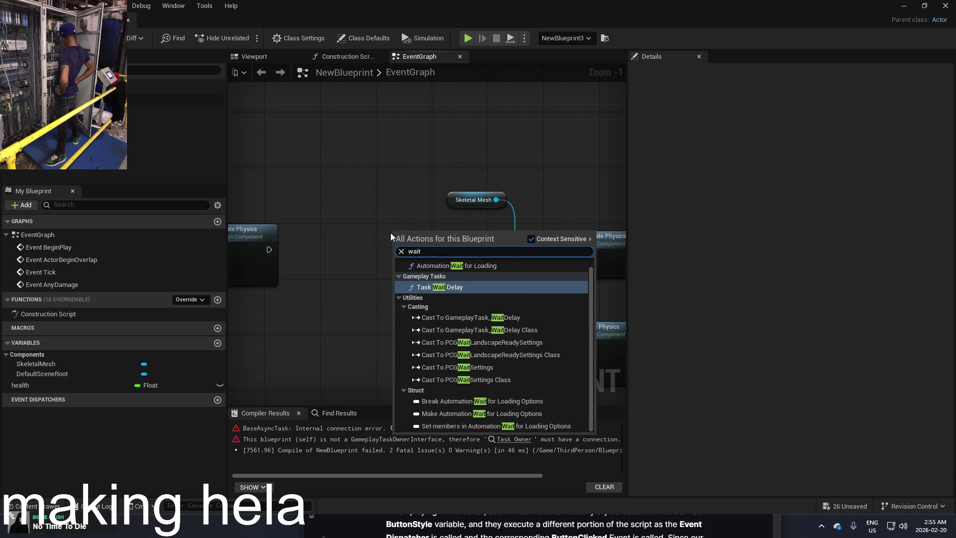
scroll(534, 303, "up", 1)
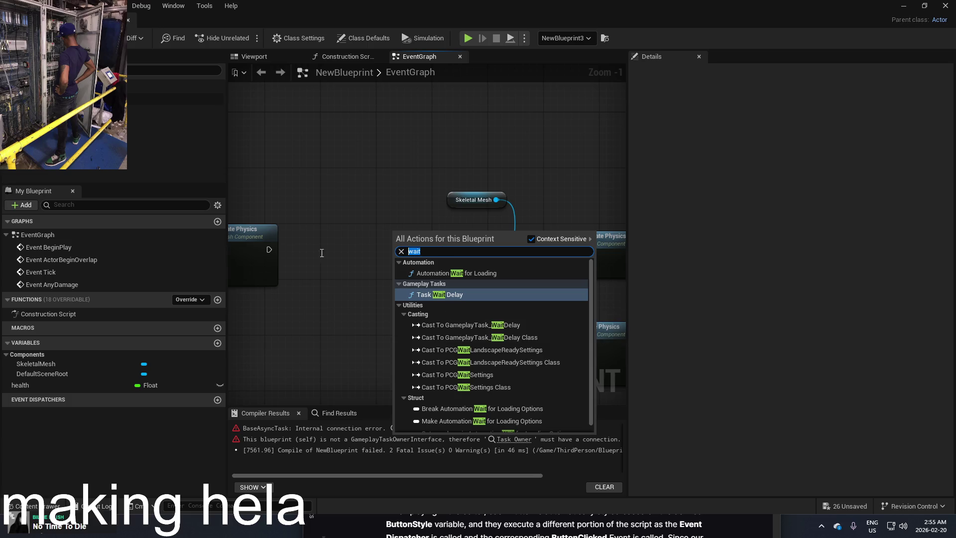
key("BackSpace")
key("BackSpace")
key("BackSpace")
type("dela")
left_click(442, 276)
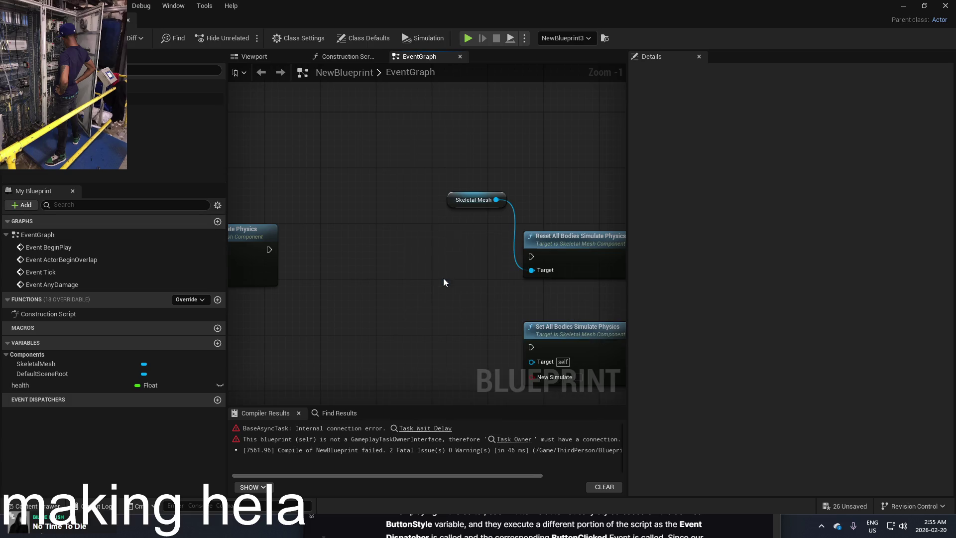
type("2")
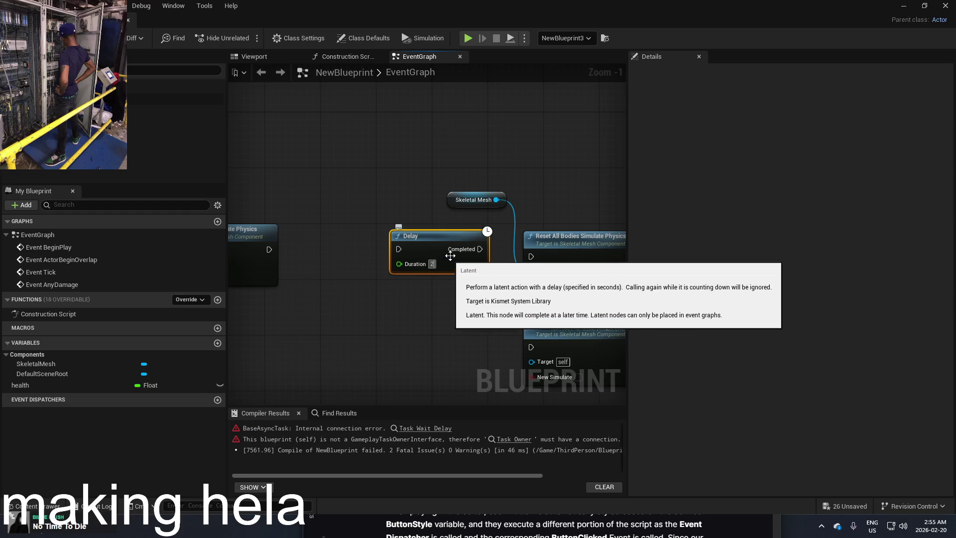
left_click_drag(431, 240, 410, 261)
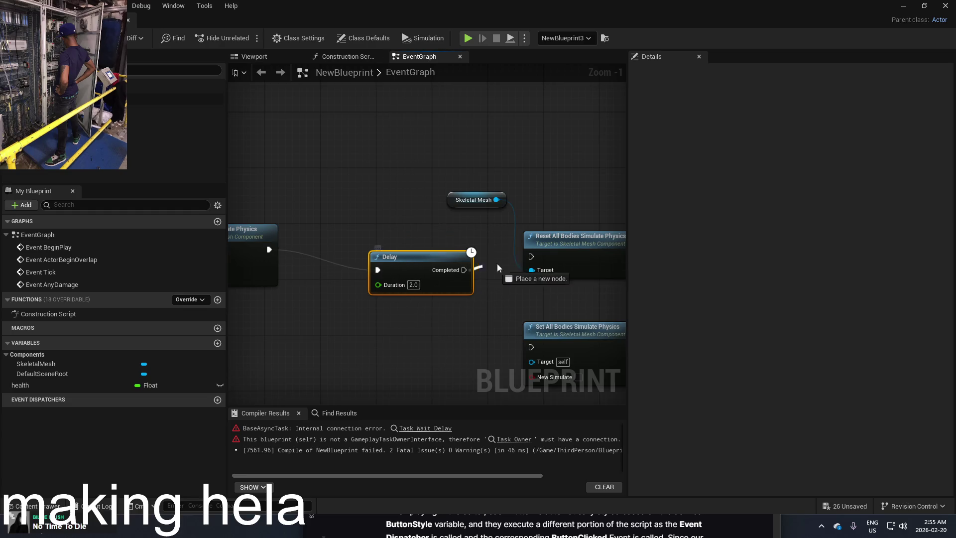
left_click_drag(531, 261, 531, 261)
key("F7")
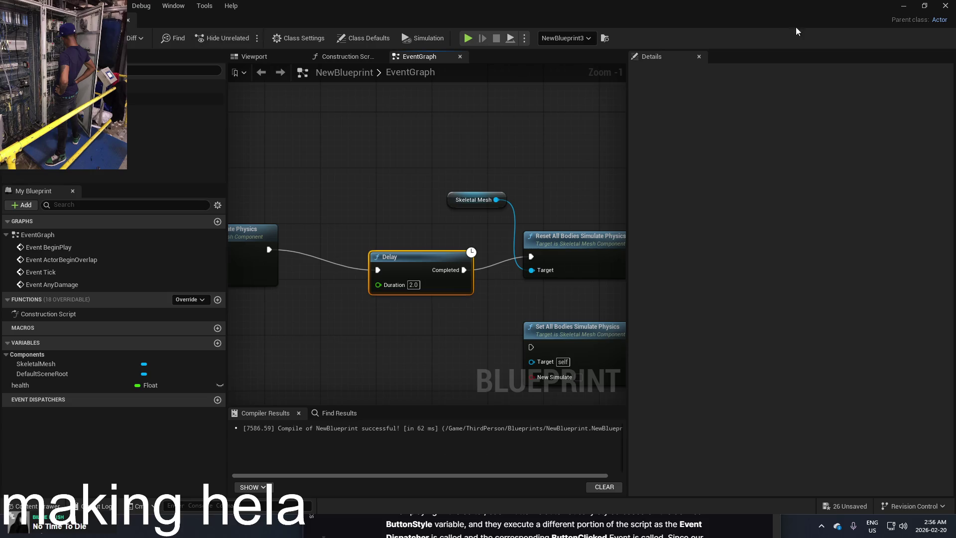
left_click(913, 7)
left_click(246, 38)
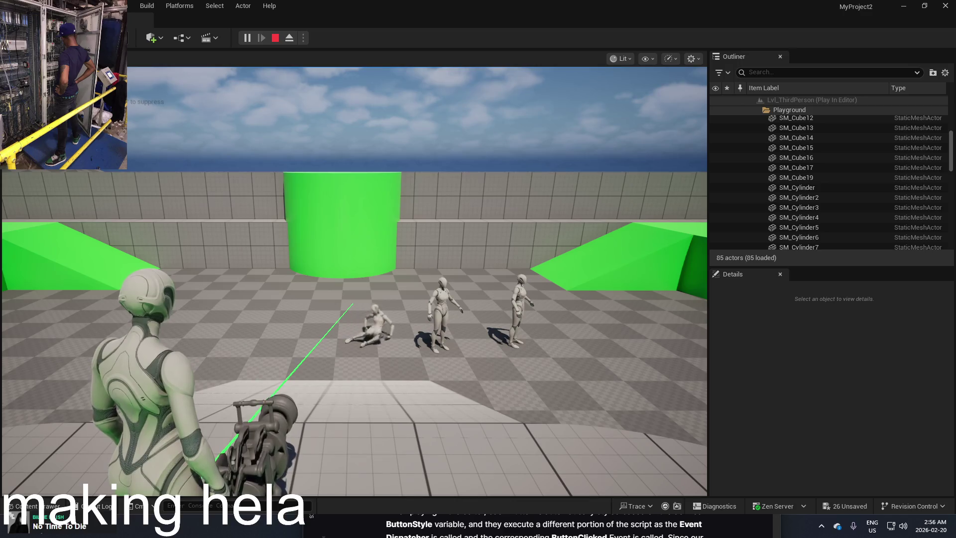
key("w")
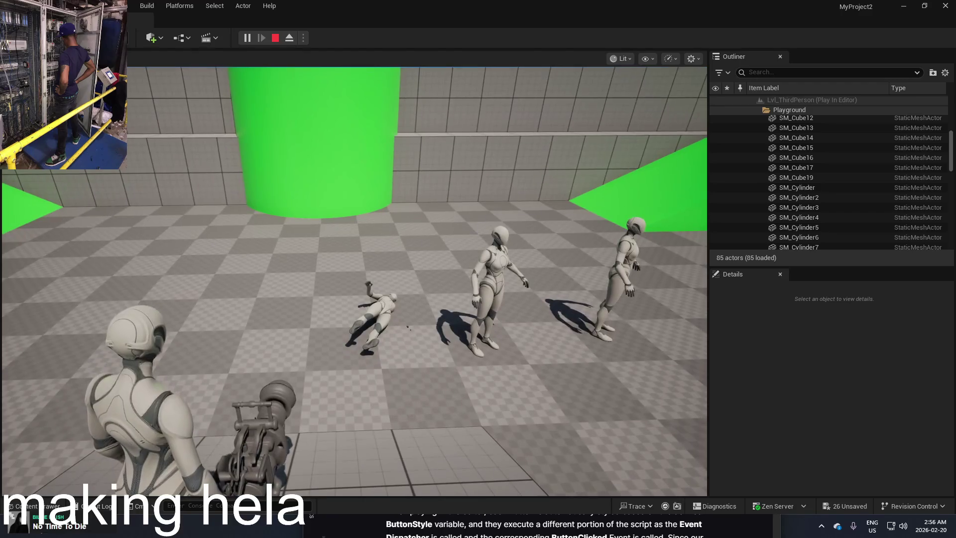
key("Escape")
key("alt+Tab")
scroll(424, 190, "up", 2)
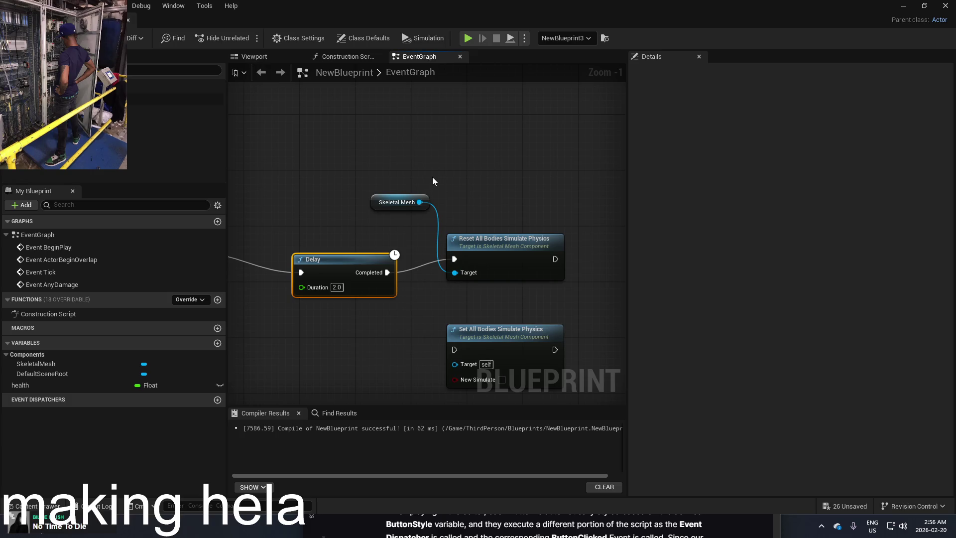
Pan the graph to review the Delay, Reset and Set All Bodies physics nodes
scroll(433, 181, "down", 1)
left_click_drag(432, 178, 608, 179)
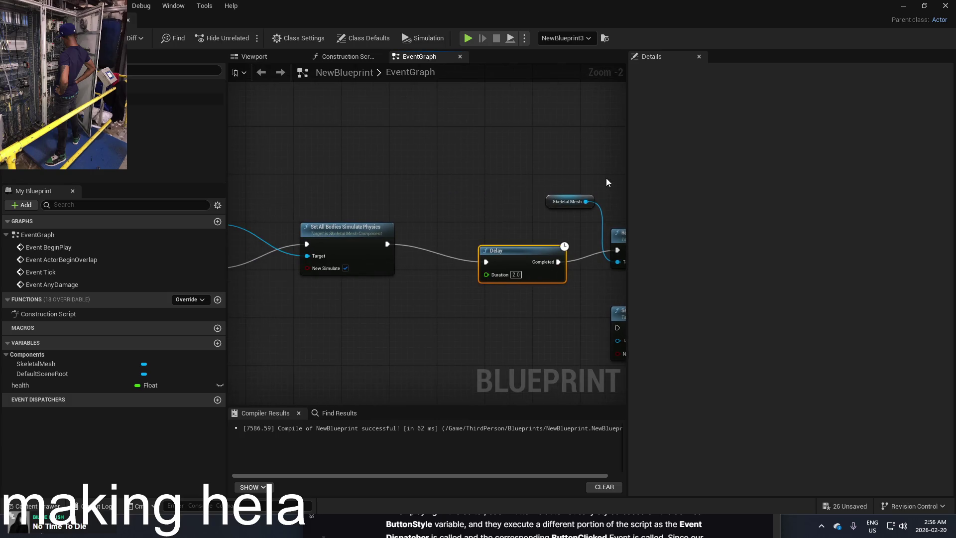
left_click_drag(550, 174, 412, 186)
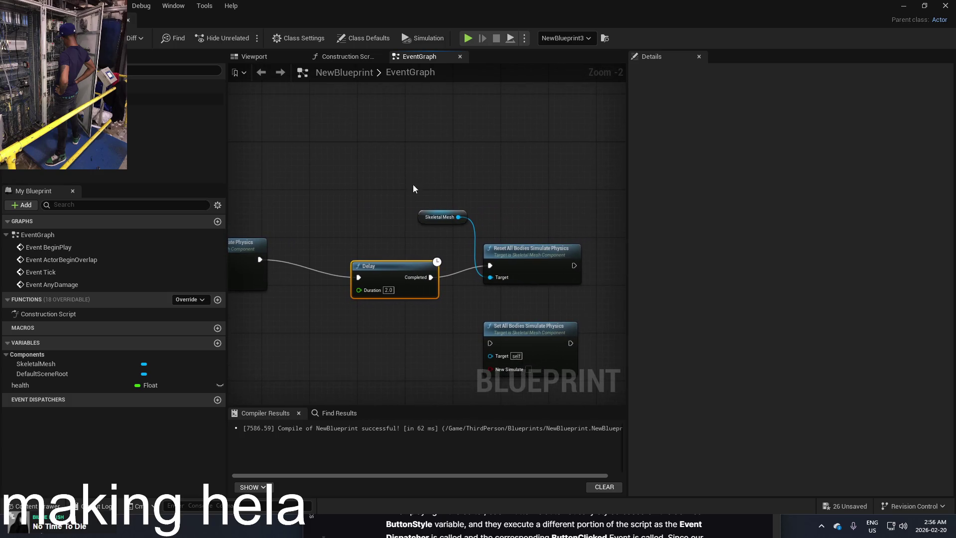
left_click_drag(488, 184, 463, 182)
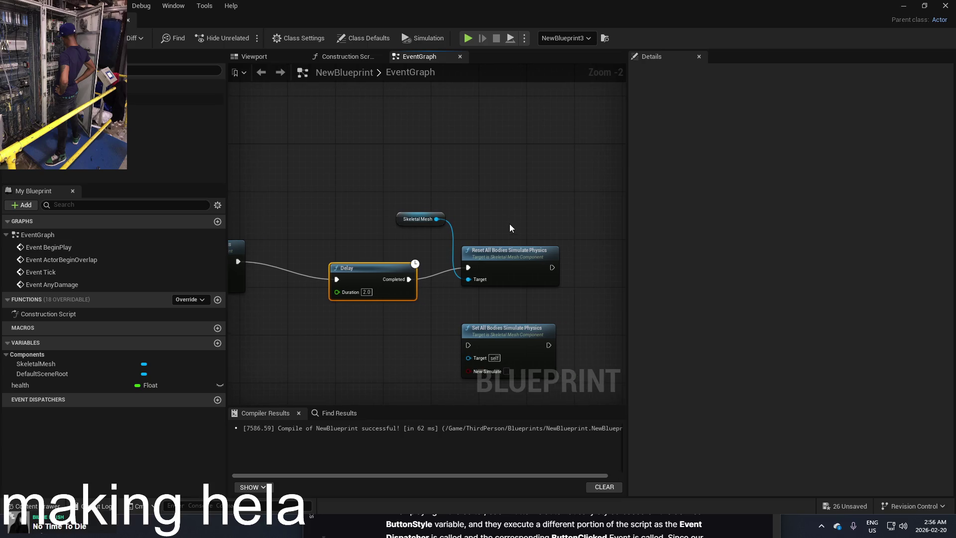
left_click_drag(522, 257, 521, 236)
left_click(518, 246)
left_click_drag(303, 234, 512, 249)
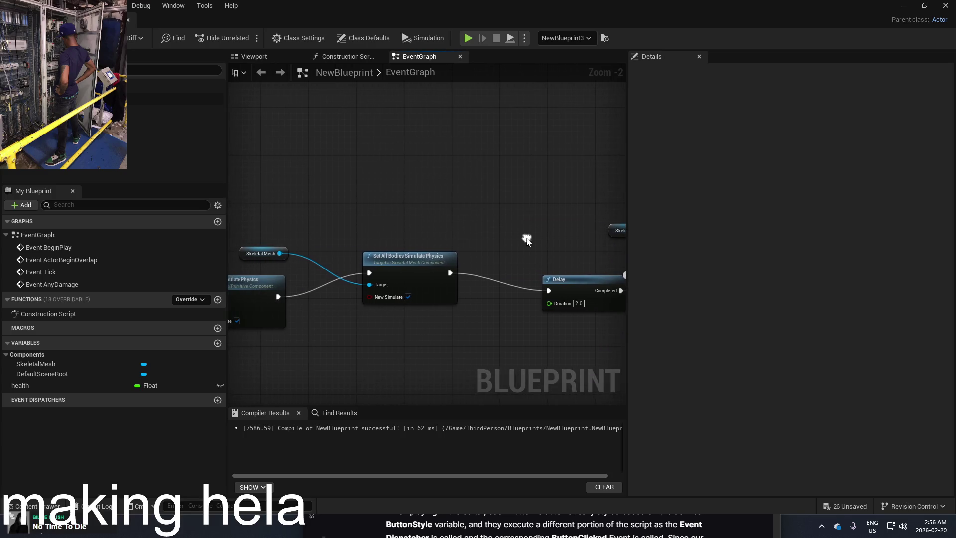
left_click(417, 261)
left_click_drag(417, 261, 458, 232)
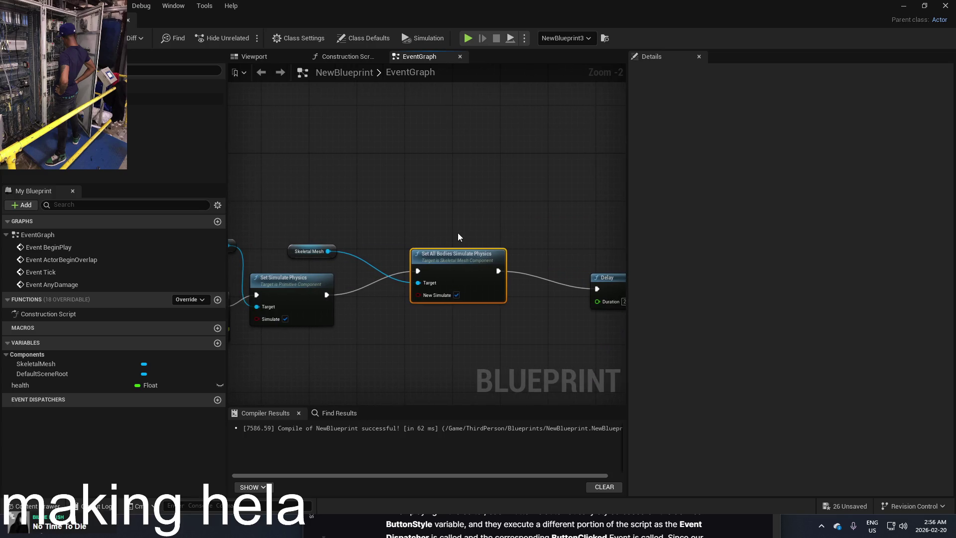
Add a Set All Bodies Below Simulate Physics node and drag a SkeletalMesh reference into the graph
right_click(458, 232)
type("set all")
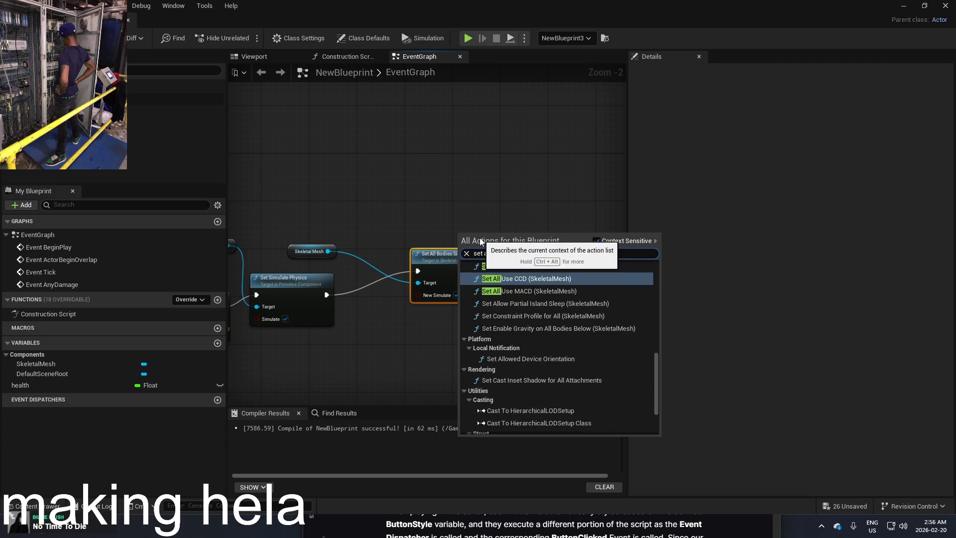
type(" bodies")
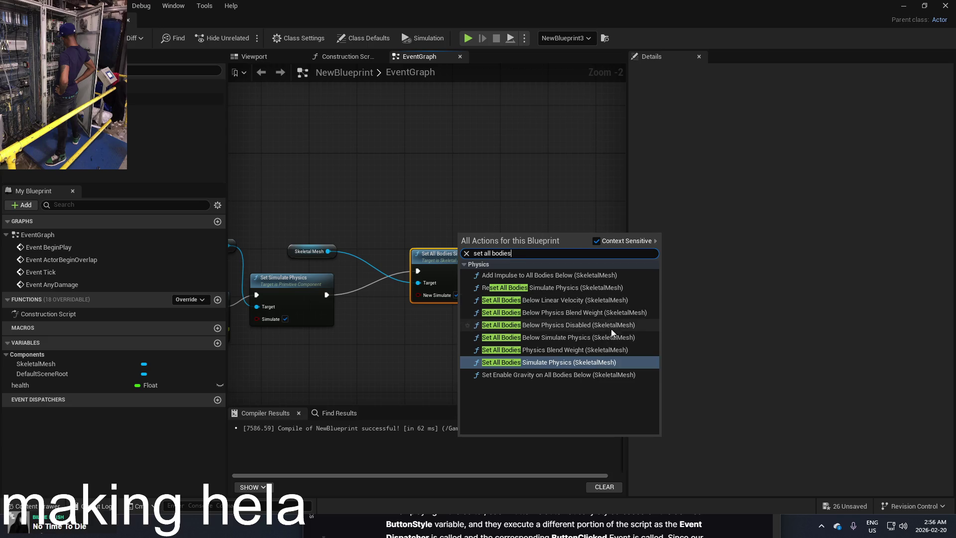
left_click(604, 340)
left_click_drag(509, 244, 503, 196)
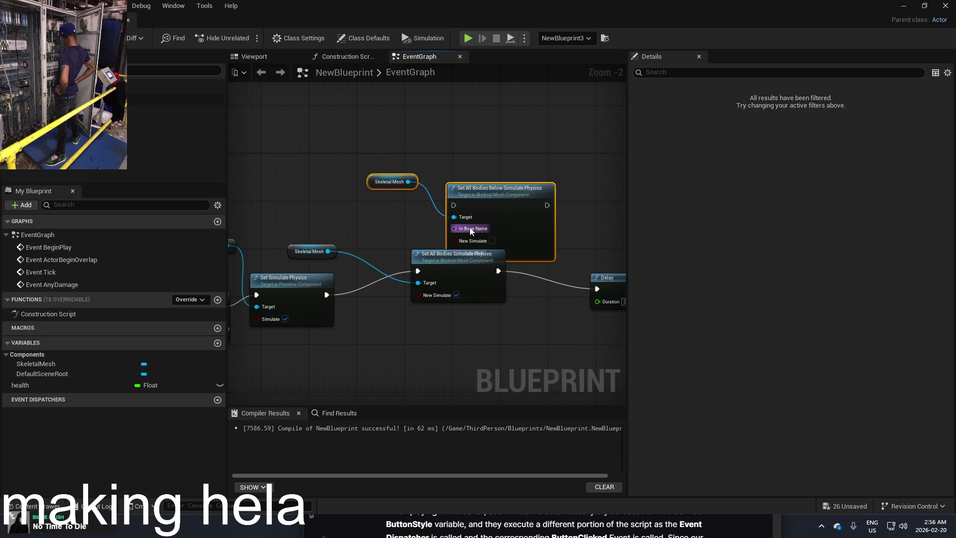
left_click_drag(453, 228, 423, 231)
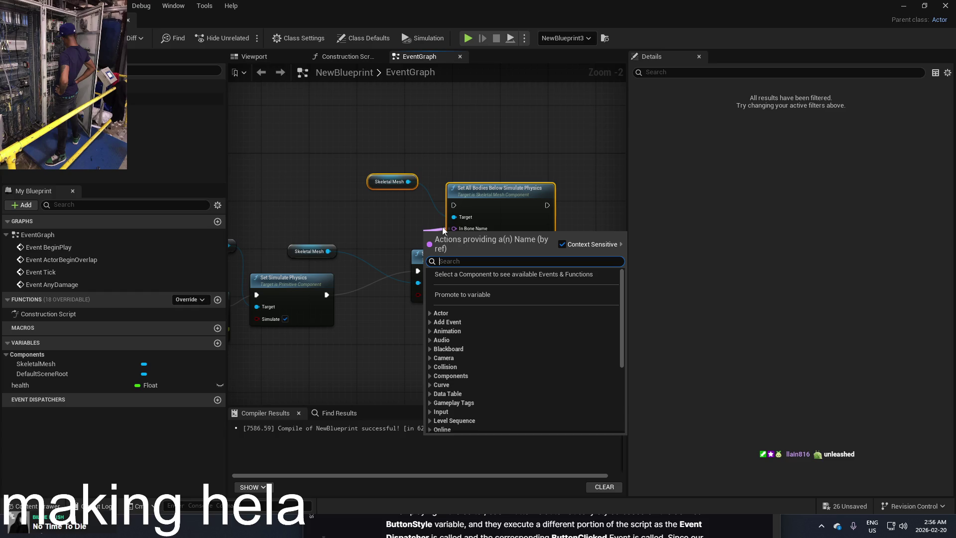
left_click(174, 111)
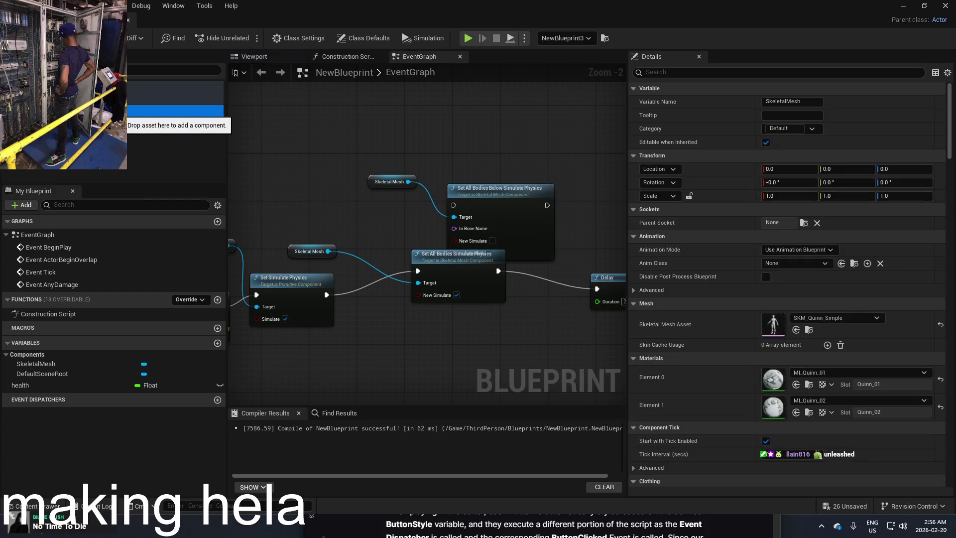
left_click_drag(116, 113, 329, 158)
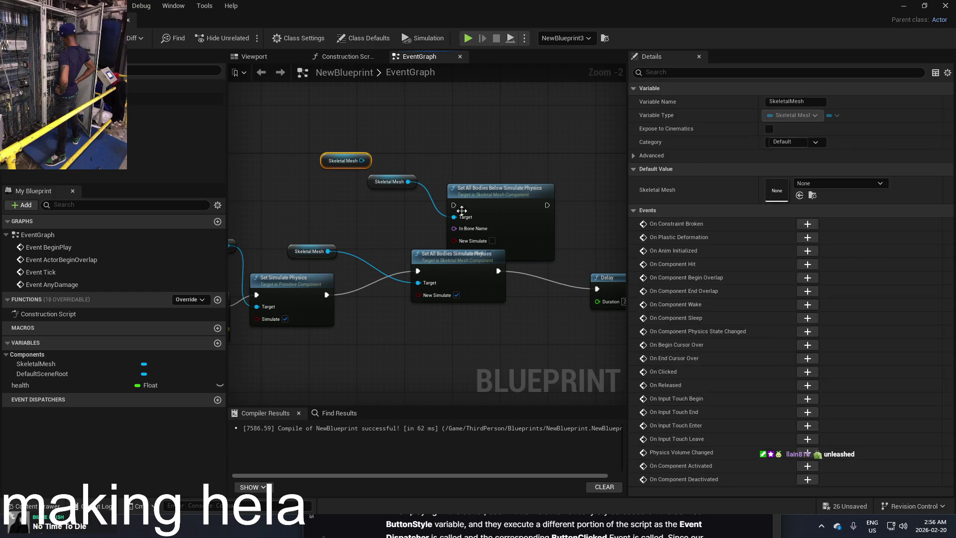
left_click_drag(443, 231, 421, 232)
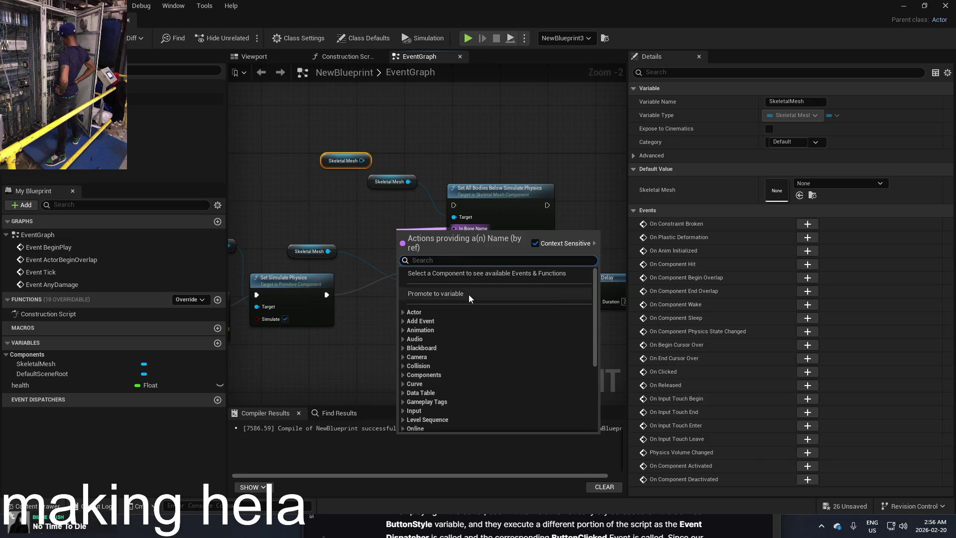
Feed In Bone Name from a Get Bone Name node (Bone Index 1) on the Skeletal Mesh, then minimize the editor
type("get bone")
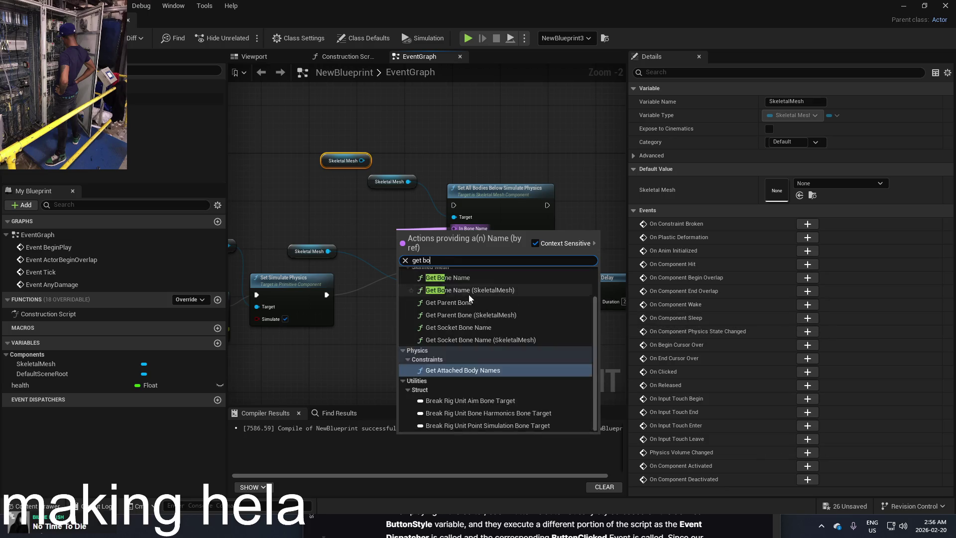
left_click(468, 295)
left_click_drag(426, 234, 397, 223)
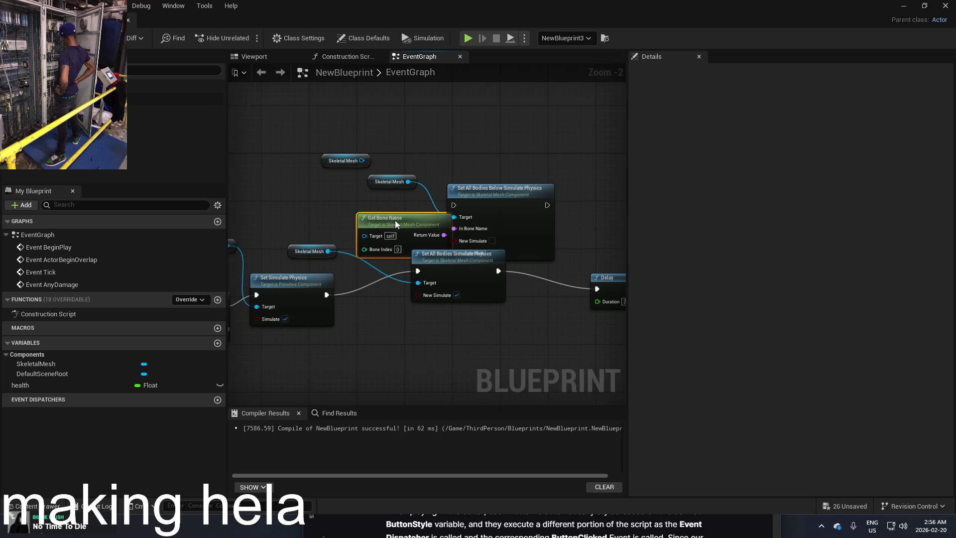
left_click_drag(403, 183, 364, 172)
left_click_drag(368, 235, 367, 235)
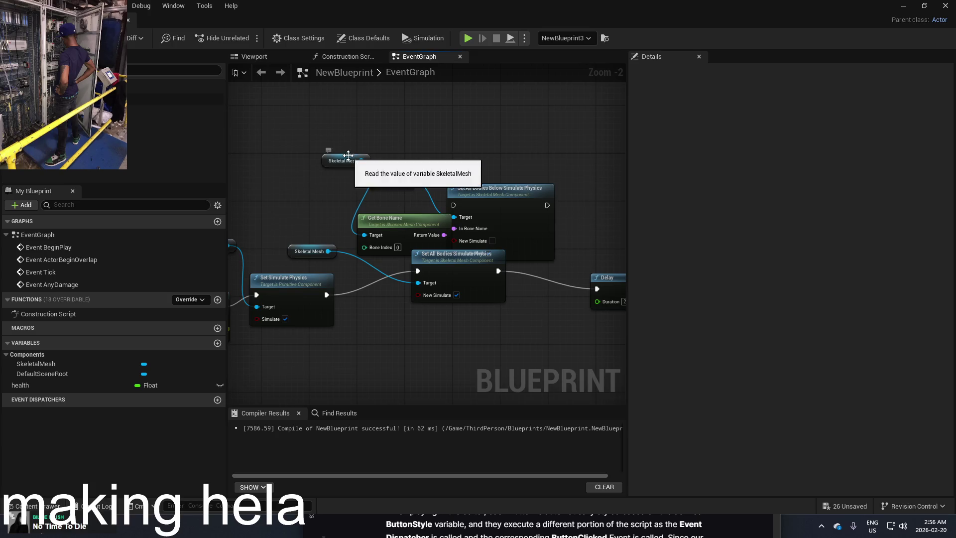
left_click_drag(343, 160, 296, 160)
left_click_drag(397, 232, 372, 214)
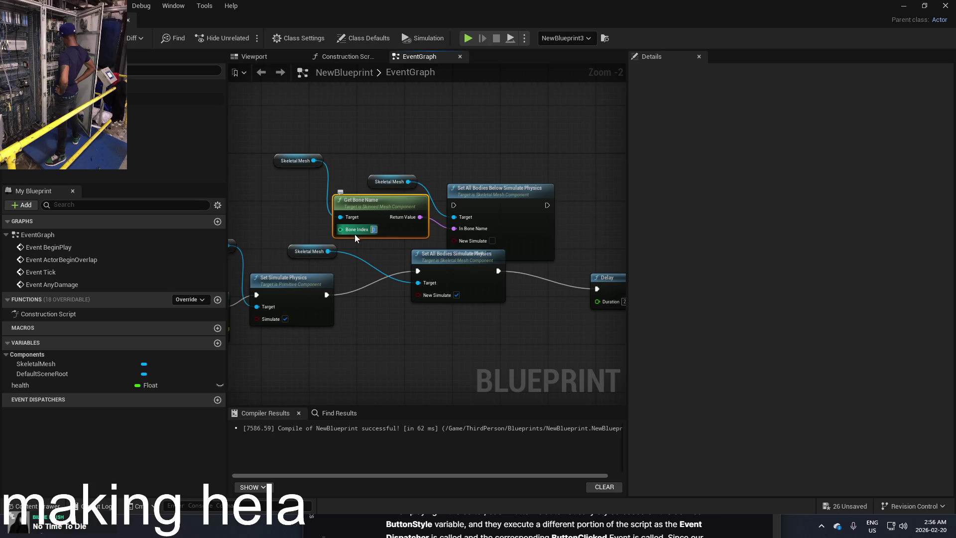
left_click(378, 253)
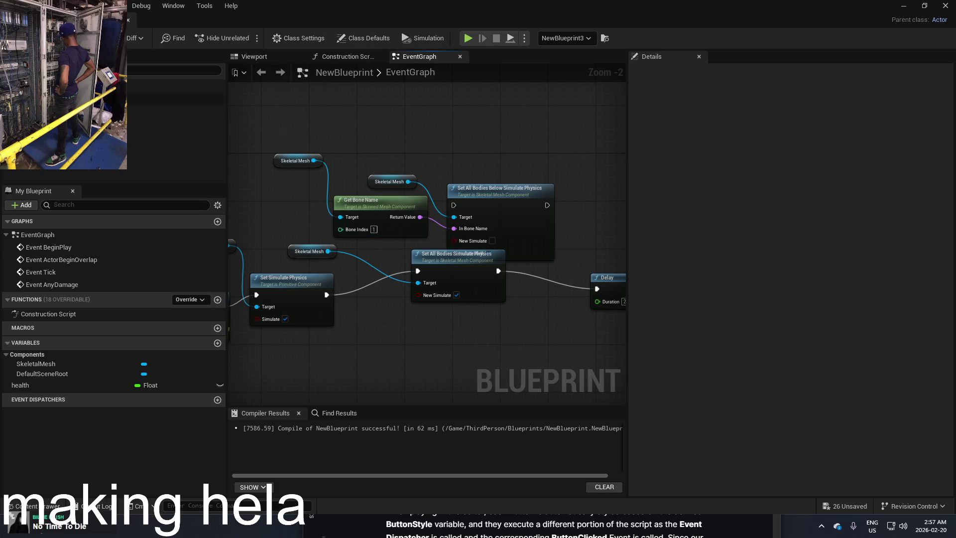
scroll(393, 156, "up", 2)
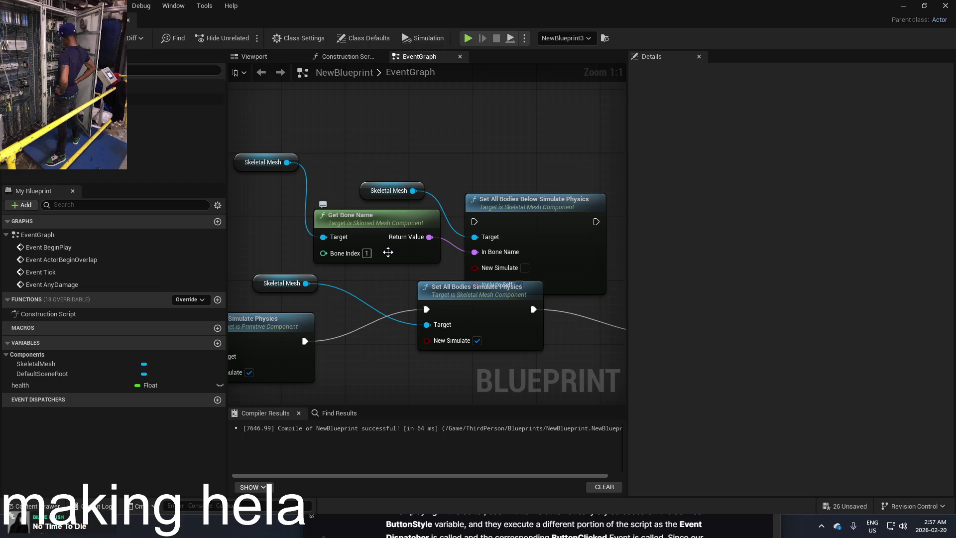
left_click(362, 257)
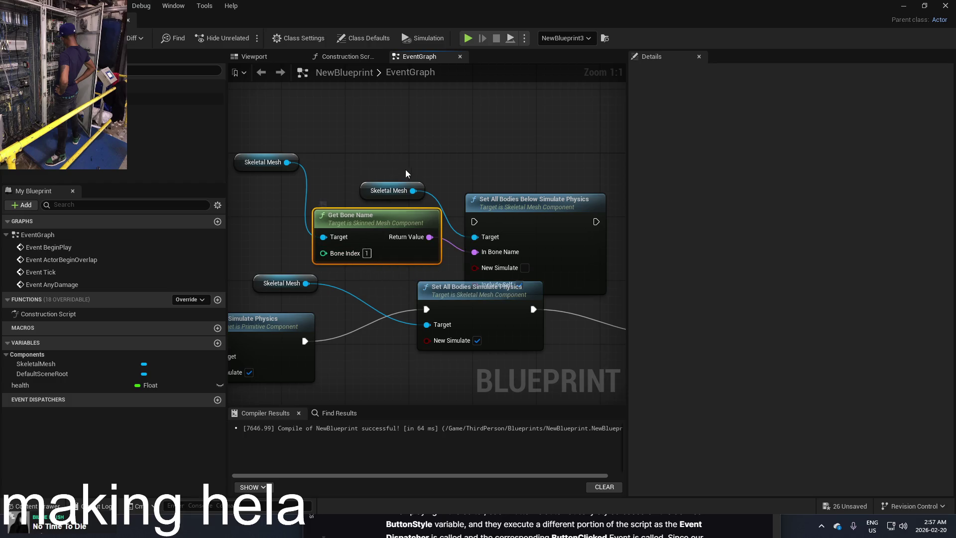
left_click(904, 7)
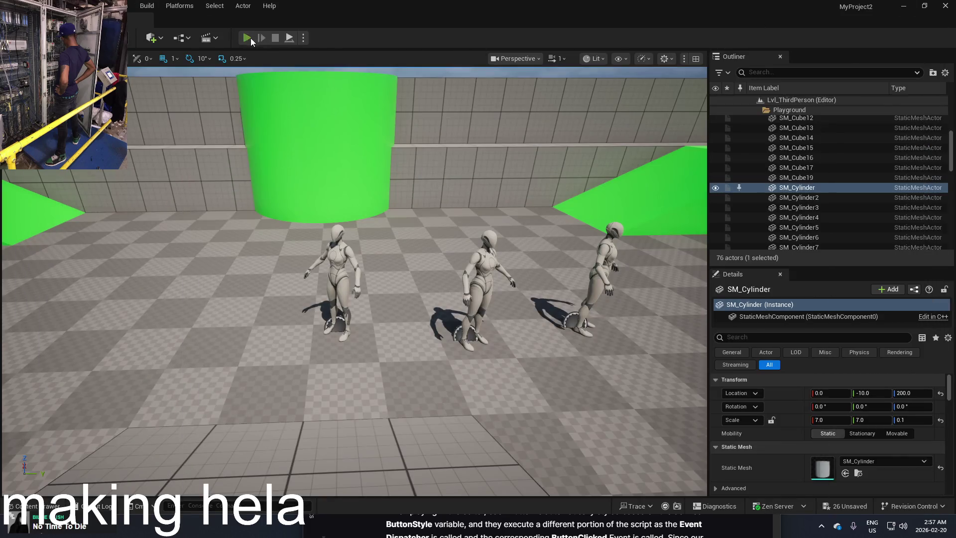
Run a play test of the physics change, then return to the NewBlueprint event graph
left_click(249, 38)
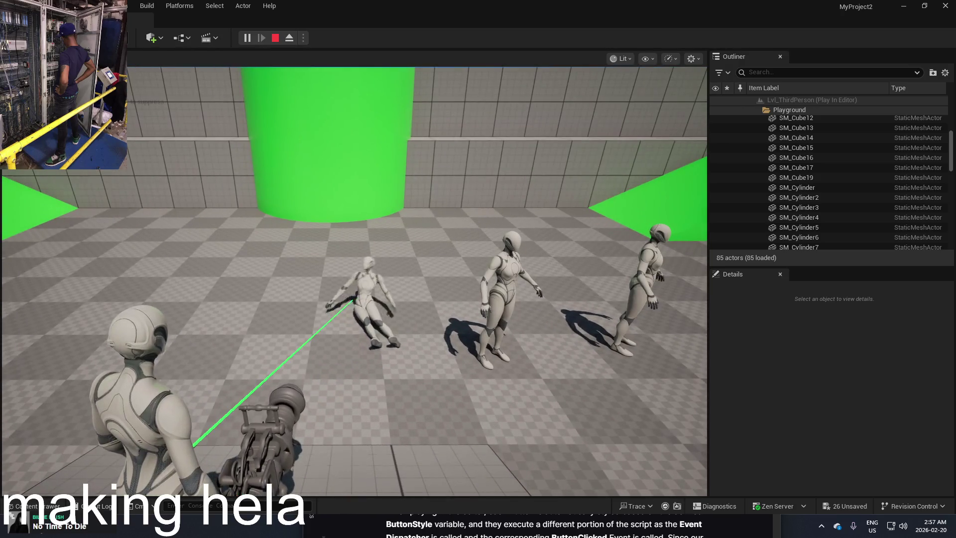
key("Escape")
key("alt+Tab")
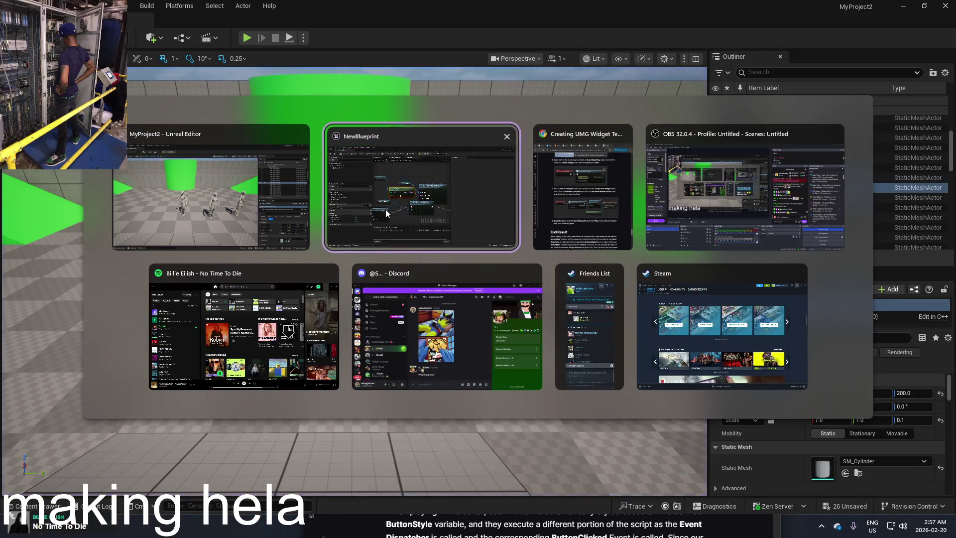
left_click(385, 213)
left_click_drag(437, 135, 480, 160)
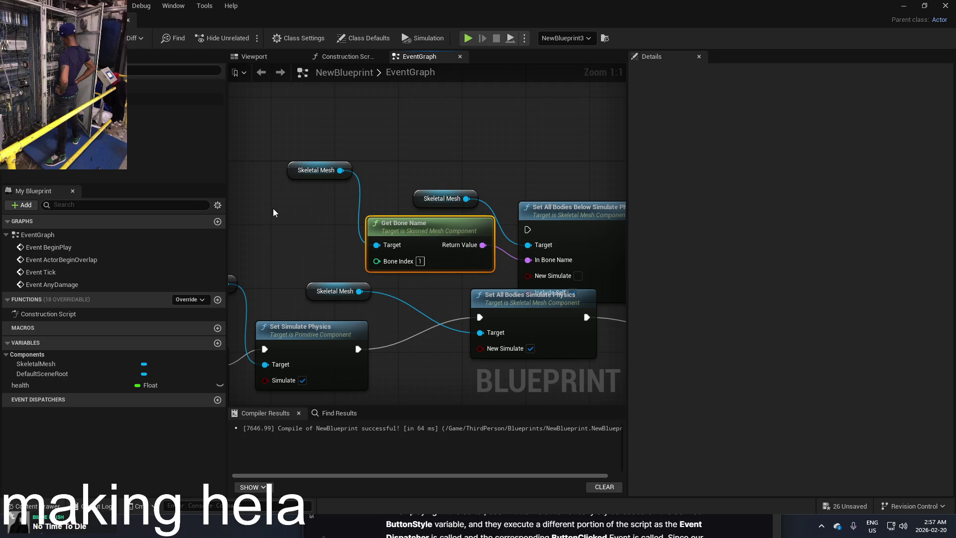
Select the SkeletalMesh component and add a second Get Bone Name node, moving it up-left
left_click(97, 368)
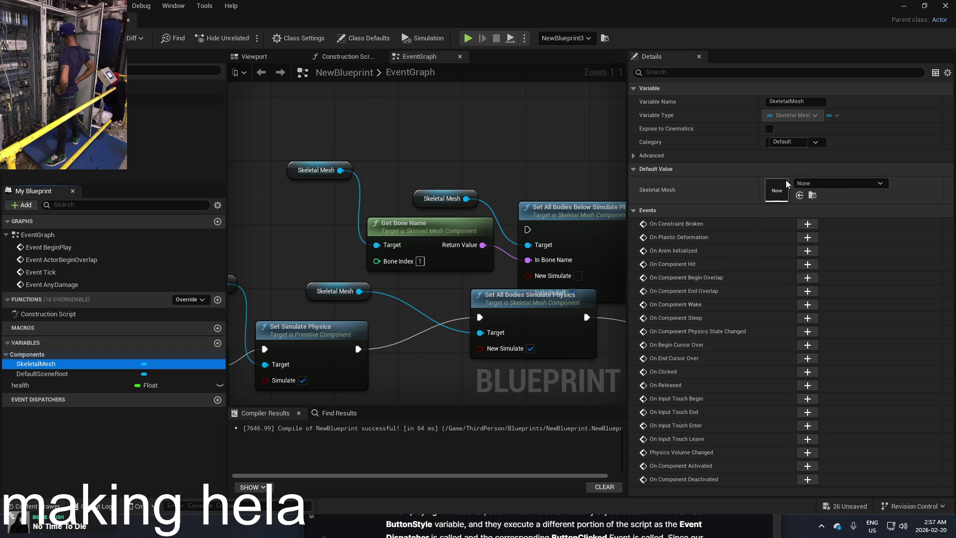
left_click(174, 110)
left_click_drag(388, 155, 381, 181)
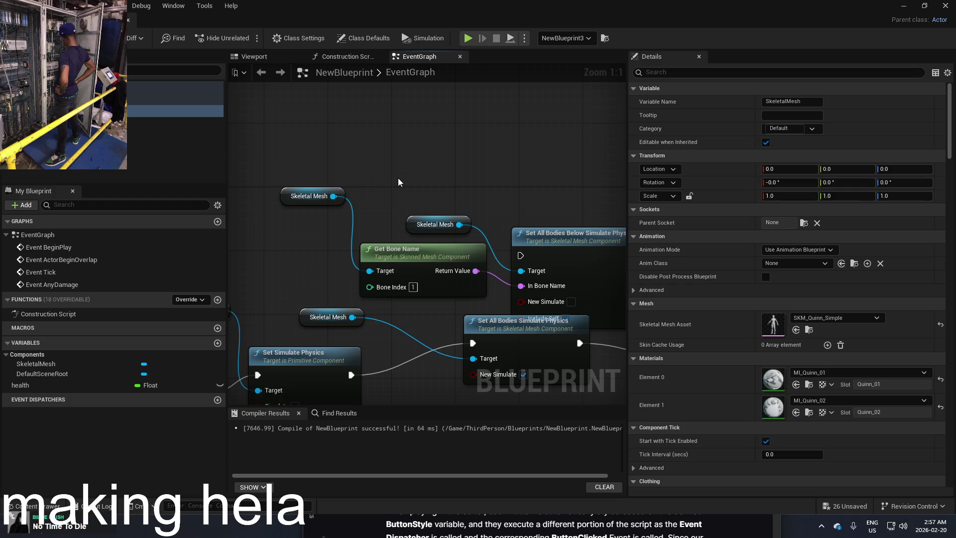
right_click(503, 188)
type("g")
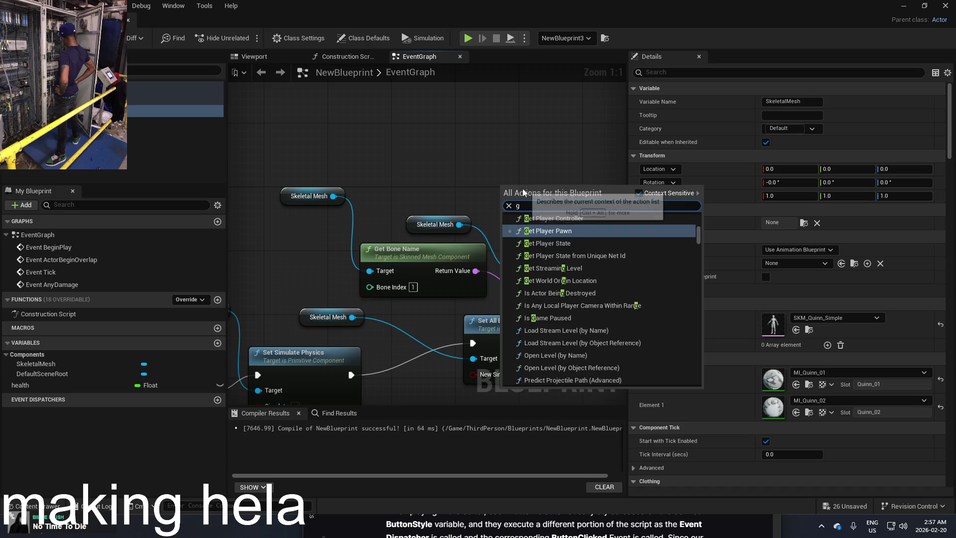
type("et bon")
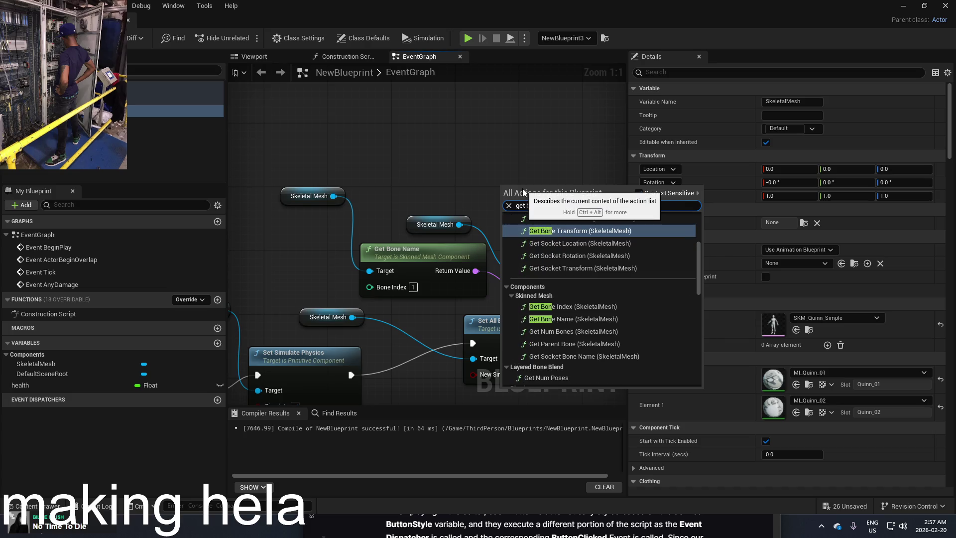
left_click(600, 319)
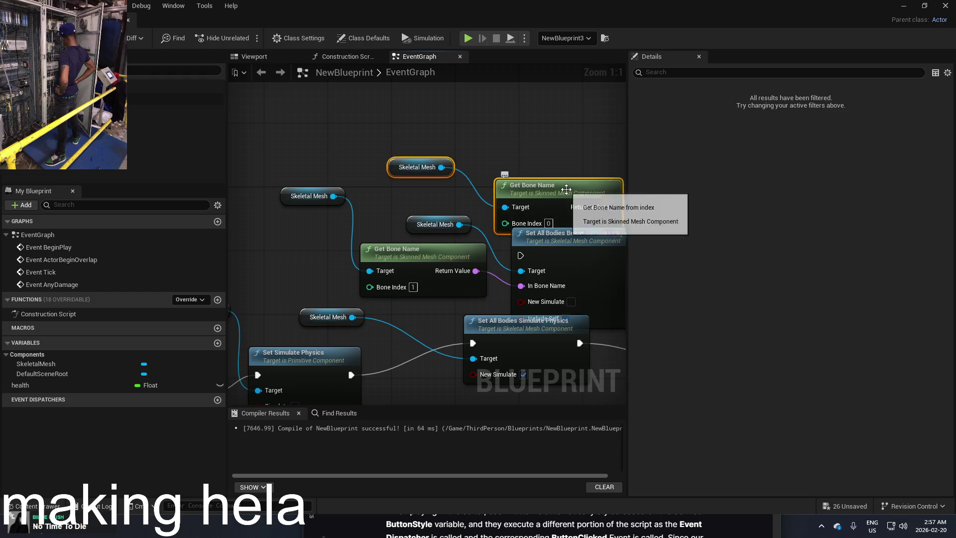
mouse_move(551, 193)
left_mouse_down()
mouse_move(422, 137)
mouse_move(380, 142)
left_mouse_up()
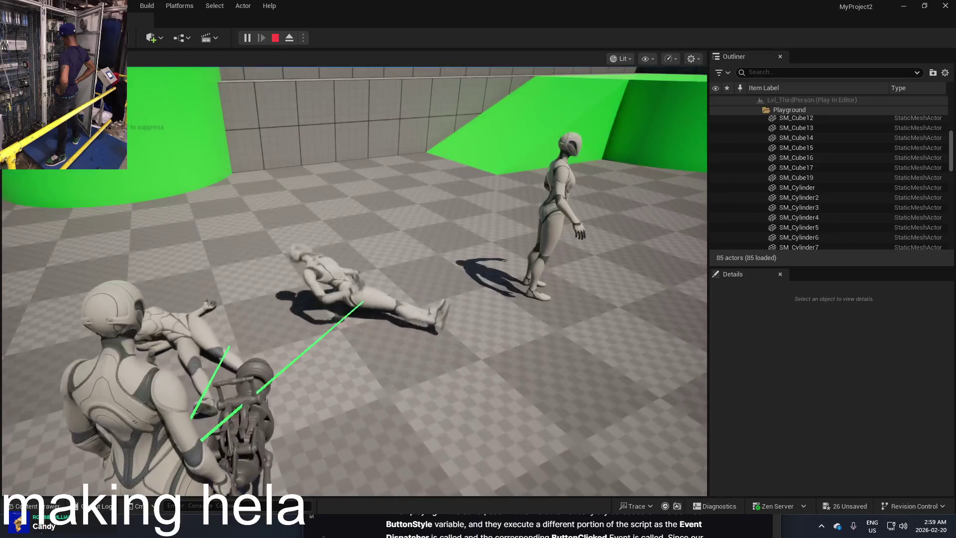
Switch back to NewBlueprint, pan to the Print String node, and select the lower Get Bone Name
key("alt+Tab")
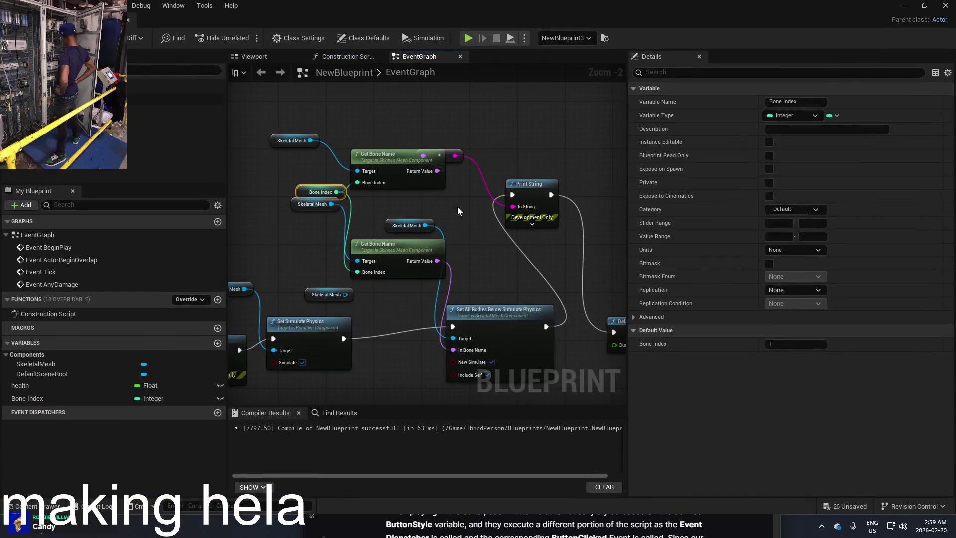
mouse_move(457, 211)
left_mouse_down()
mouse_move(446, 192)
mouse_move(531, 221)
mouse_move(512, 213)
mouse_move(518, 223)
left_mouse_up()
left_click(437, 264)
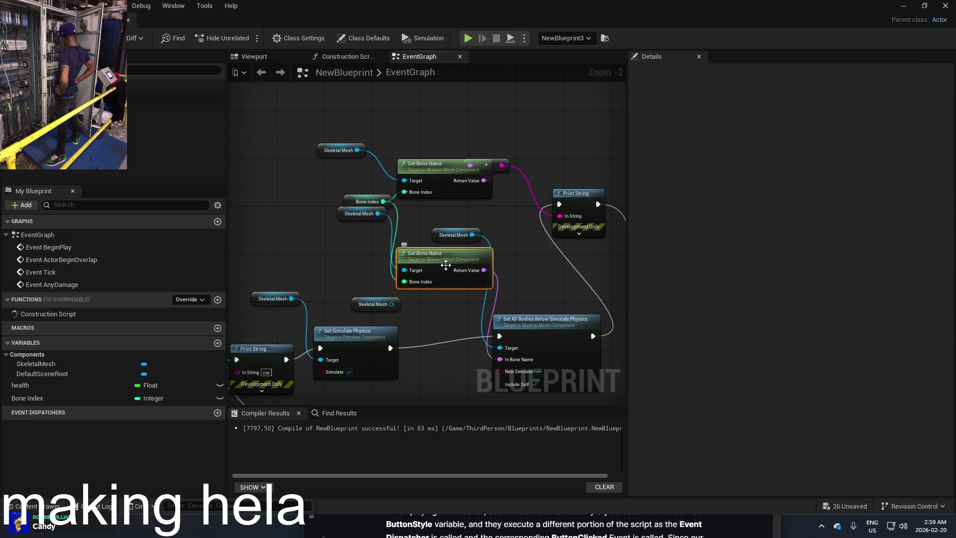
Delete both Get Bone Name nodes, the Bone Index node and variable, and the leftover None node
key("Delete")
left_click(431, 182)
key("Delete")
left_click(380, 203)
key("Delete")
left_click(93, 397)
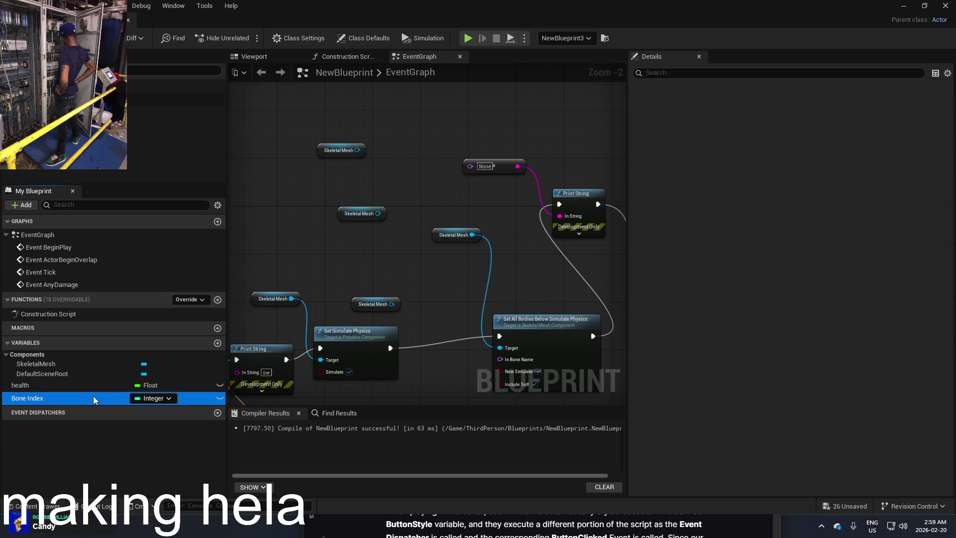
key("Delete")
left_click(511, 173)
key("Delete")
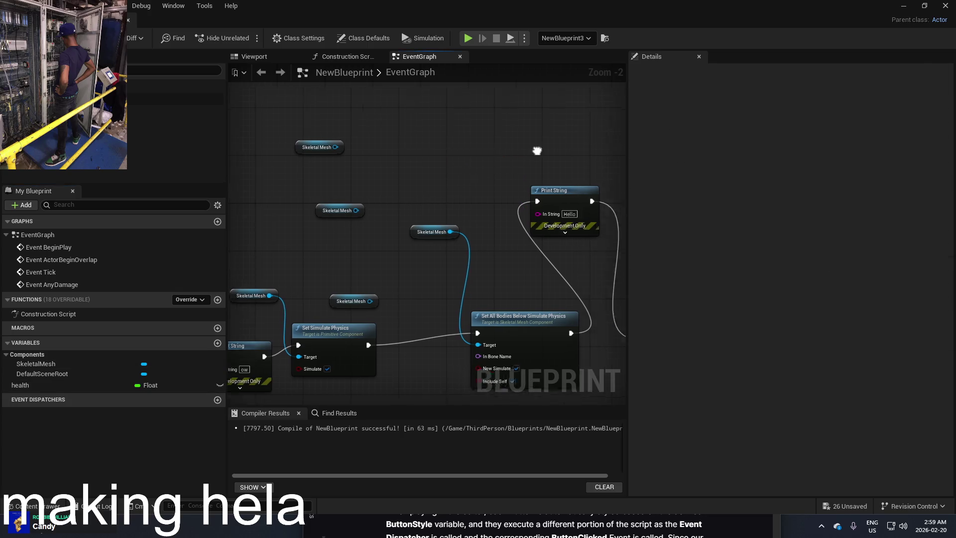
Wire Set All Bodies Below Simulate Physics to Delay, delete Print String and the spare Skeletal Mesh reference
left_click_drag(559, 225, 407, 202)
left_click_drag(439, 313, 508, 318)
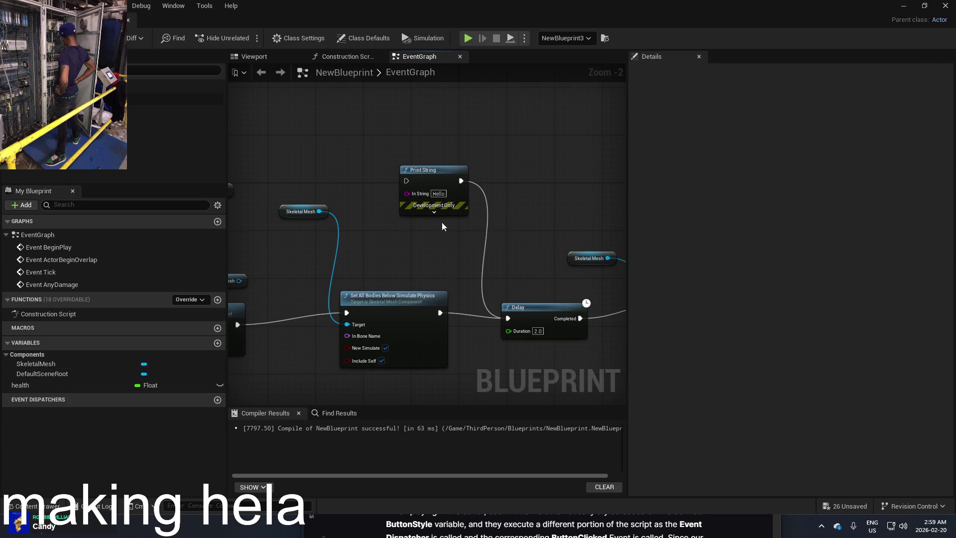
key("Delete")
mouse_move(319, 219)
left_mouse_down()
mouse_move(433, 216)
mouse_move(399, 140)
left_mouse_up()
left_click(342, 265)
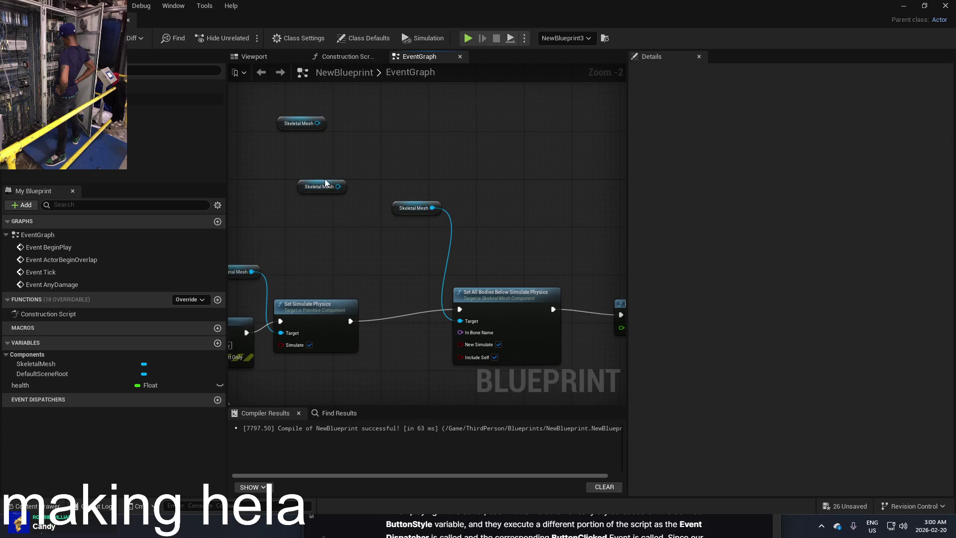
left_click_drag(340, 185, 319, 121)
left_click(318, 118)
key("Delete")
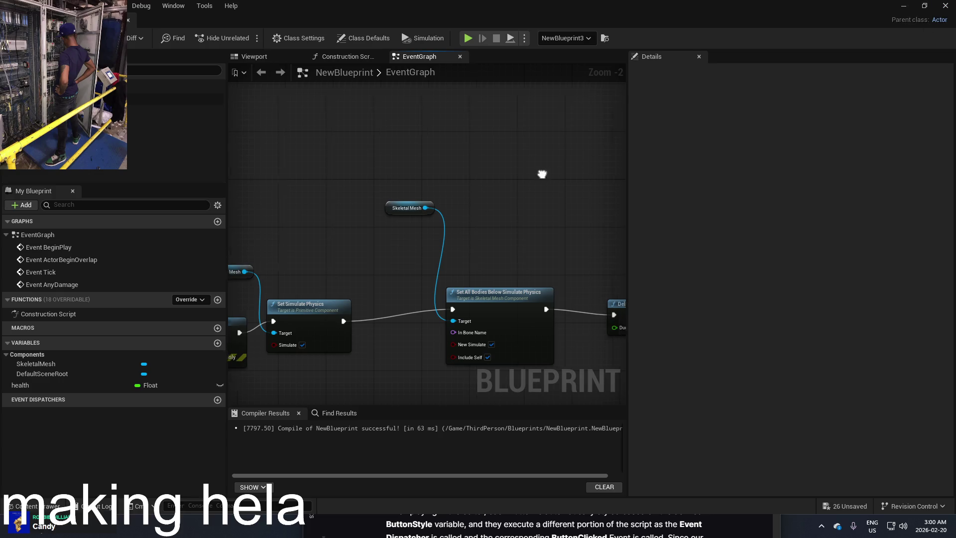
left_click_drag(546, 176, 489, 166)
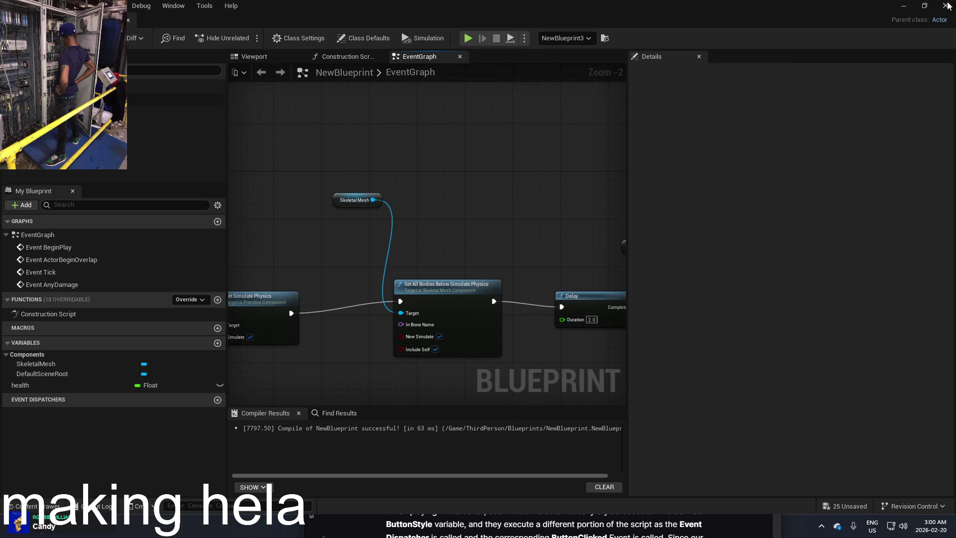
Close the Blueprint editor and fly the level camera toward the green cylinder and three mannequins
left_click(947, 6)
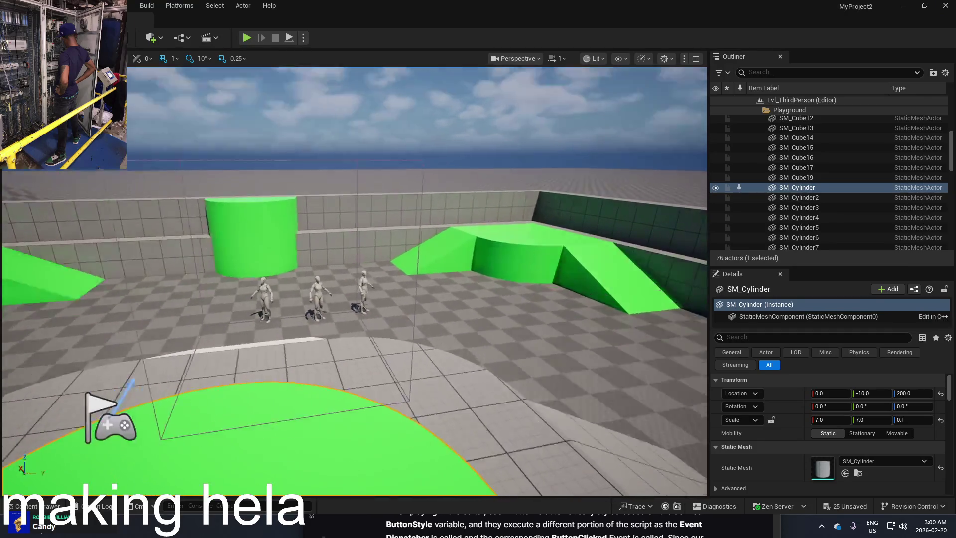
left_click_drag(464, 234, 464, 235)
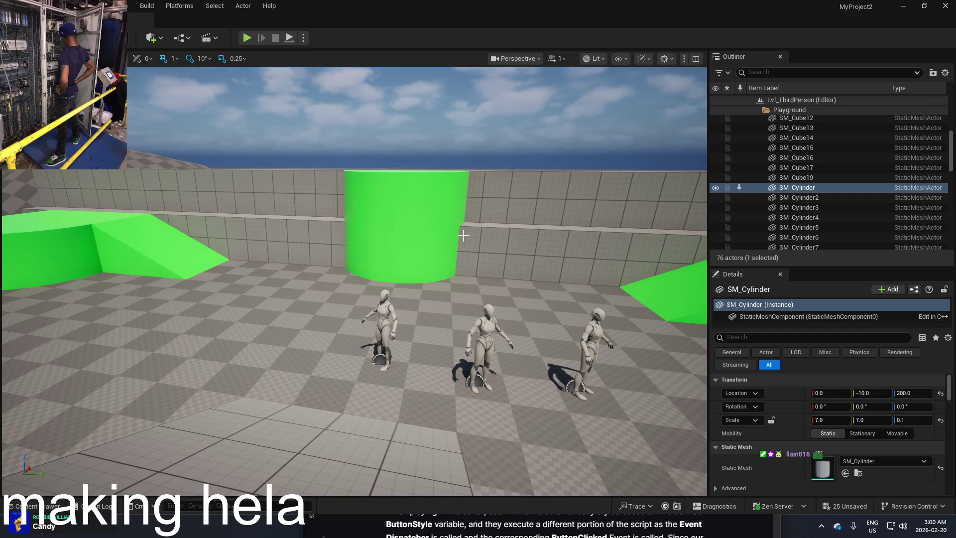
scroll(463, 236, "up", 5)
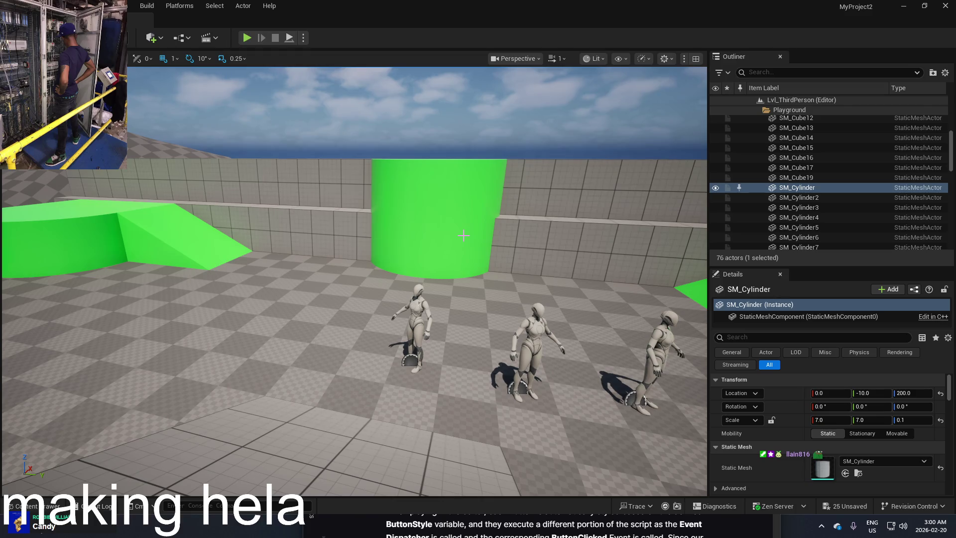
key("ctrl+space")
left_click_drag(494, 331, 497, 304)
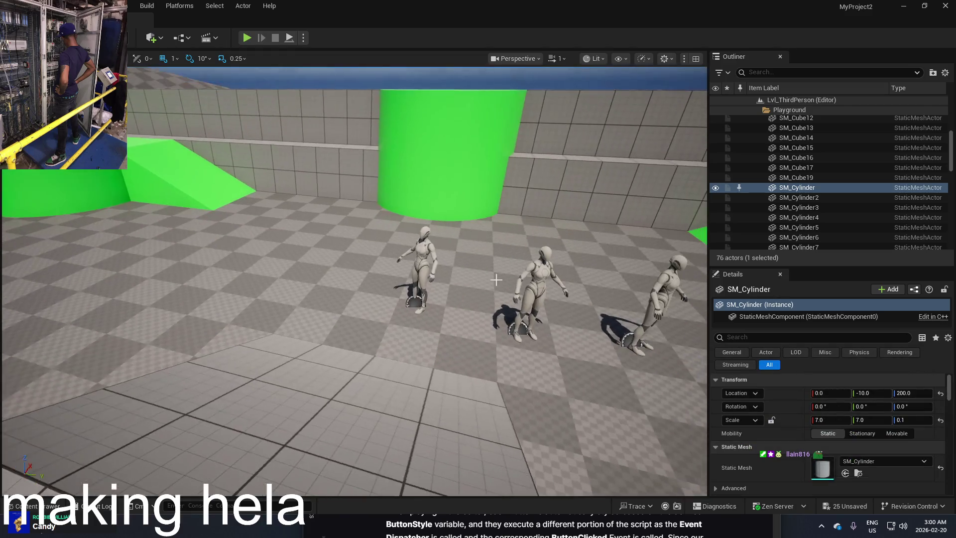
key("ctrl+space")
key("alt+Tab")
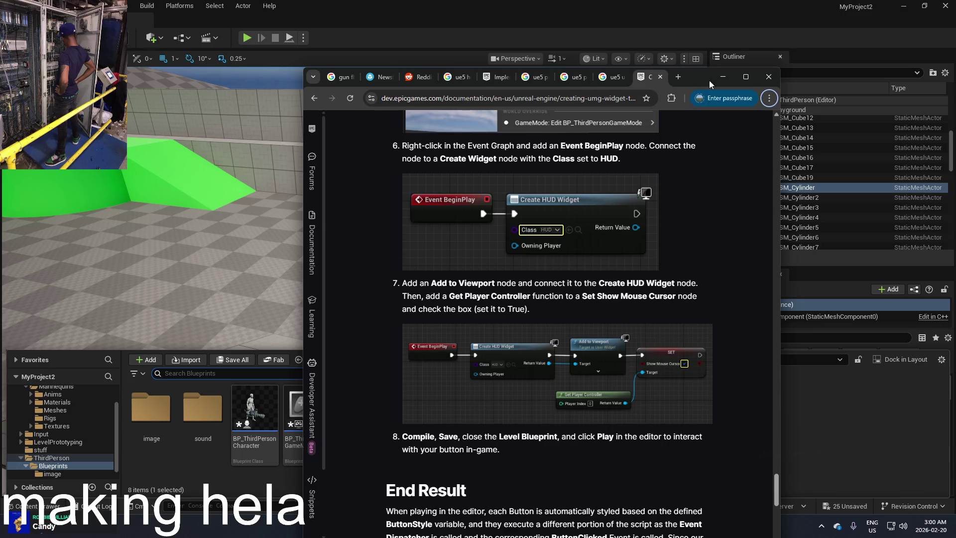
Maximise the UMG widget documentation window and open a new Google tab beside it
double_click(752, 83)
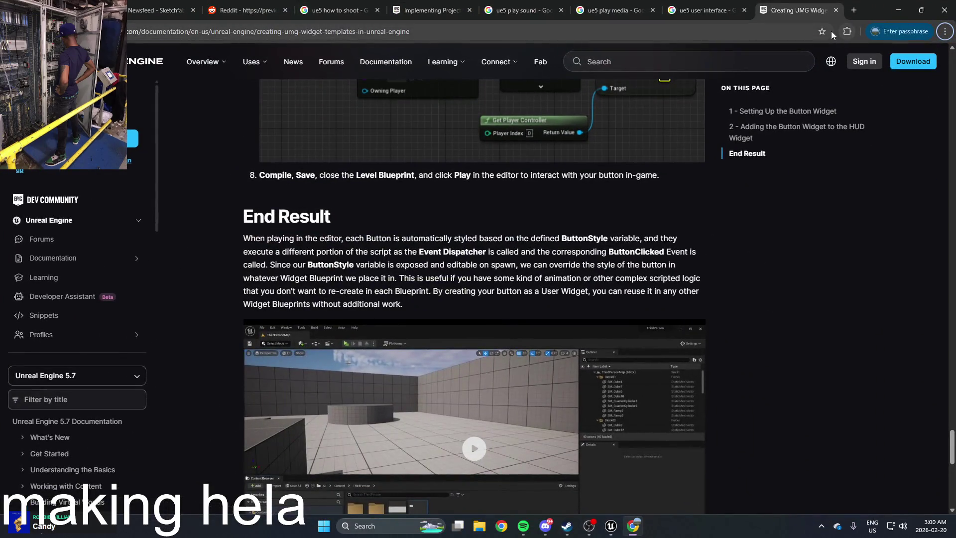
left_click(853, 14)
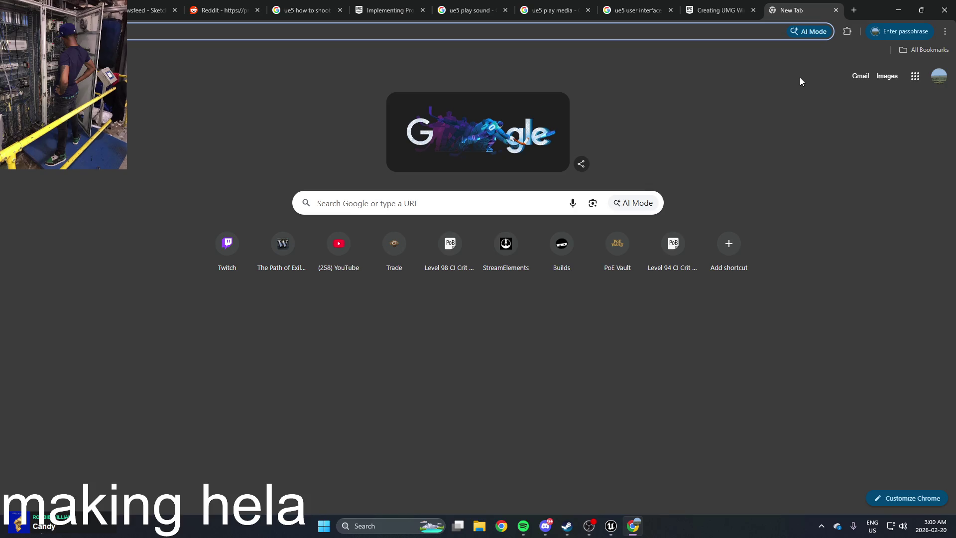
Try a pigeon 3D model search, then close the stray pigeon air fryer recipes tab
type("pigeon")
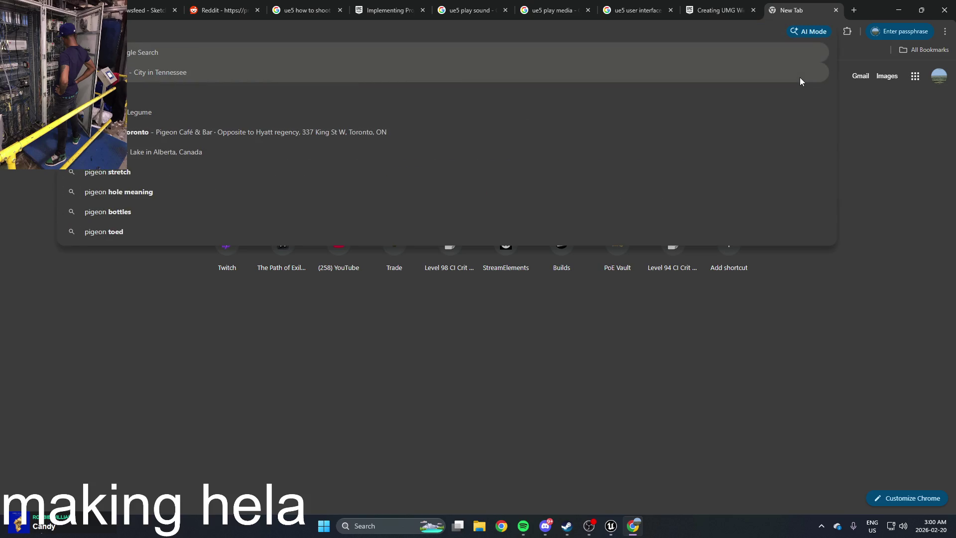
key("BackSpace")
key("BackSpace")
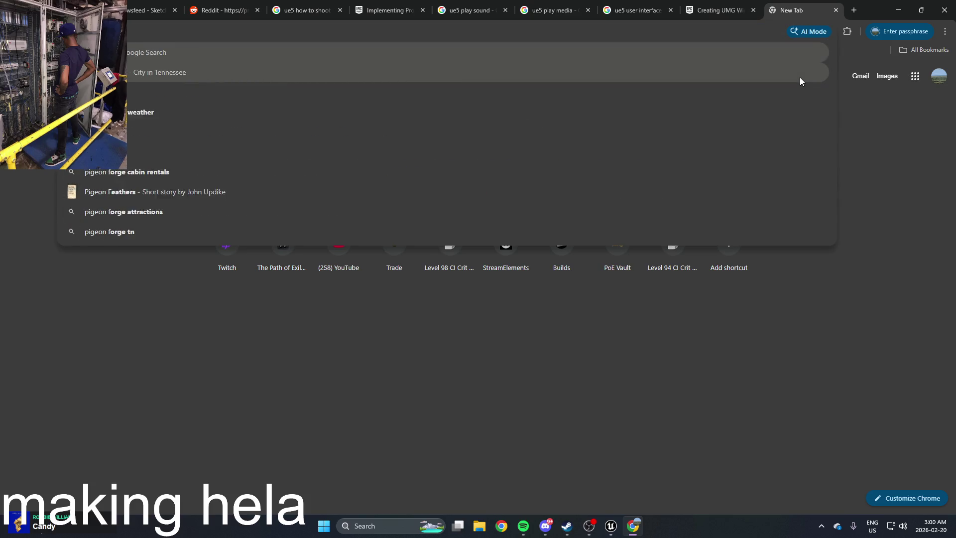
type("3d m")
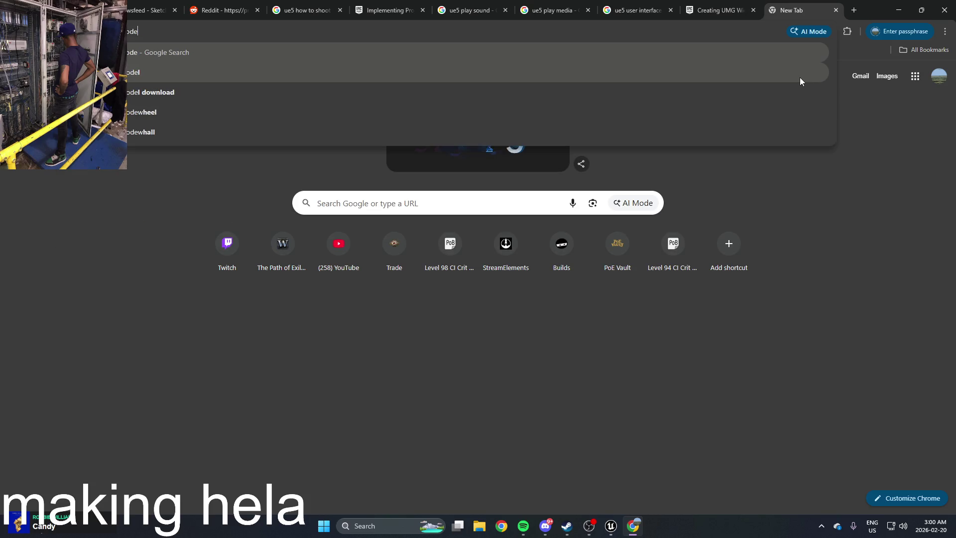
left_click(699, 78)
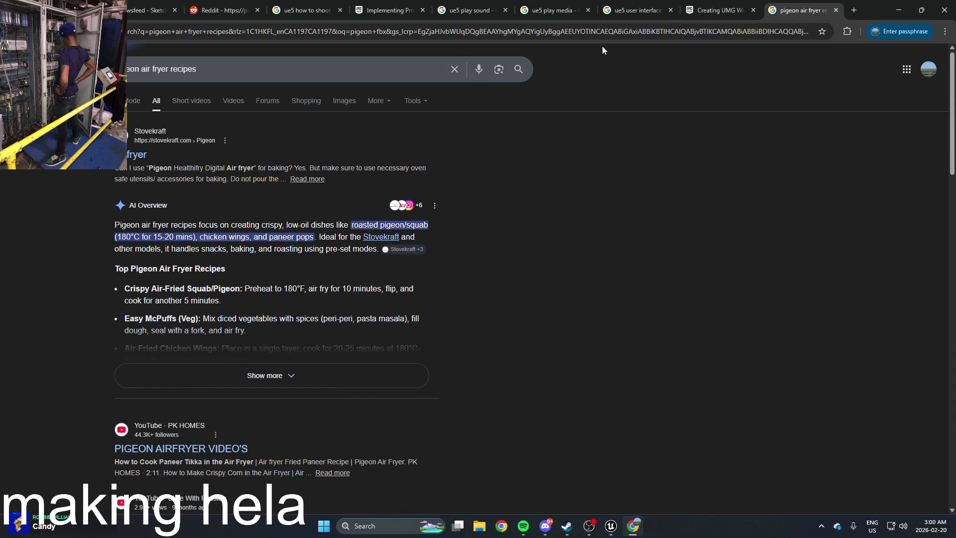
left_click(854, 10)
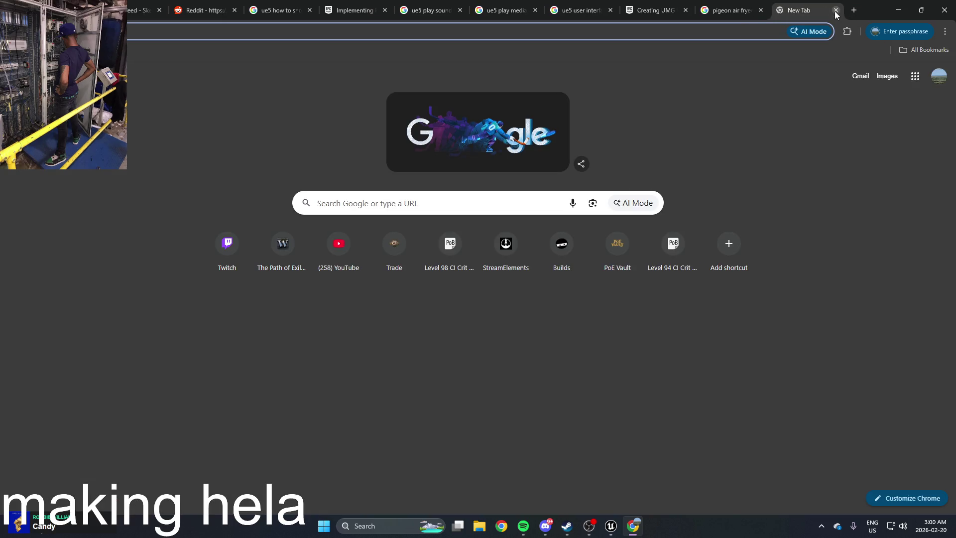
left_click(761, 12)
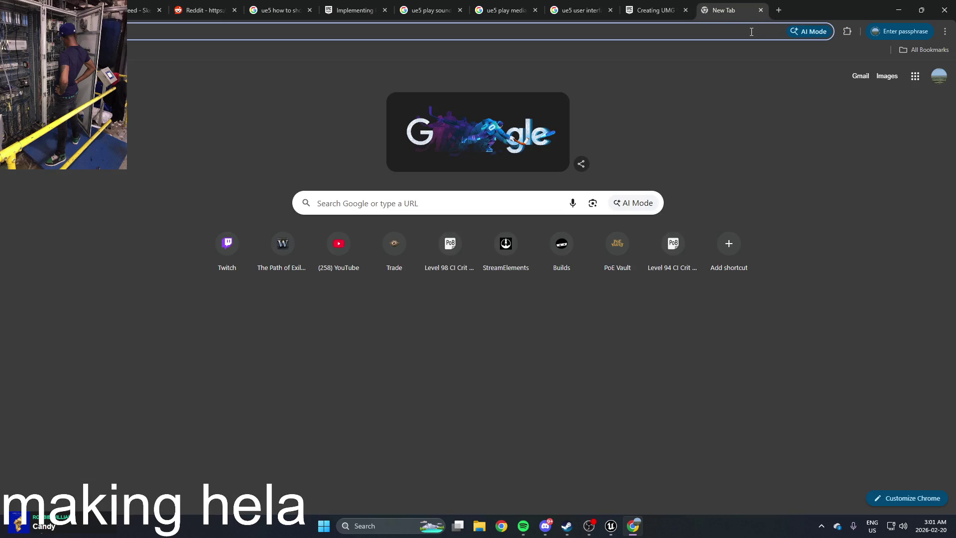
Search Google for 'pigeon fbx model' and open the Sketchfab pigeon 3D models result
type("pigeon")
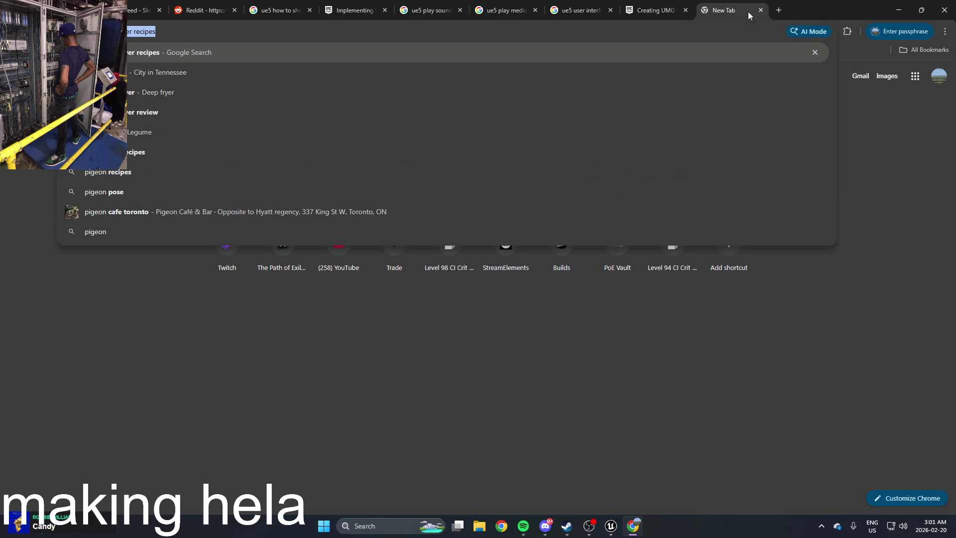
key("BackSpace")
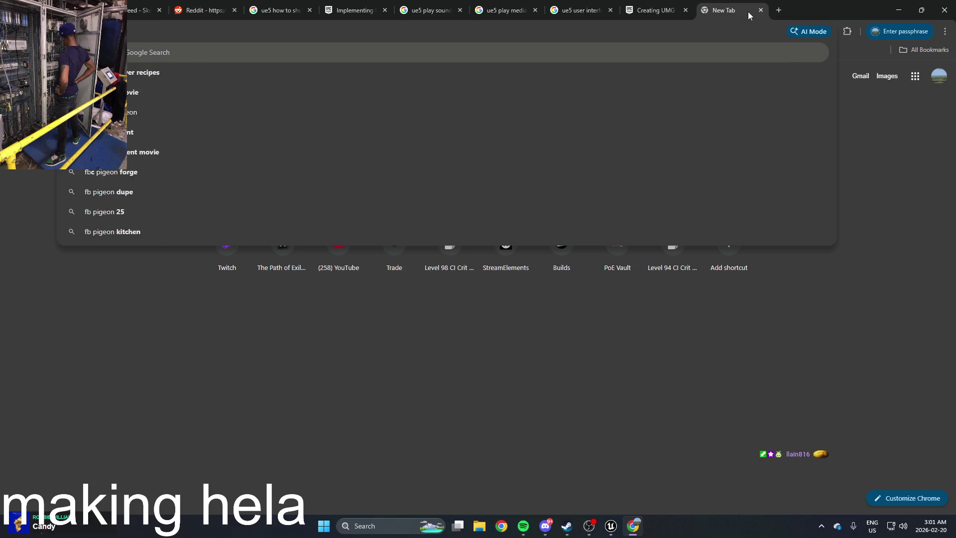
type("fbx model")
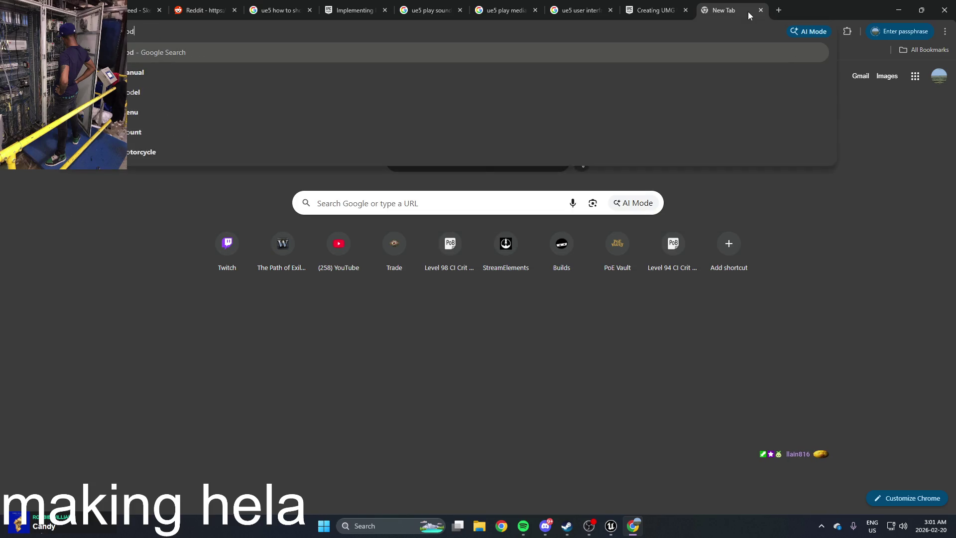
key("Return")
left_click(154, 175)
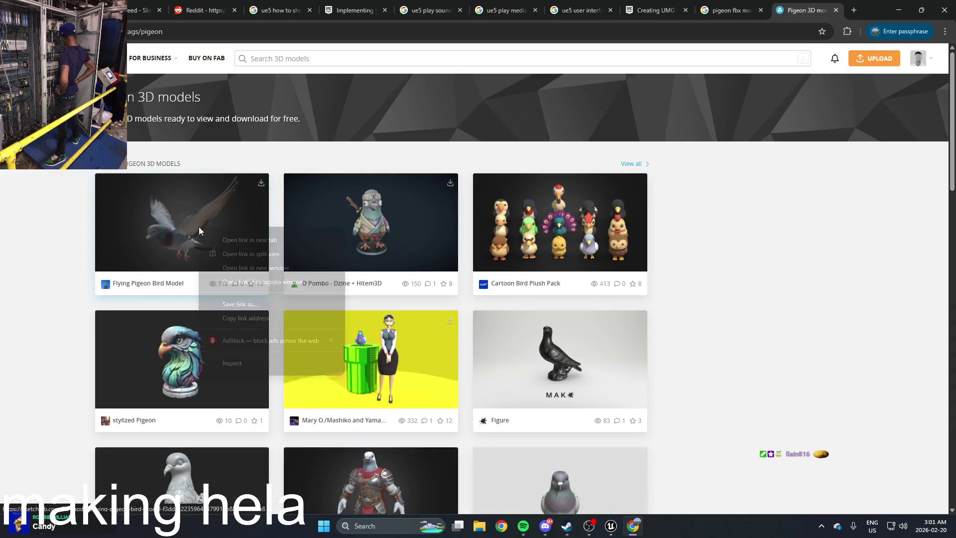
Open the Flying Pigeon Bird Model on Sketchfab and download it in original FBX format
left_click(197, 225)
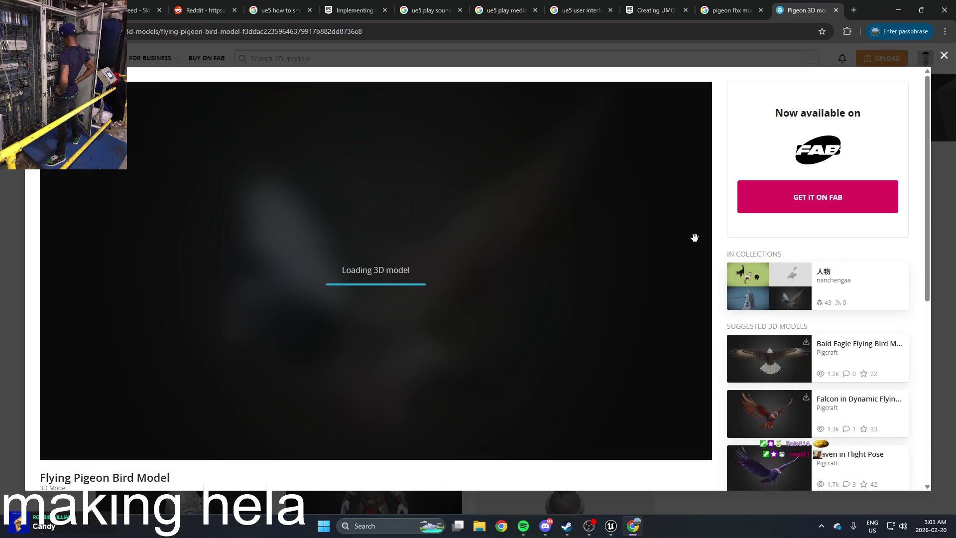
scroll(458, 468, "down", 2)
scroll(458, 468, "down", 2)
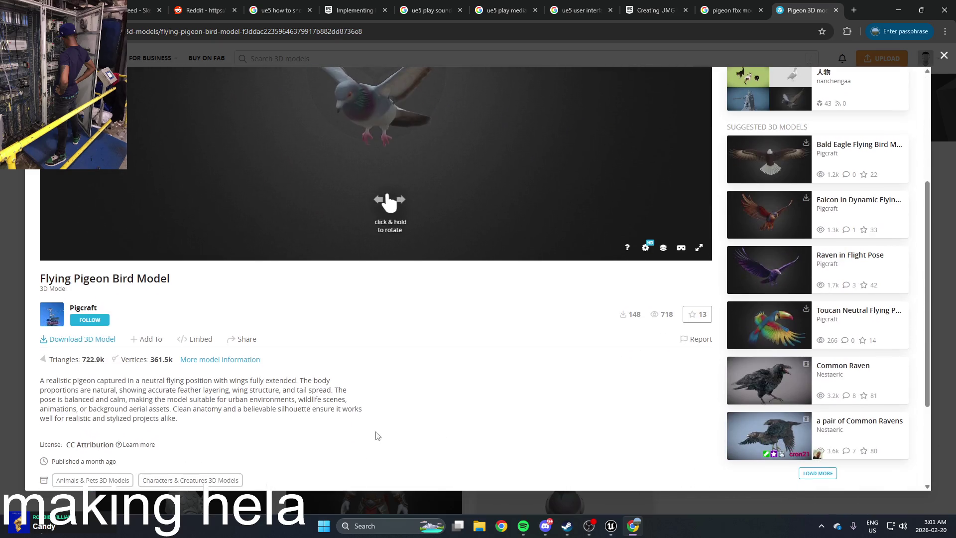
left_click(99, 339)
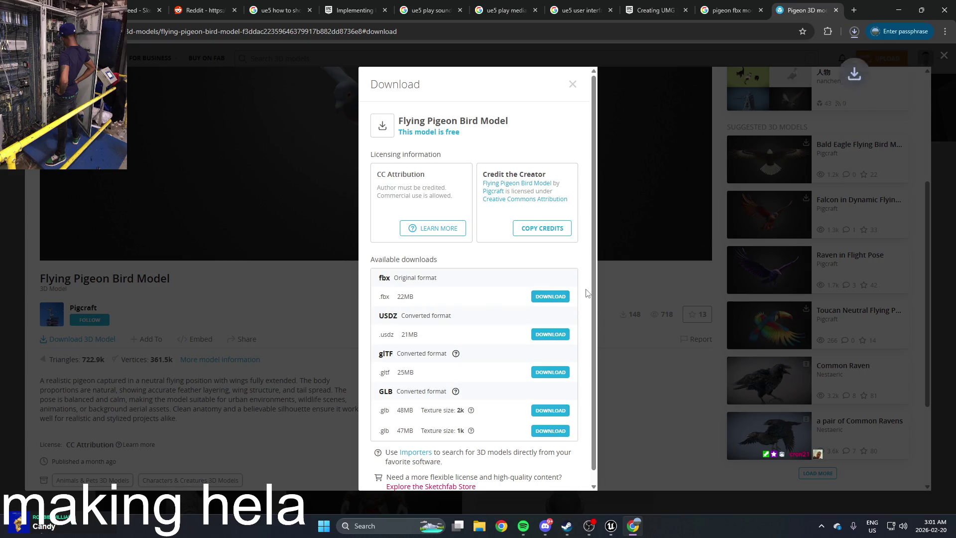
Close the pigeon browser tabs, return to Unreal and save the level's unsaved changes
left_click(837, 11)
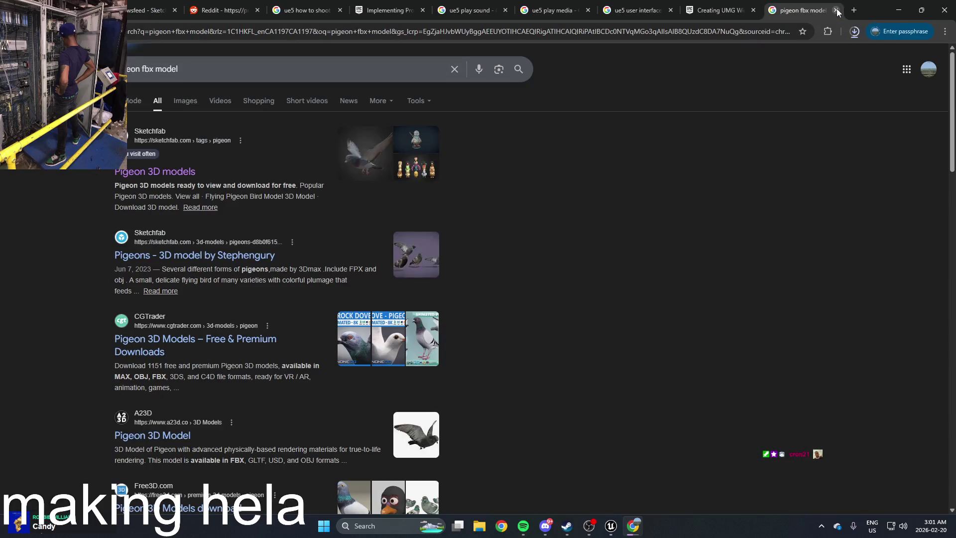
left_click(837, 11)
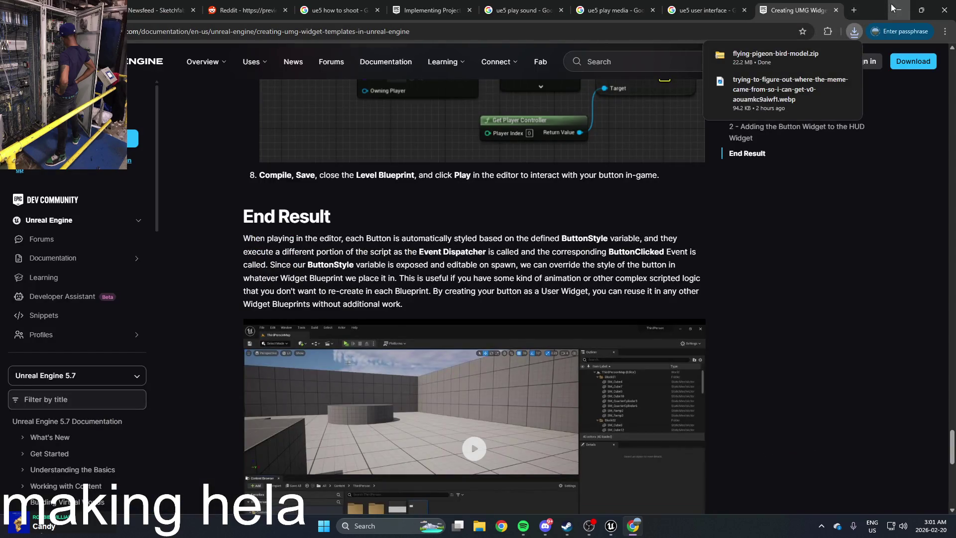
left_click(898, 10)
scroll(535, 310, "down", 5)
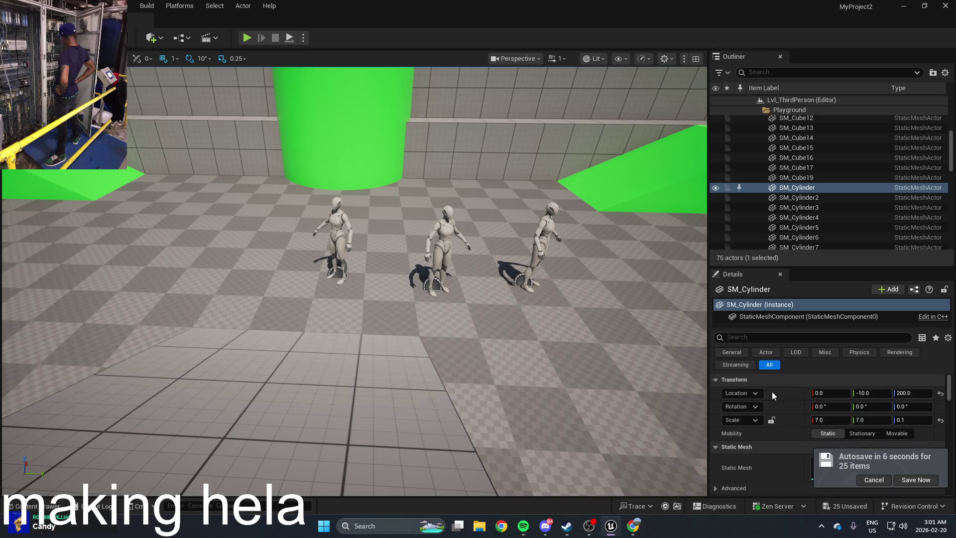
left_click(916, 481)
key("ctrl+space")
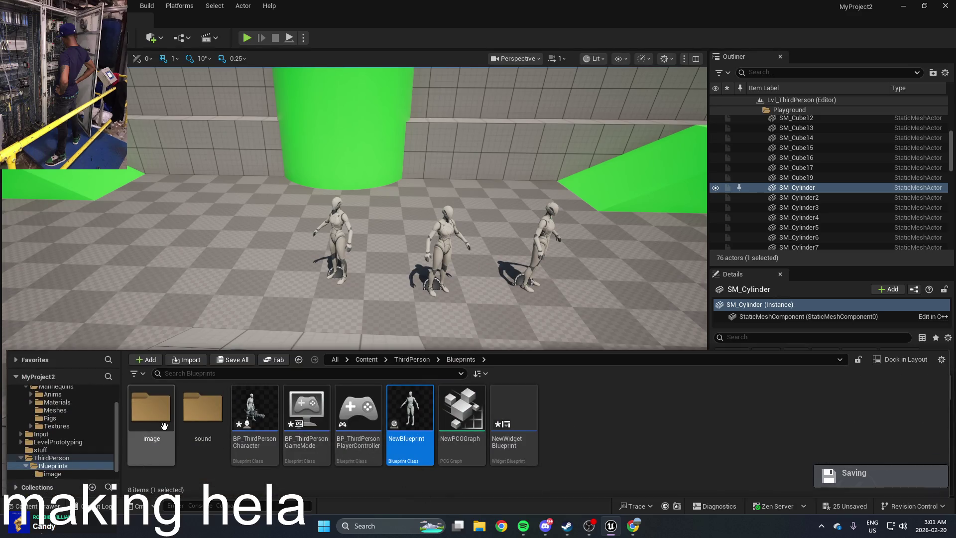
Extract the flying-pigeon-bird-model zip archive in the Downloads folder
left_click(479, 526)
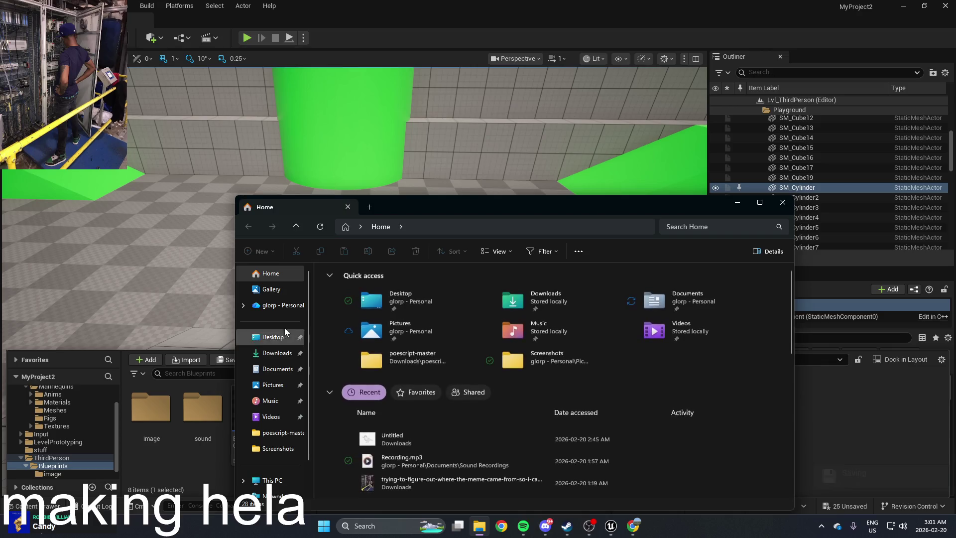
left_click(277, 353)
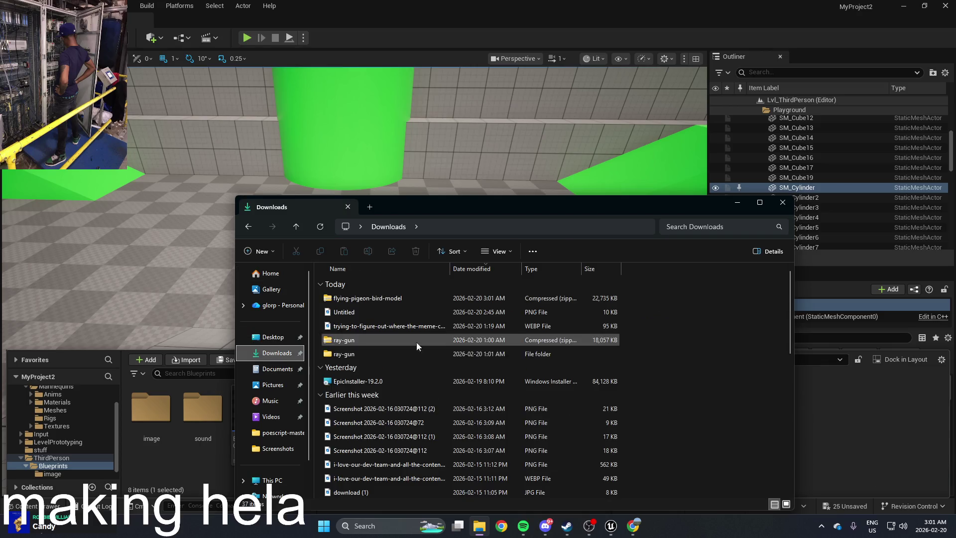
right_click(407, 300)
left_click(391, 298)
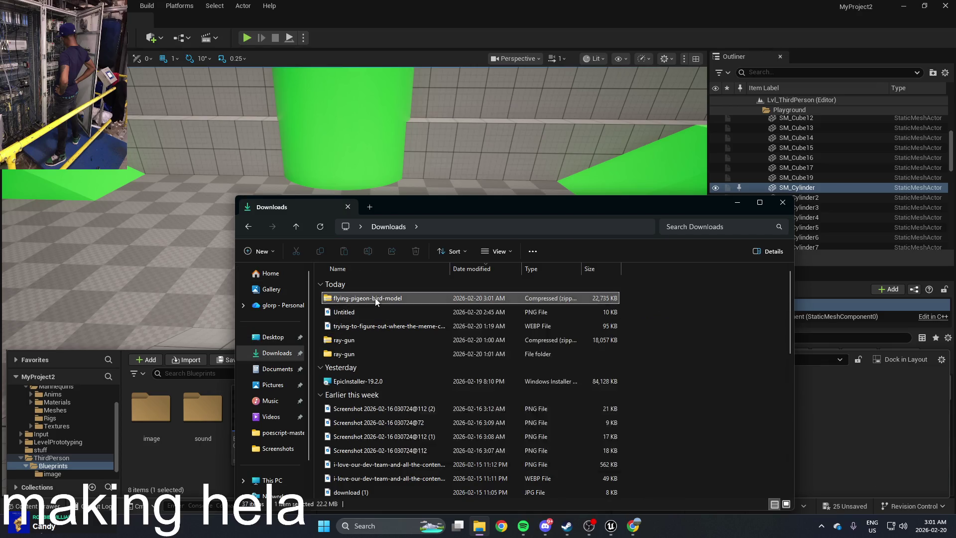
right_click(392, 304)
mouse_move(428, 172)
left_click(428, 188)
left_click(566, 358)
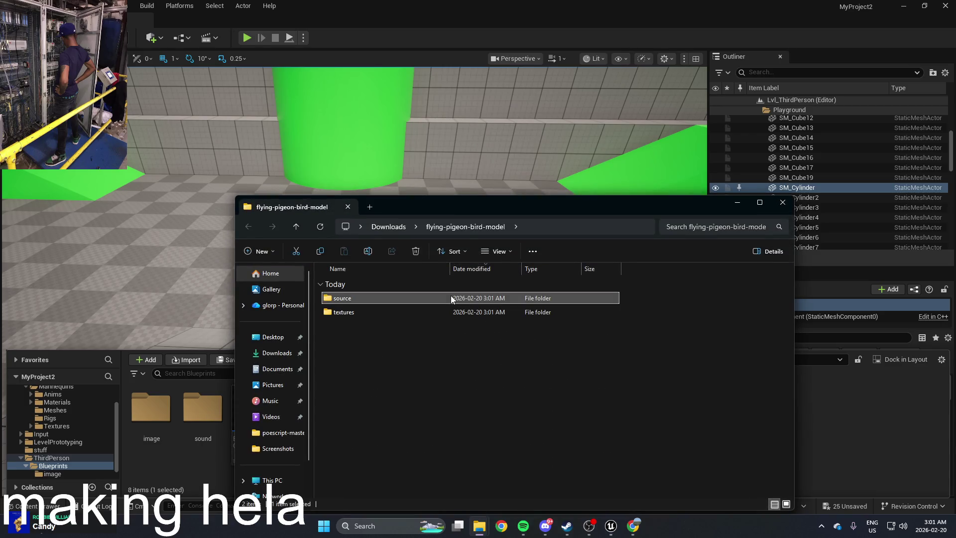
Drag pigeon+3d+model.fbx from the source folder into Unreal's Blueprints folder to import it
double_click(452, 299)
mouse_move(498, 205)
left_mouse_down()
mouse_move(668, 205)
mouse_move(809, 177)
left_mouse_up()
left_click_drag(397, 207, 955, 234)
mouse_move(672, 269)
left_mouse_down()
mouse_move(482, 367)
mouse_move(452, 482)
mouse_move(434, 473)
left_mouse_up()
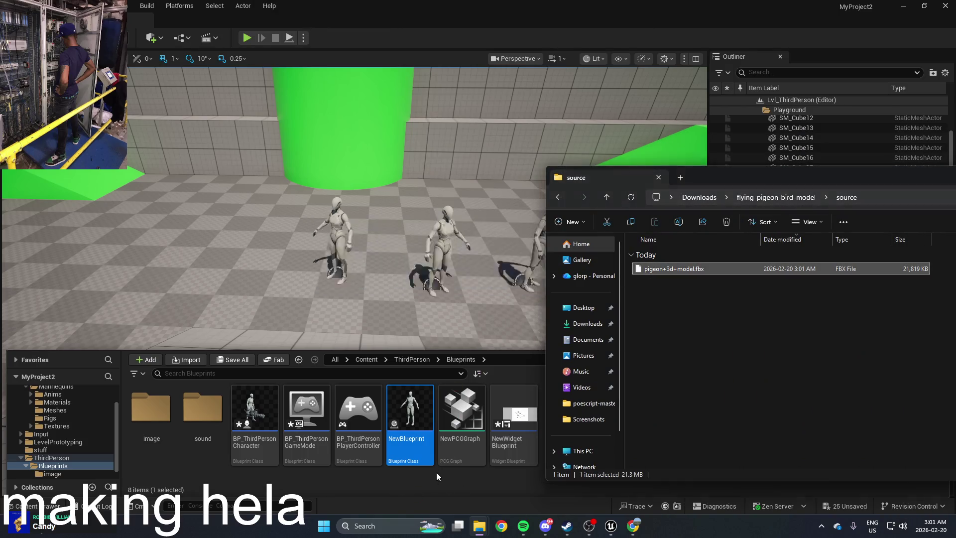
left_click_drag(819, 183, 751, 198)
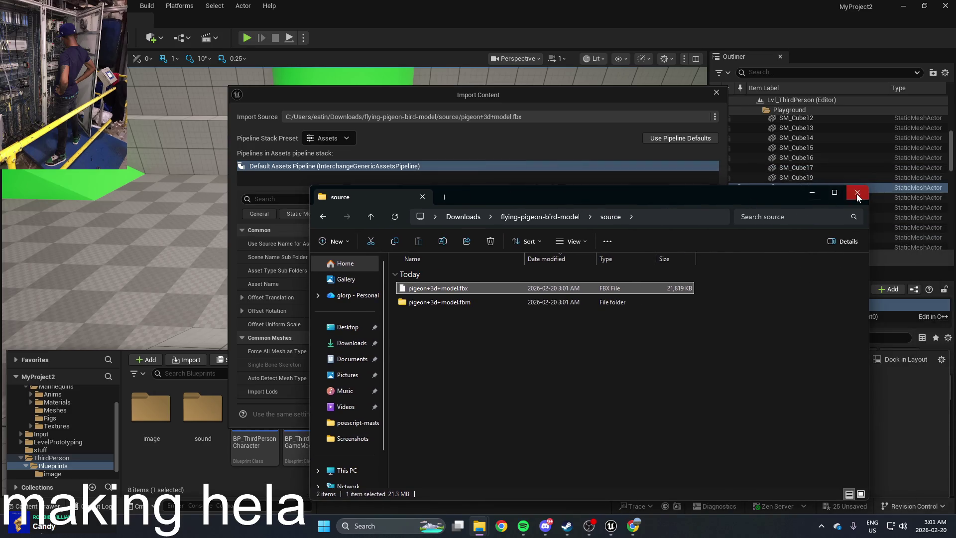
Import pigeon+3d+model.fbx with default settings, then preview the new pigeon static mesh
left_click(857, 193)
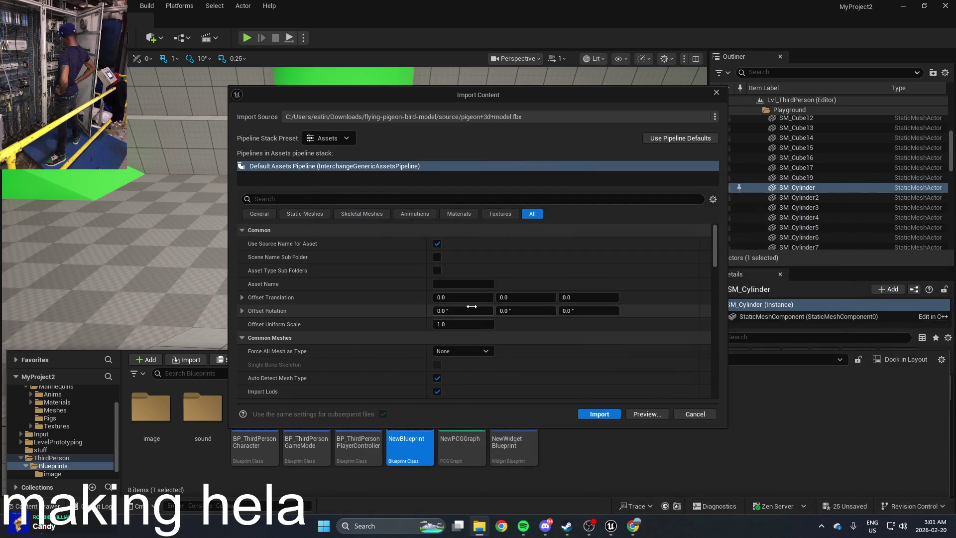
left_click(599, 414)
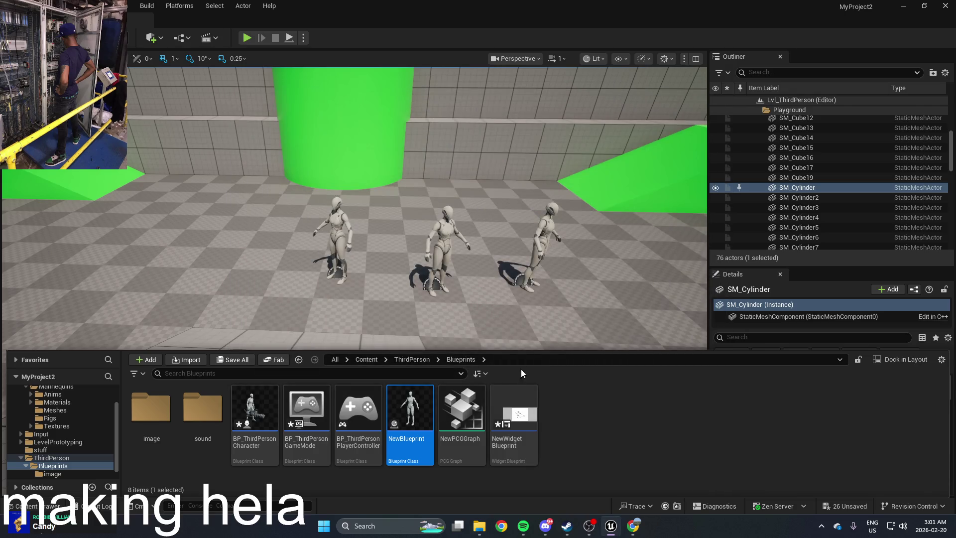
key("ctrl+space")
right_click(550, 202)
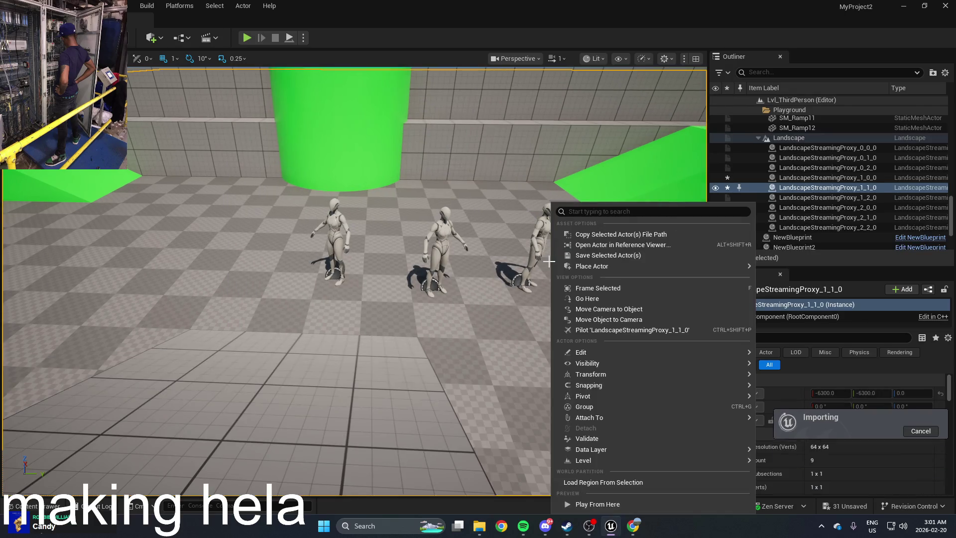
left_click(597, 259)
key("ctrl+space")
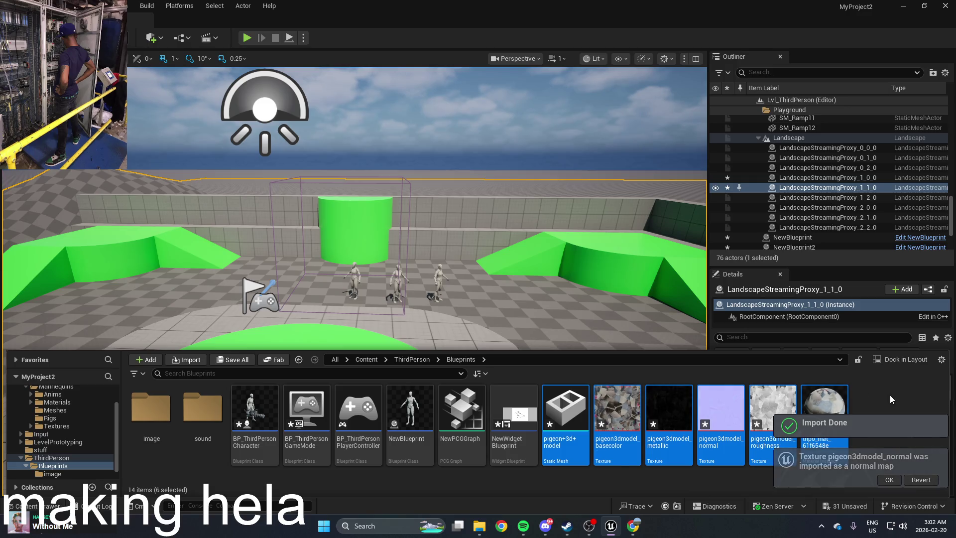
double_click(564, 400)
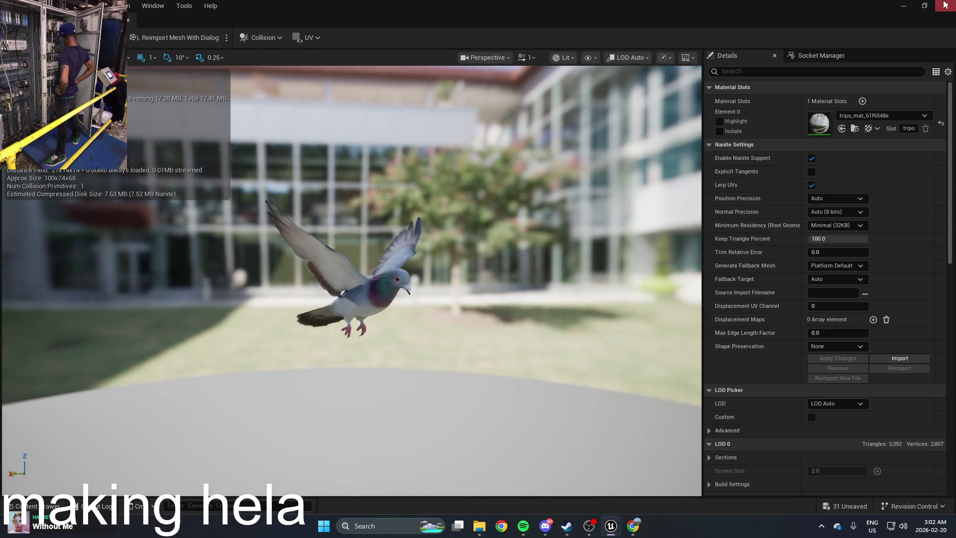
left_click(944, 5)
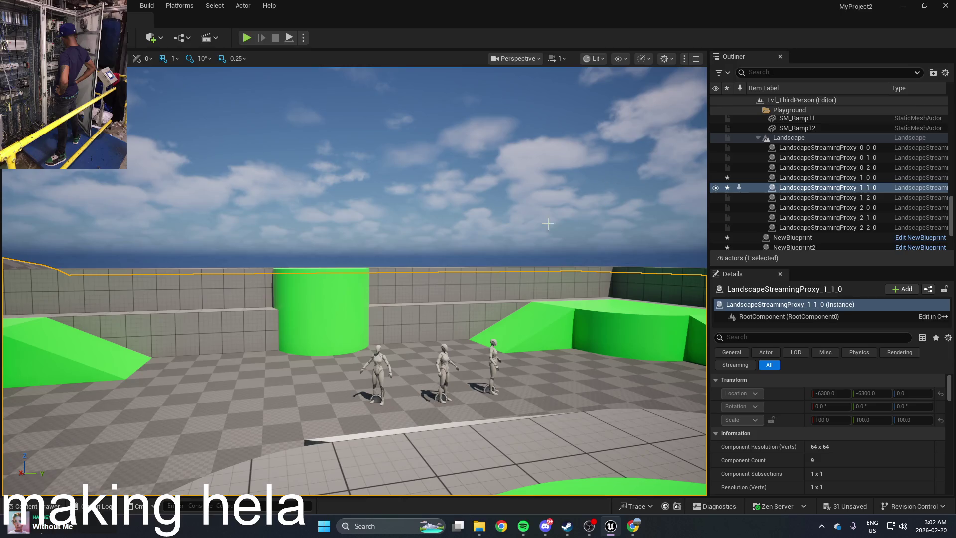
Spread apart the Apply Damage and Draw Debug Line nodes in BP_ThirdPersonCharacter's EventGraph
key("ctrl+space")
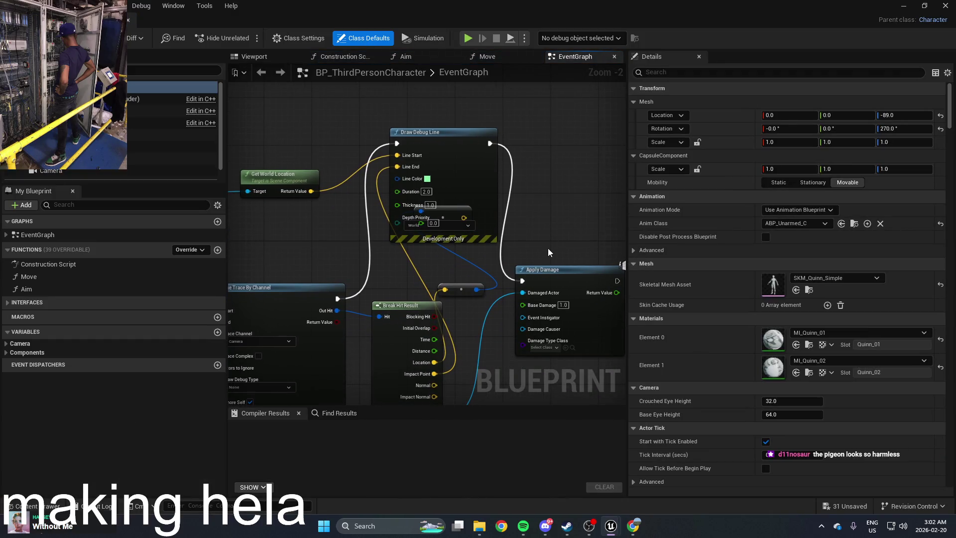
left_click_drag(557, 277, 605, 256)
left_click_drag(488, 202, 517, 160)
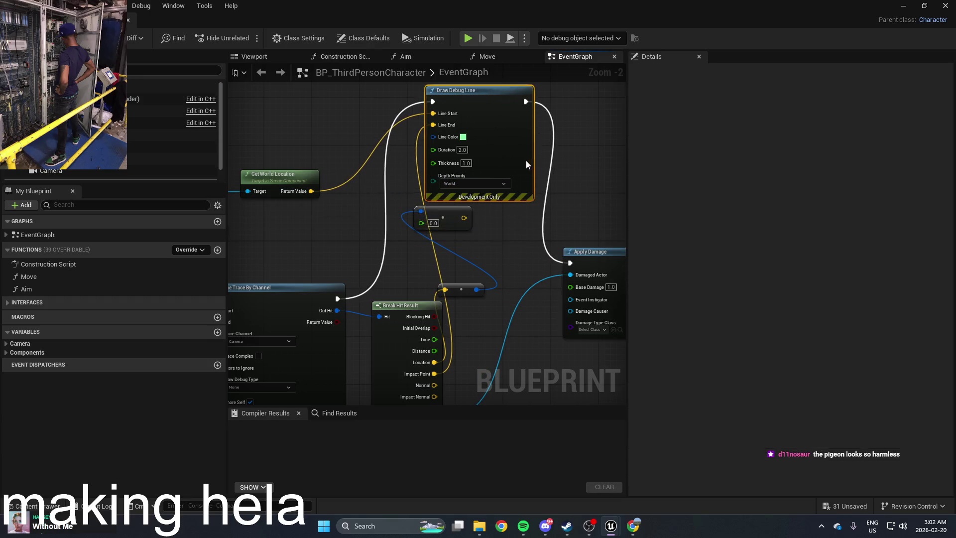
left_click_drag(444, 219, 455, 219)
Delete the stray 0.0 node and compile the character blueprint
left_click(451, 213)
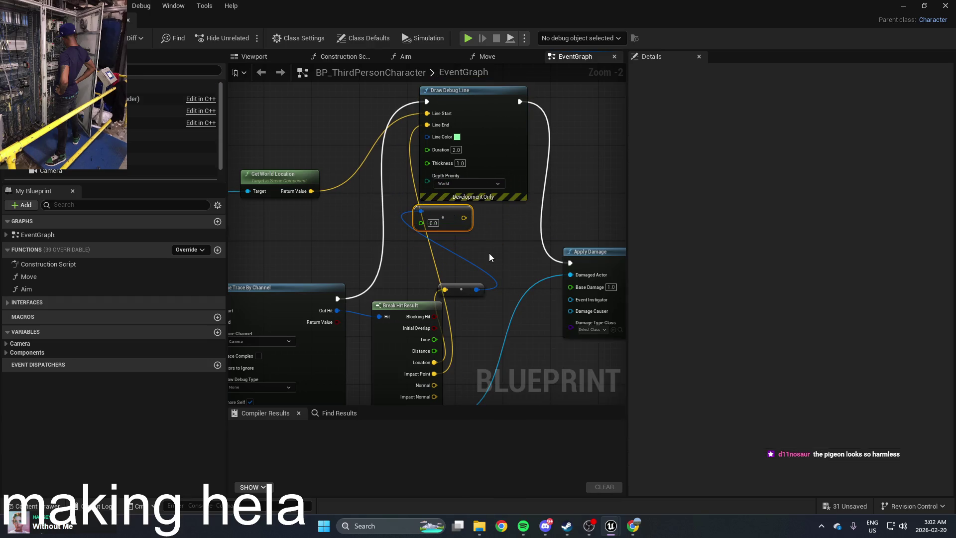
key("Delete")
scroll(493, 249, "down", 4)
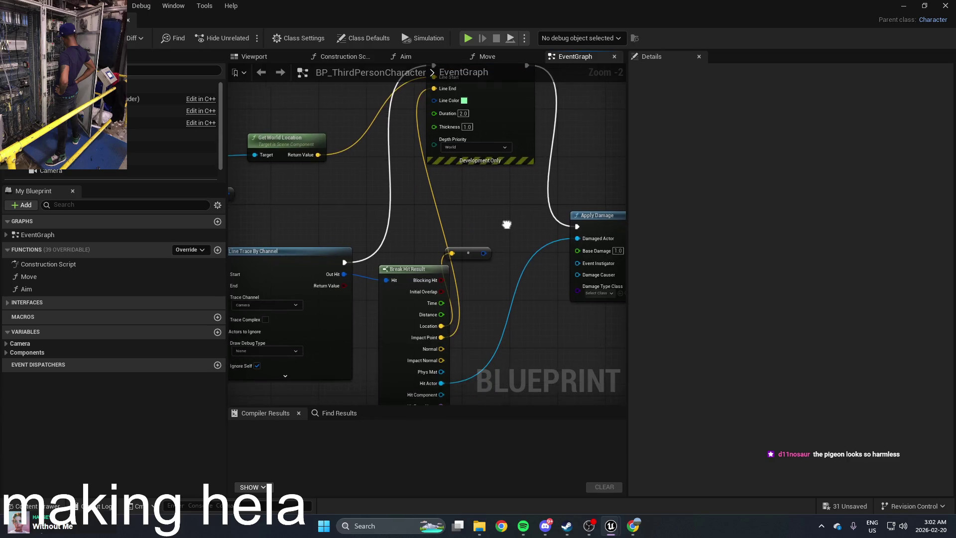
scroll(508, 260, "up", 4)
key("F7")
scroll(354, 201, "up", 2)
right_click(399, 231)
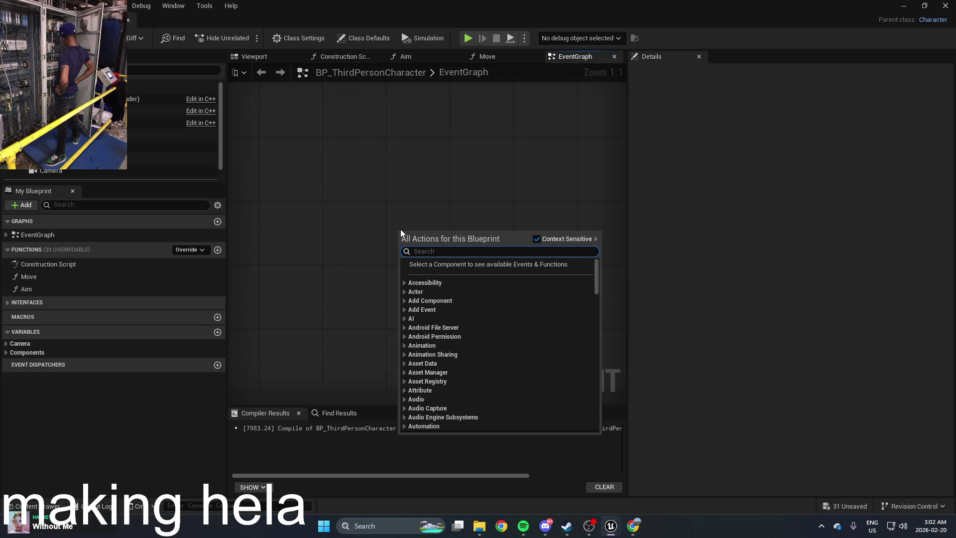
Add a Left Shift key event node and move it to the left of the graph
type("sh")
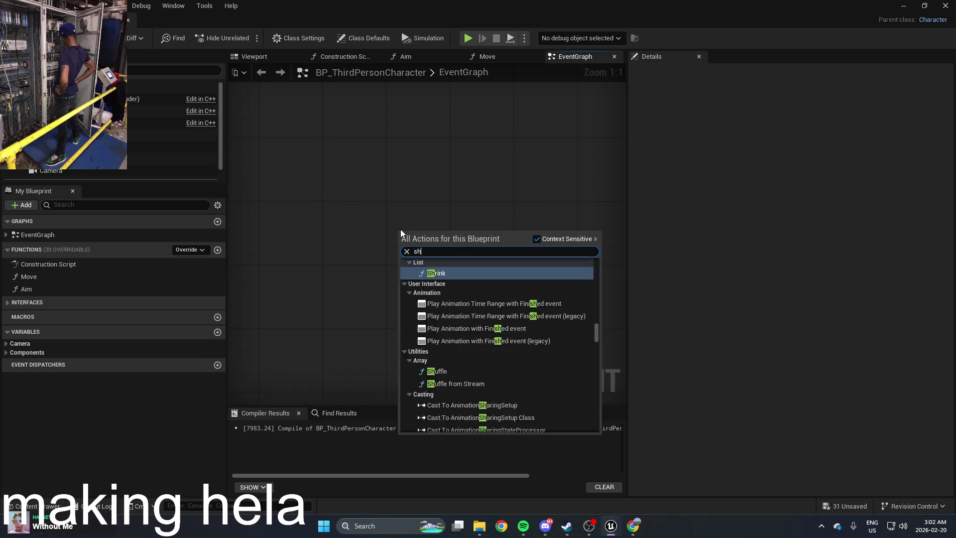
type("ow")
key("Escape")
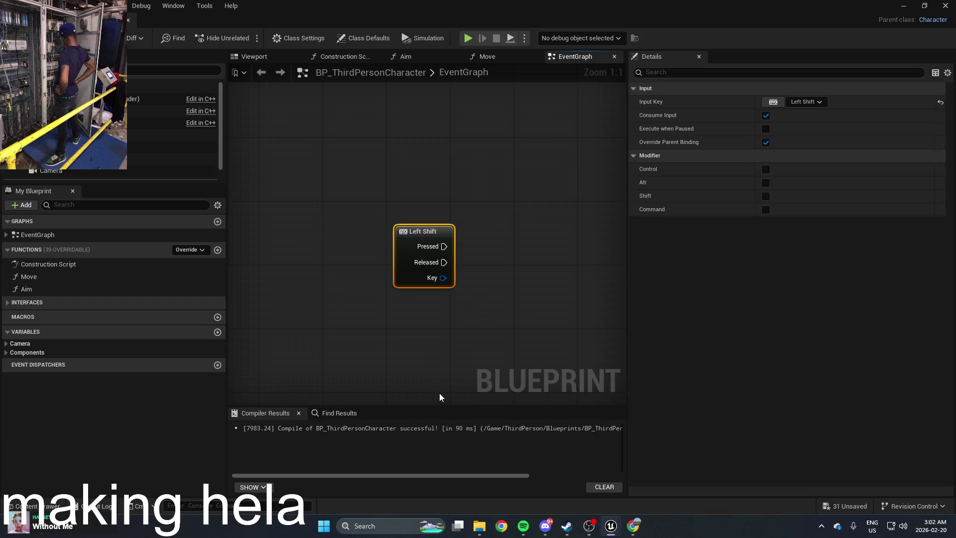
left_click_drag(424, 223, 367, 224)
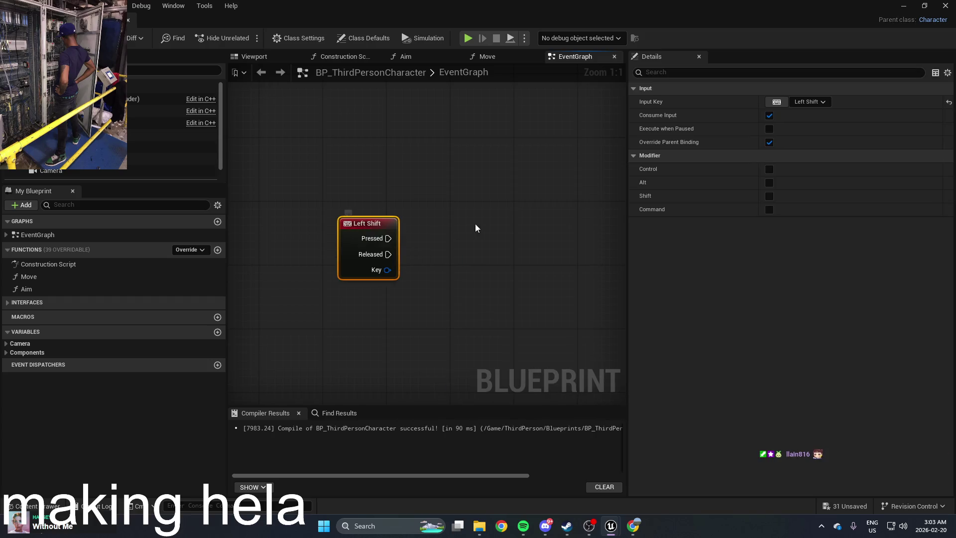
left_click_drag(345, 271, 479, 274)
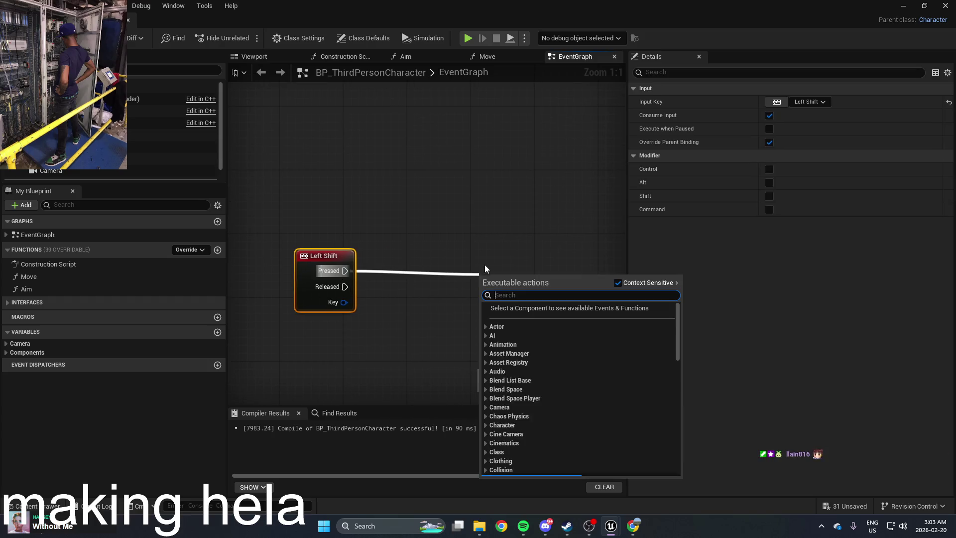
left_click(500, 217)
right_click(500, 218)
left_click(457, 263)
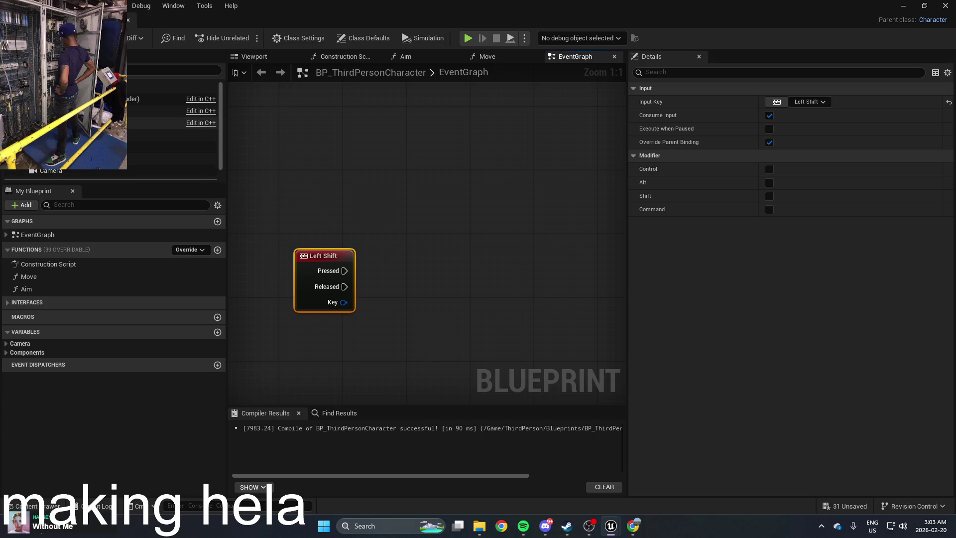
Try a mesh swap with a Mesh reference wired to a Set Skeletal Mesh Asset node
left_click(159, 123)
right_click(450, 235)
type("get")
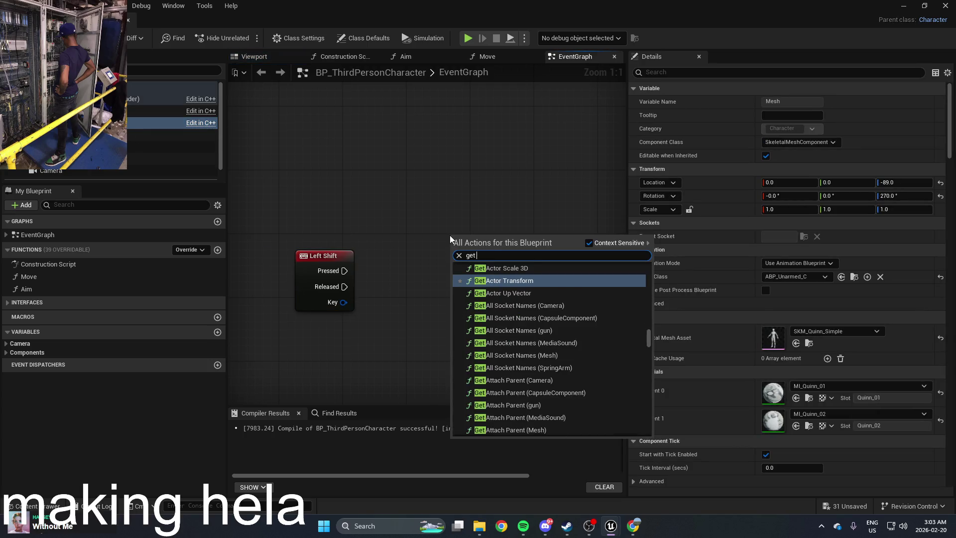
type(" skel")
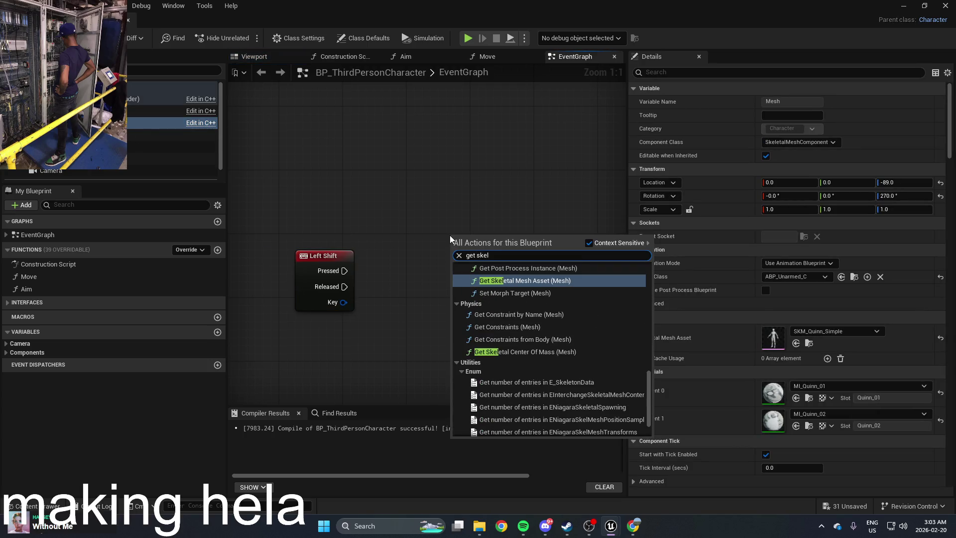
left_click(488, 207)
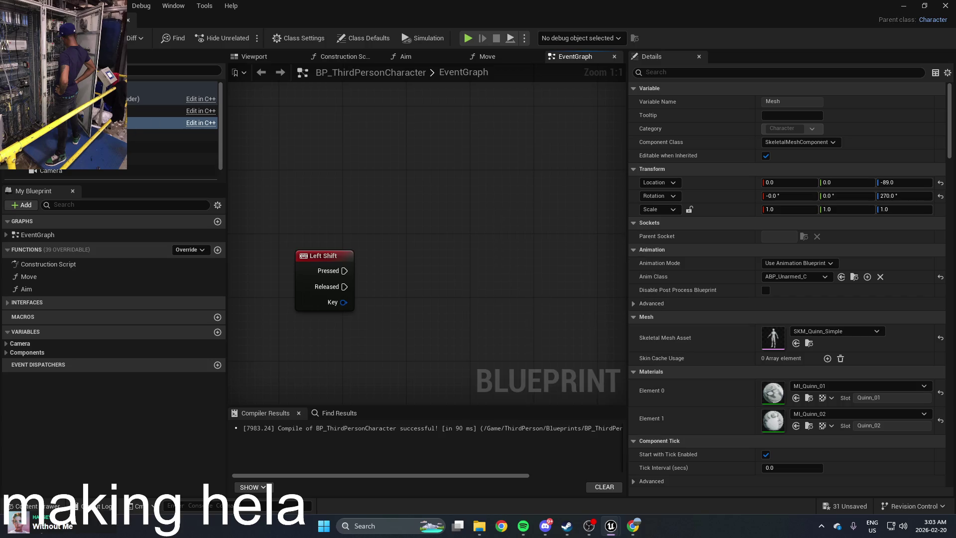
left_click(150, 98)
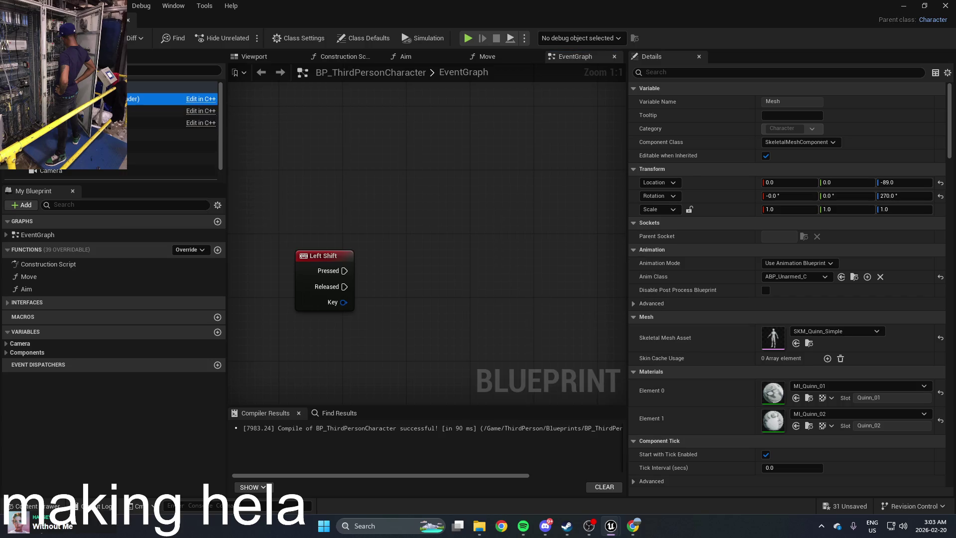
mouse_move(149, 122)
left_mouse_down()
mouse_move(465, 208)
mouse_move(322, 201)
mouse_move(456, 255)
left_mouse_up()
type("get ac")
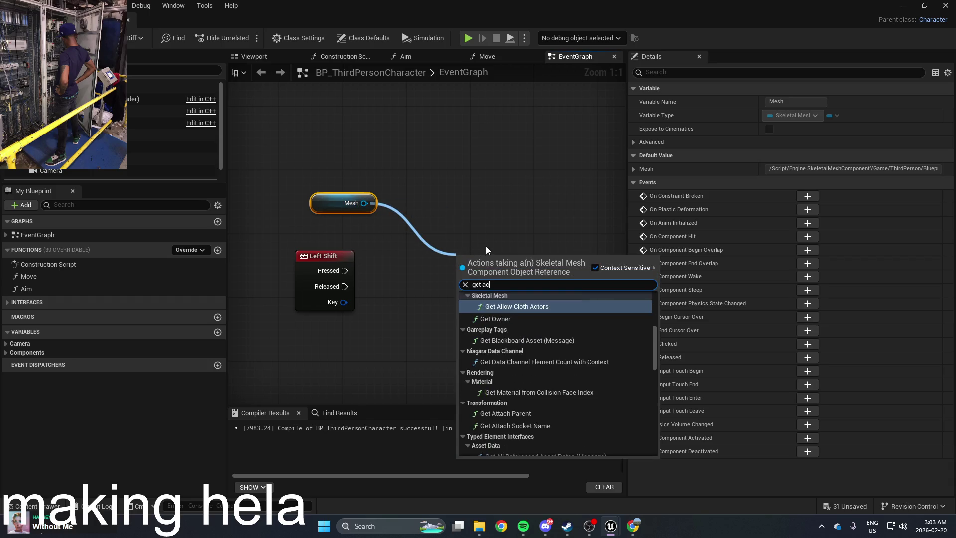
type("t")
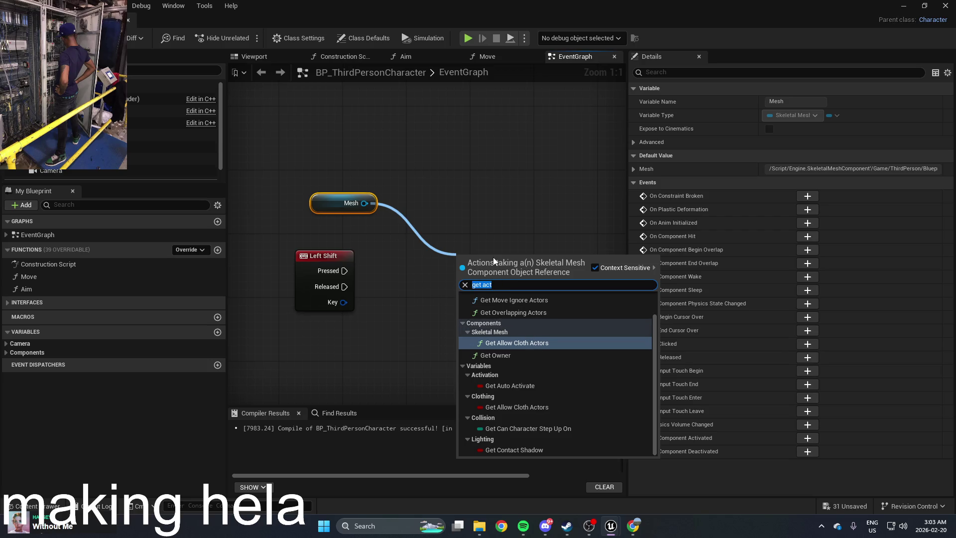
type("set skel")
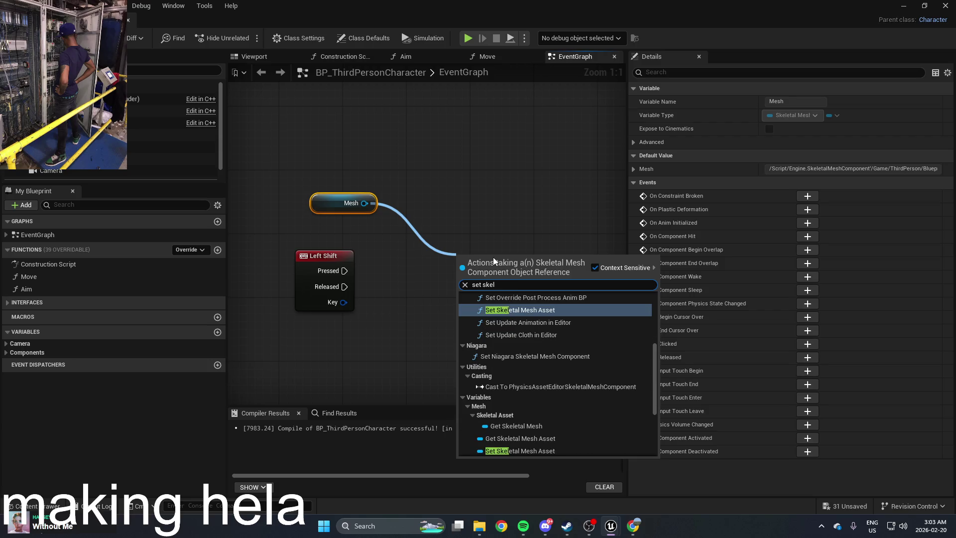
left_click(523, 310)
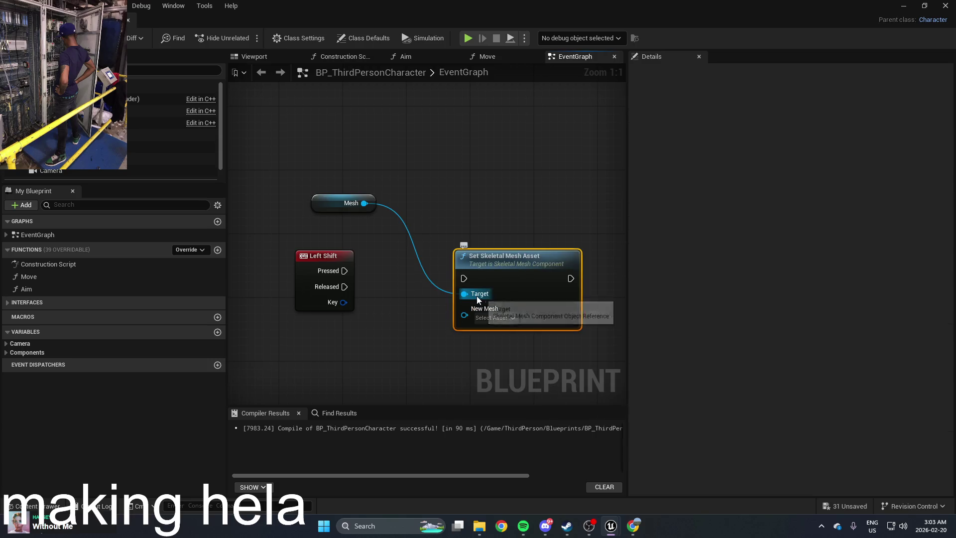
left_click(493, 318)
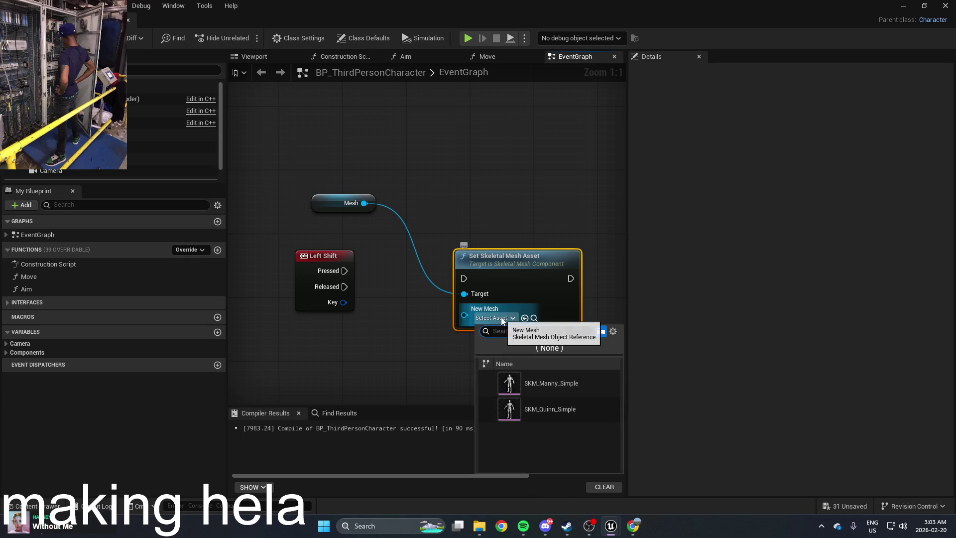
left_click_drag(506, 264, 496, 233)
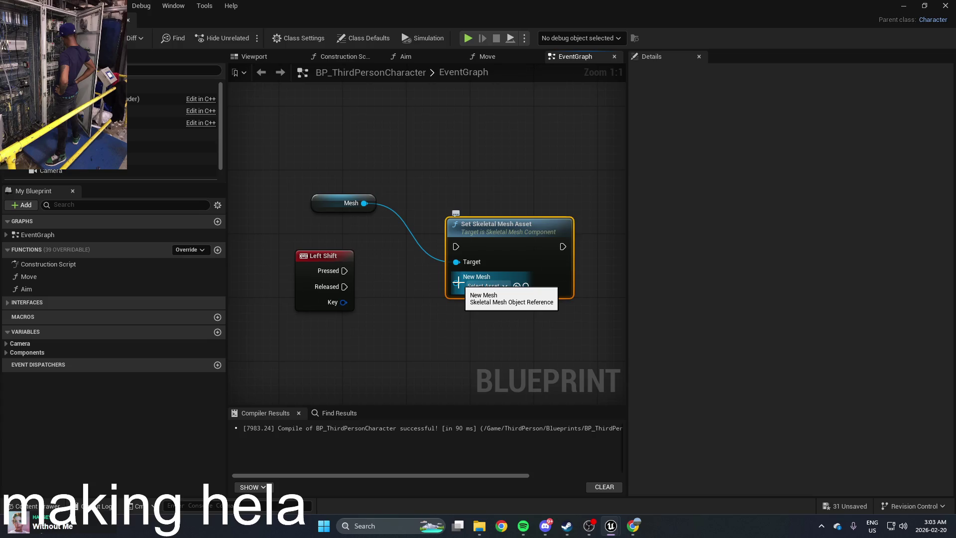
left_click_drag(457, 284, 369, 311)
Delete the trial Set Skeletal Mesh Asset and Mesh reference nodes
left_click(455, 219)
key("Delete")
left_click(340, 196)
key("Delete")
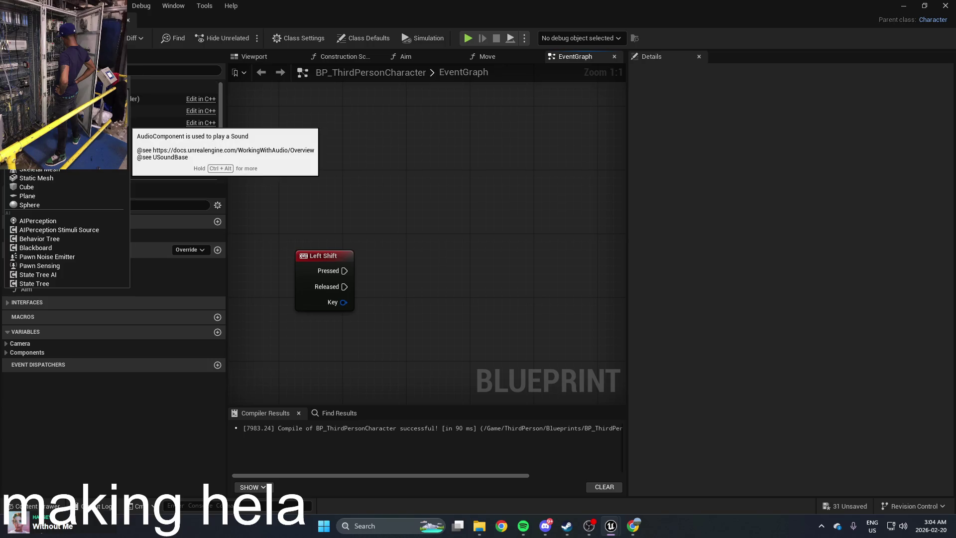
Add a Static Mesh component to the character and assign it the pigeon+3d+model mesh
type("stat")
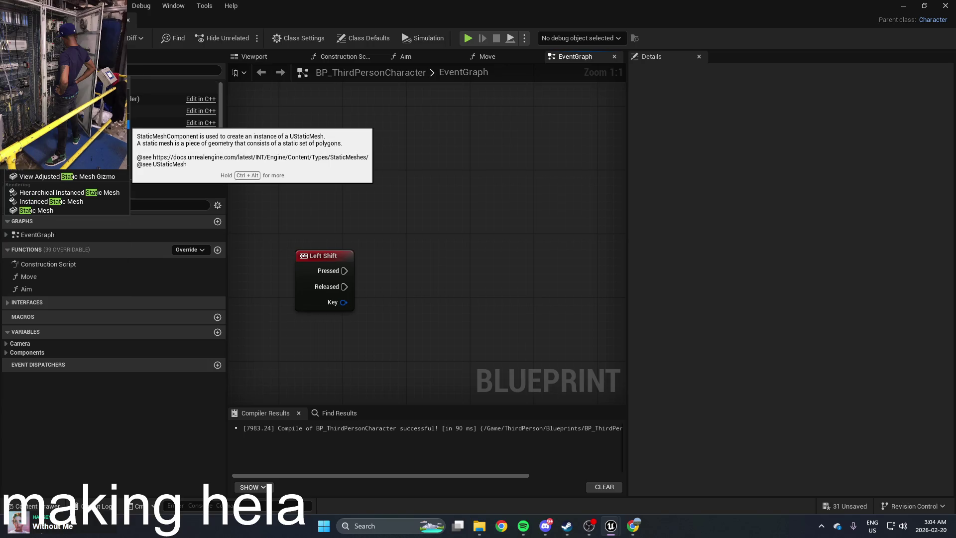
key("Return")
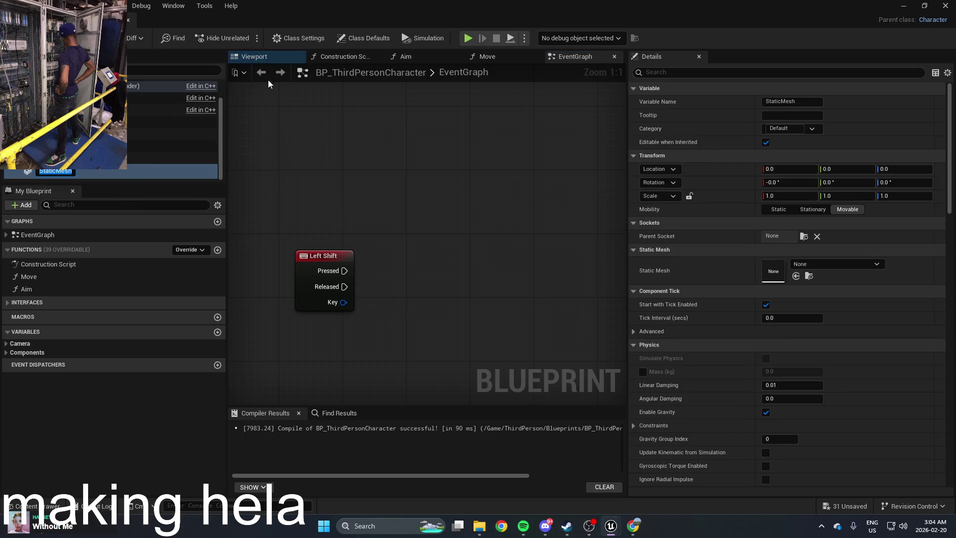
left_click(277, 55)
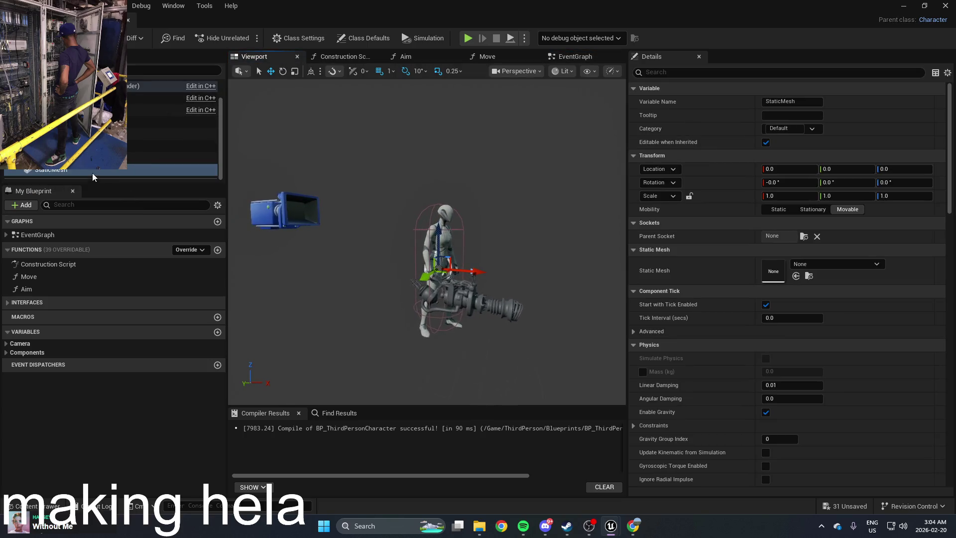
left_click(863, 263)
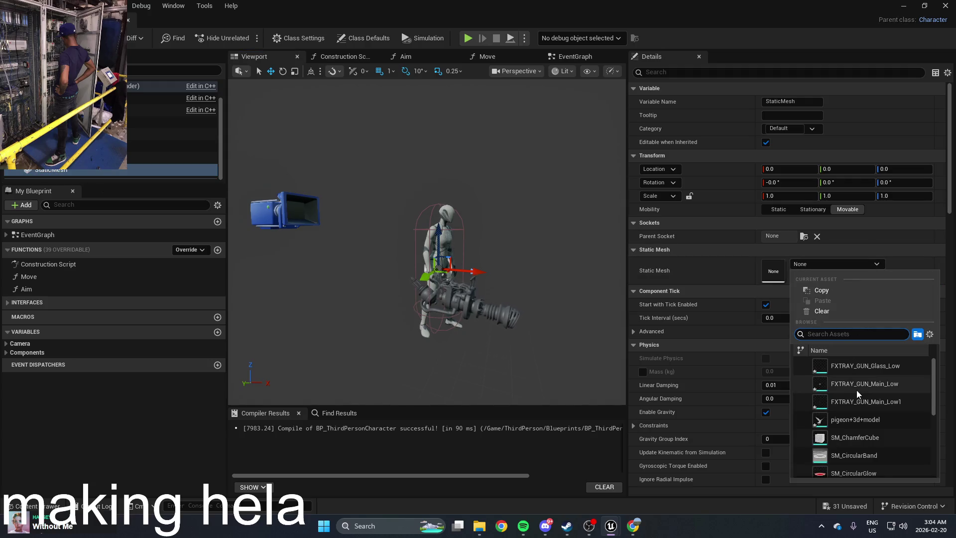
scroll(878, 365, "down", 2)
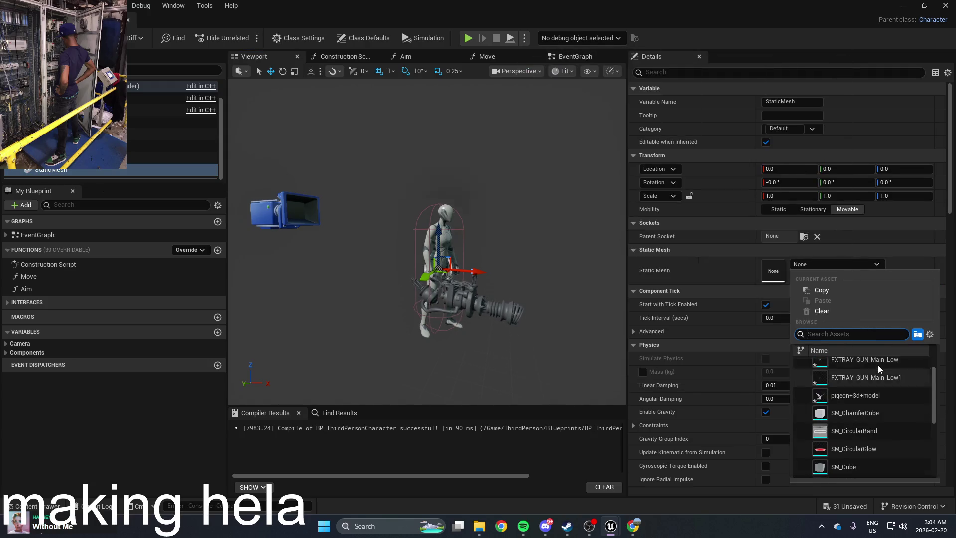
left_click(877, 366)
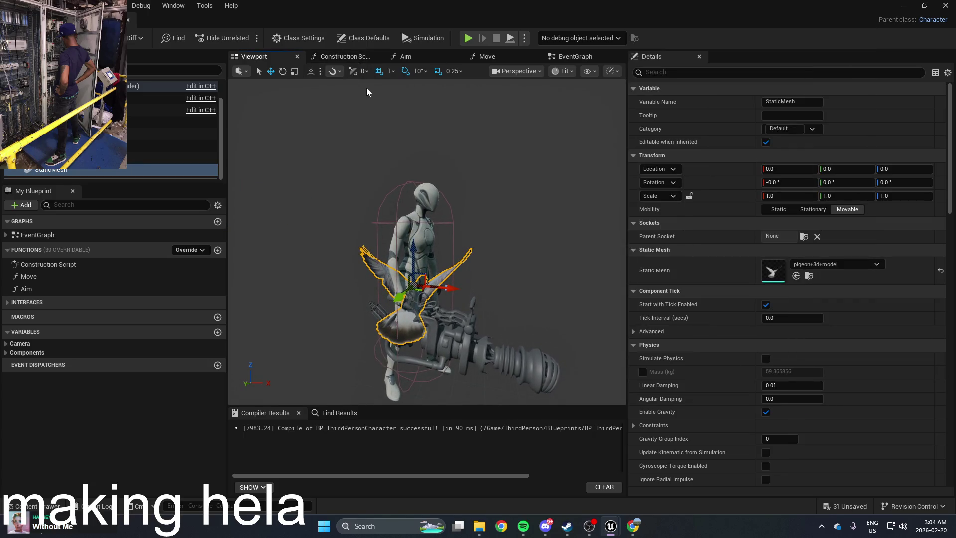
Rotate the pigeon about 90° in yaw and raise it to Z 48
left_click(282, 71)
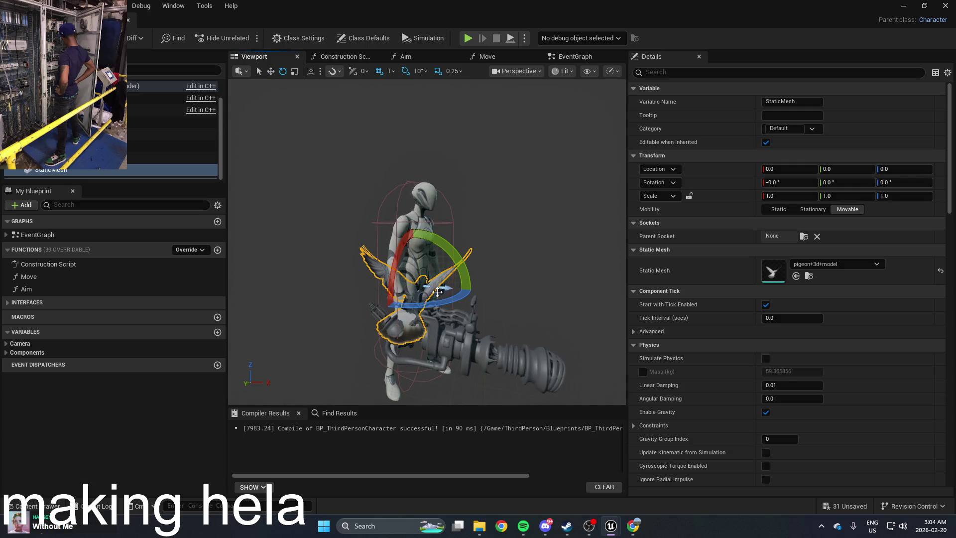
left_click_drag(438, 306, 424, 302)
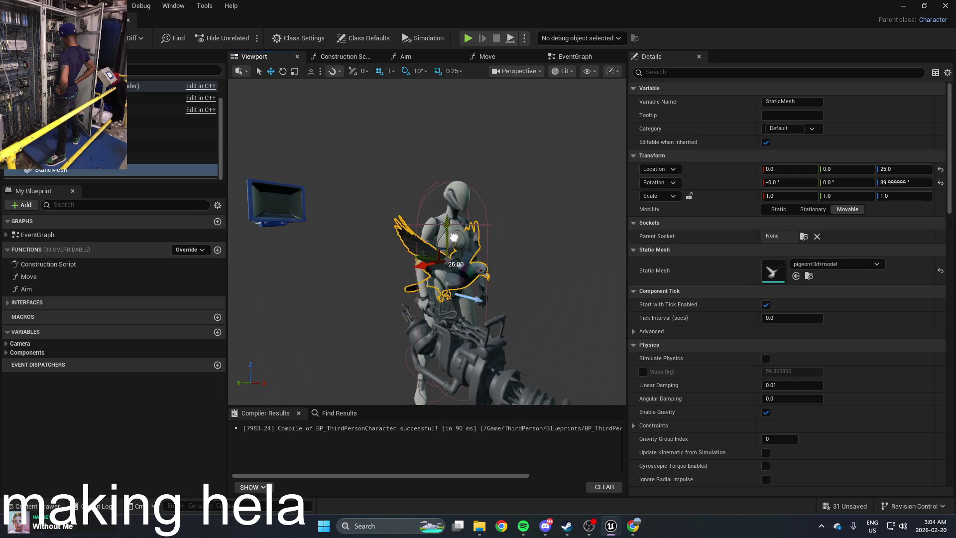
left_click_drag(453, 226, 452, 210)
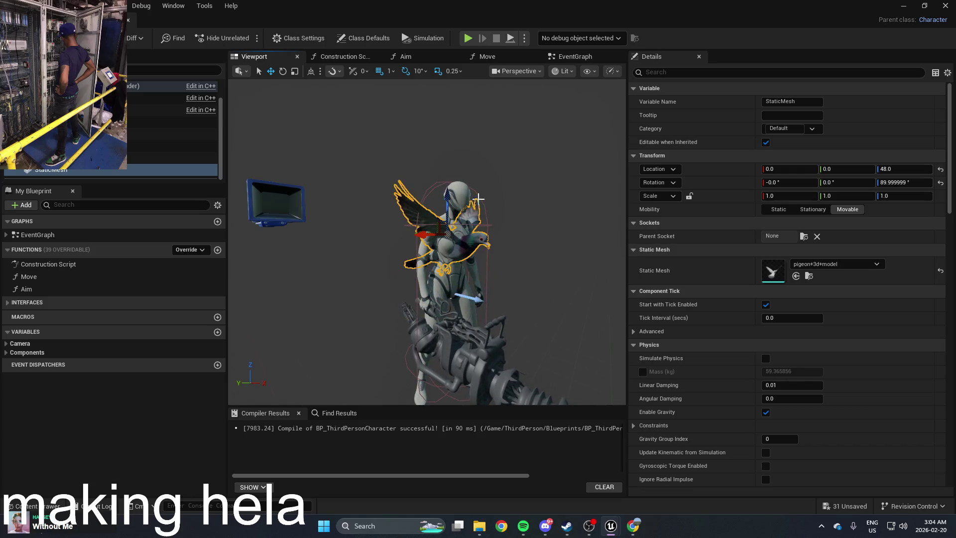
scroll(468, 203, "down", 3)
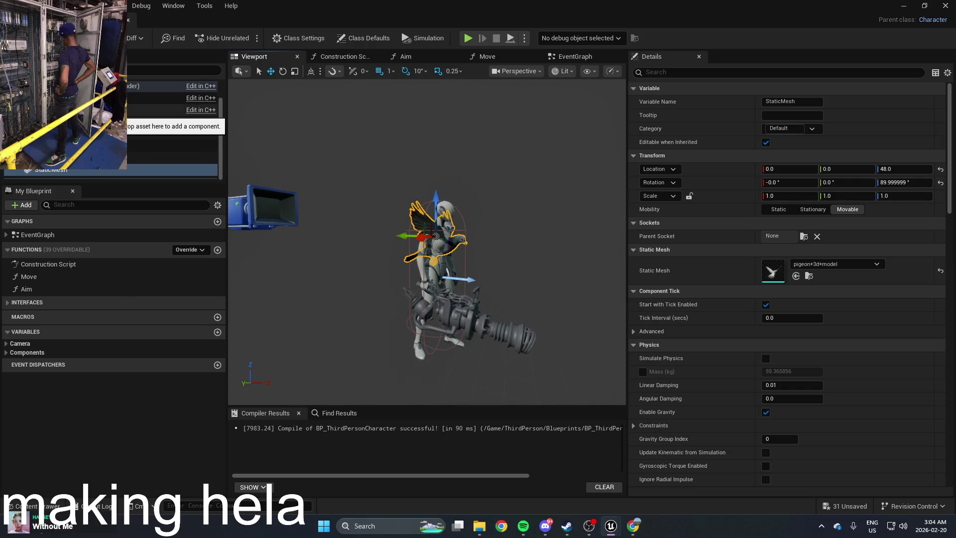
Select the pigeon StaticMesh component and switch off Visible in its Details
left_click(99, 110)
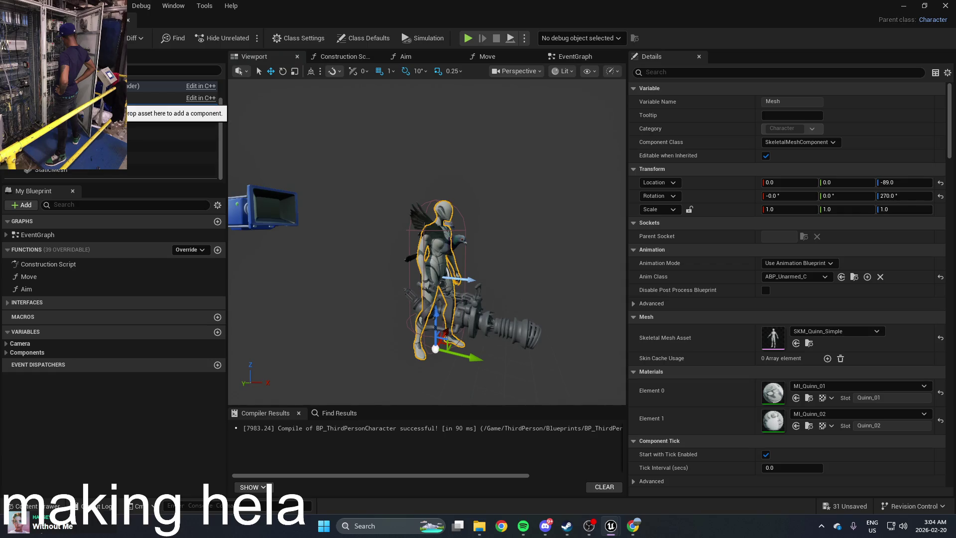
left_click(75, 132)
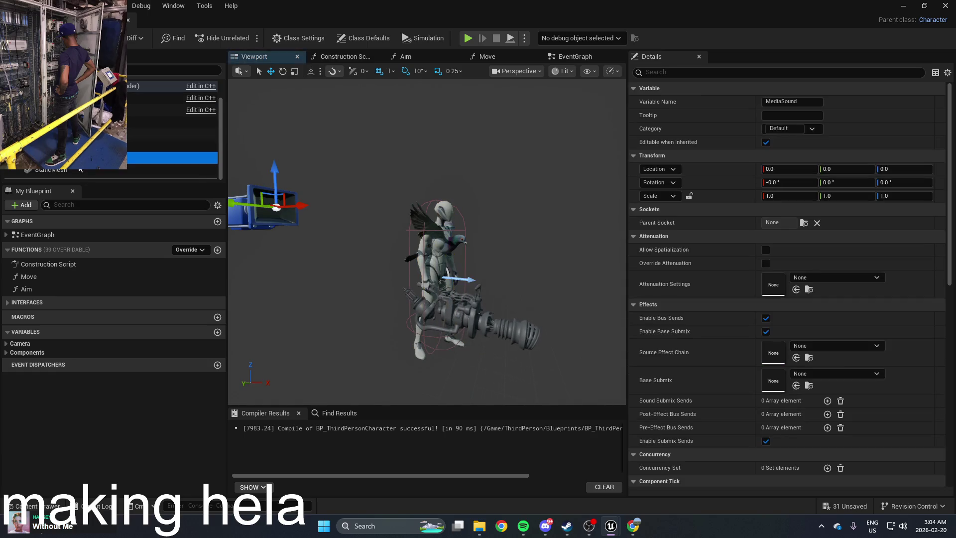
left_click(79, 173)
scroll(756, 259, "down", 2)
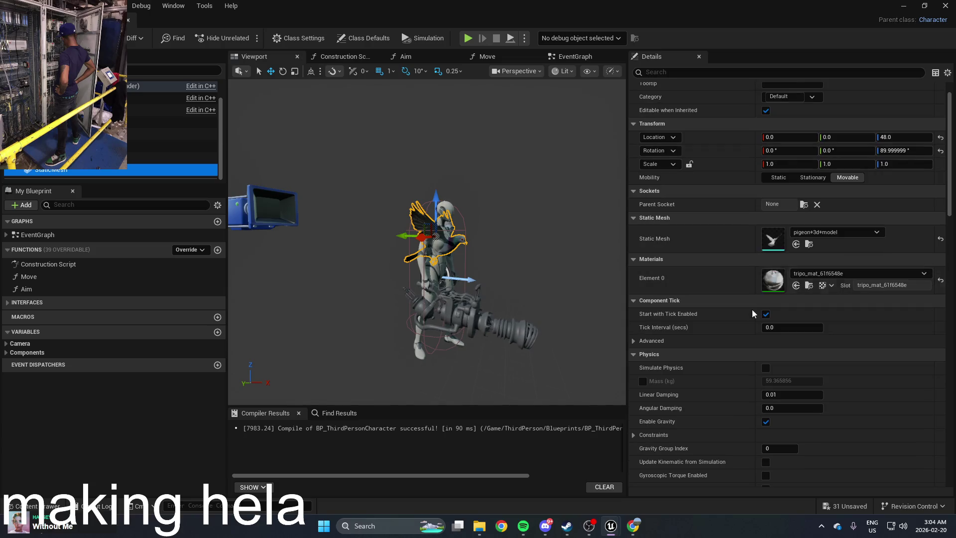
left_click(766, 315)
left_click(766, 316)
scroll(722, 350, "down", 12)
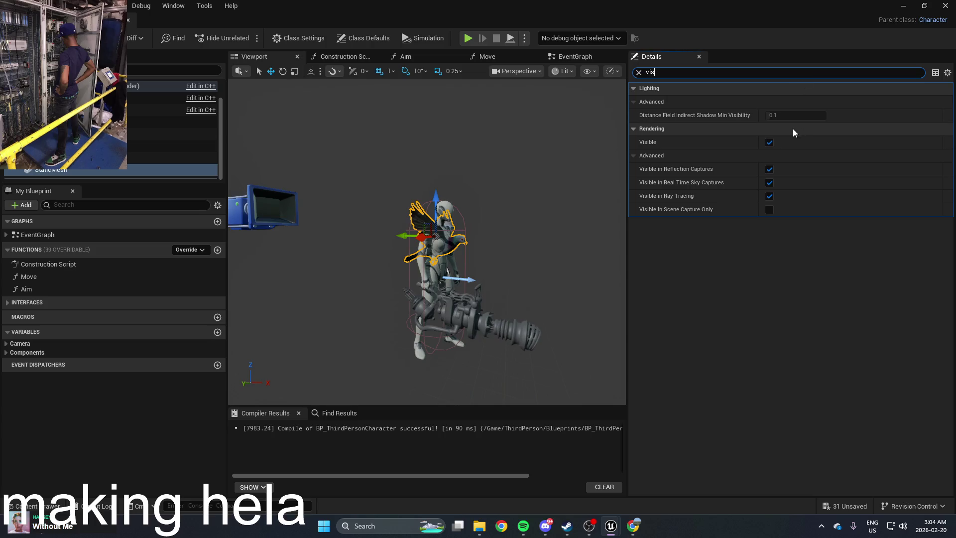
left_click(769, 143)
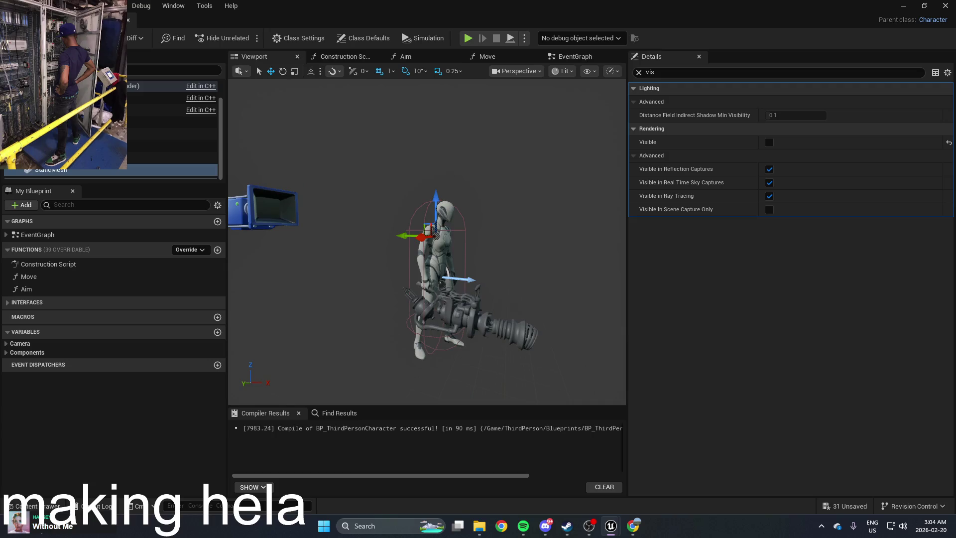
Add a Set Visibility (StaticMesh) node to the EventGraph through the action search
left_click(576, 57)
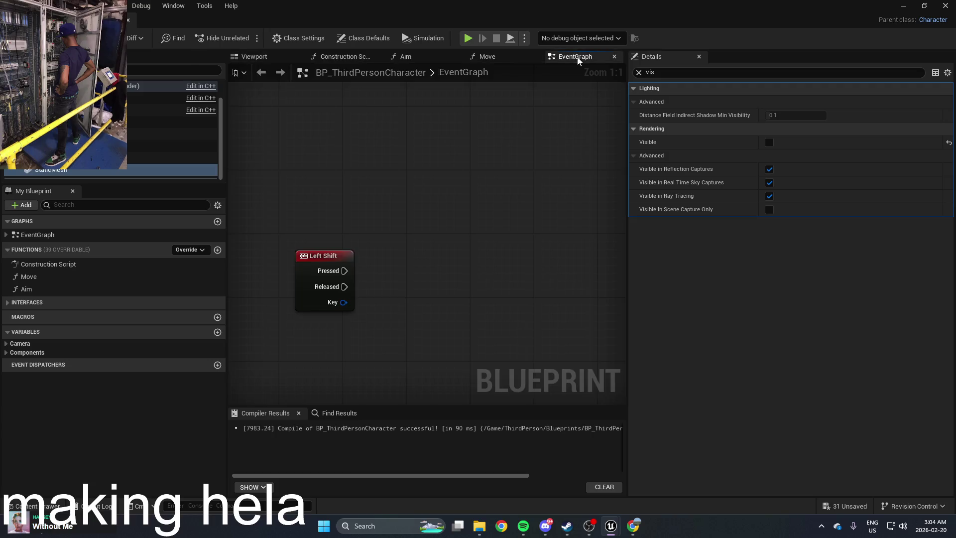
right_click(410, 222)
type("make v")
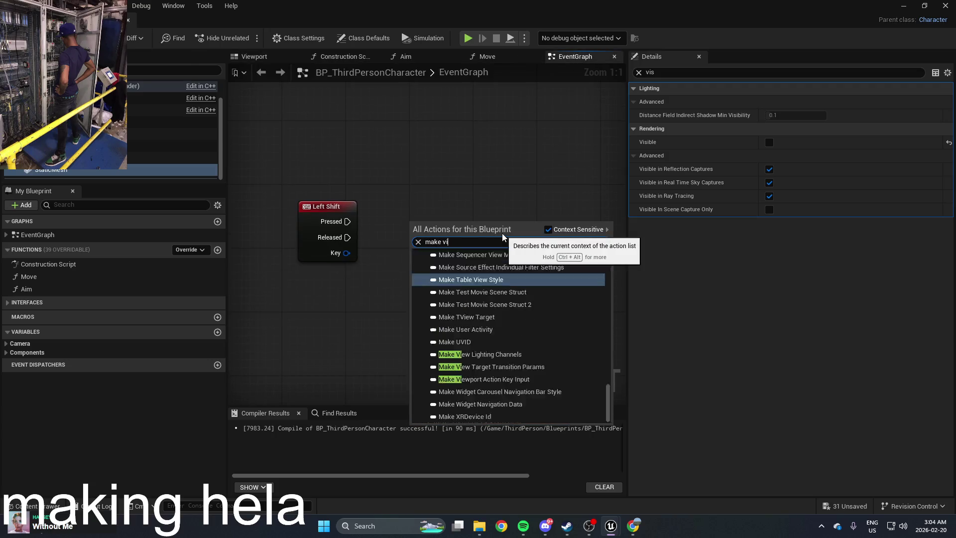
type("is")
key("BackSpace")
key("BackSpace")
key("BackSpace")
key("BackSpace")
key("BackSpace")
type("visibl")
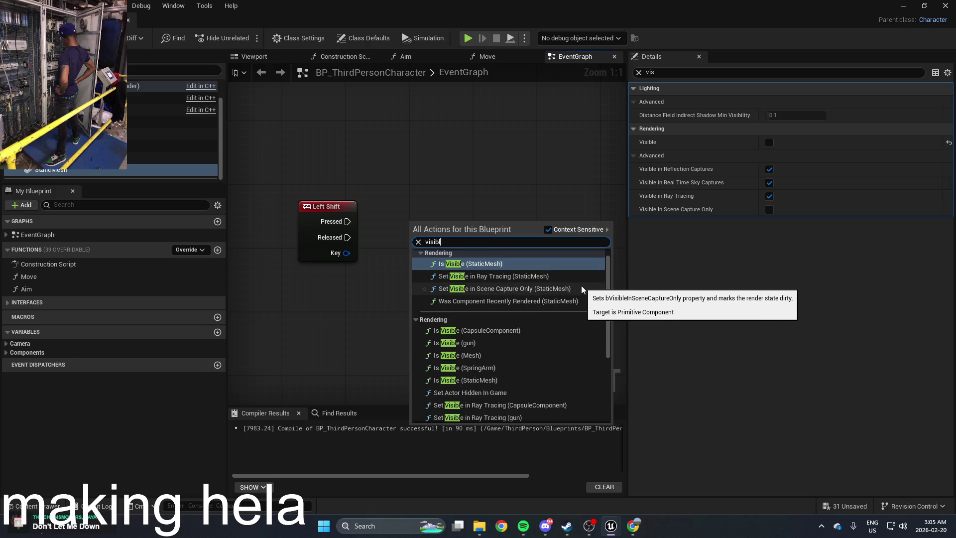
key("BackSpace")
key("BackSpace")
key("BackSpace")
type("se")
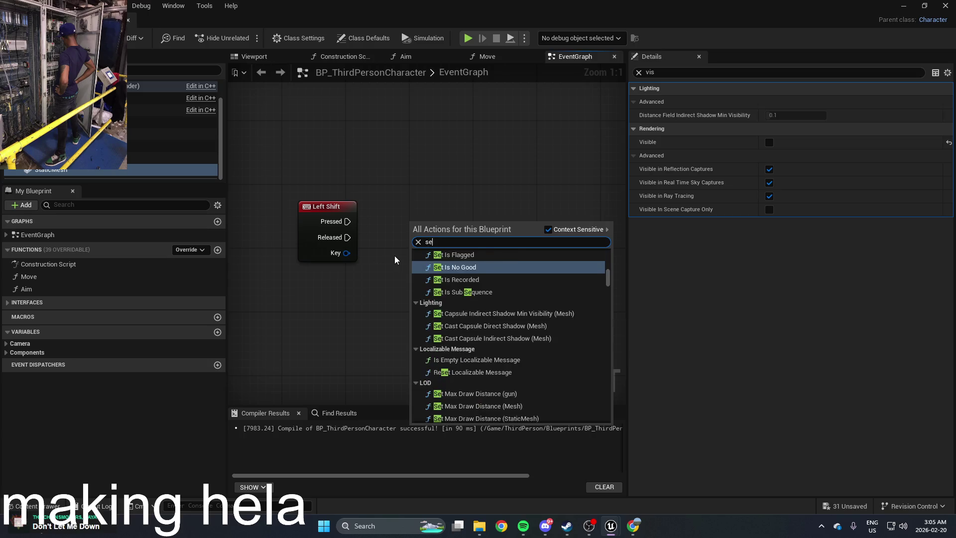
type("t vis")
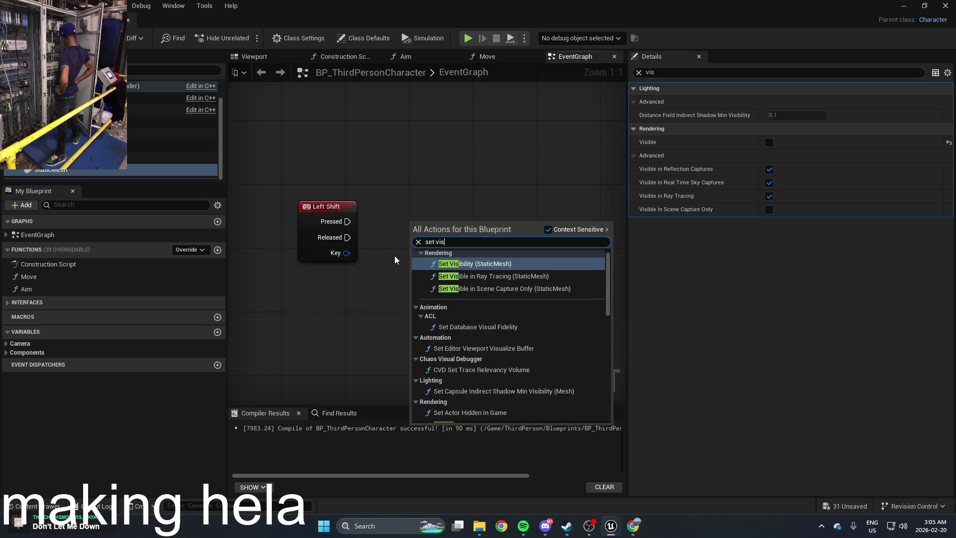
type("ible")
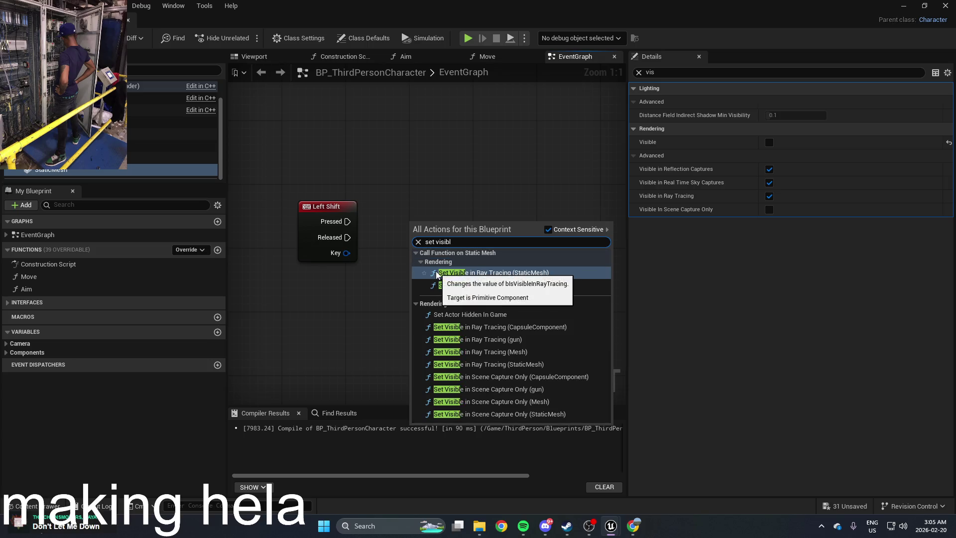
key("BackSpace")
key("BackSpace")
left_click(515, 264)
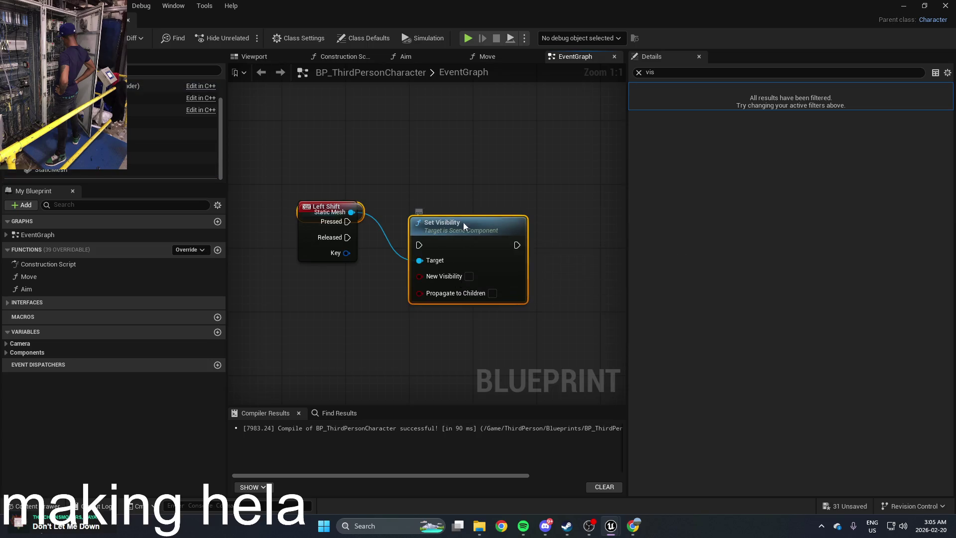
Add a StaticMesh getter to the graph, check its default properties, and compile
left_click_drag(459, 231, 478, 194)
mouse_move(74, 172)
left_mouse_down()
mouse_move(369, 176)
mouse_move(340, 165)
left_mouse_up()
left_click(355, 190)
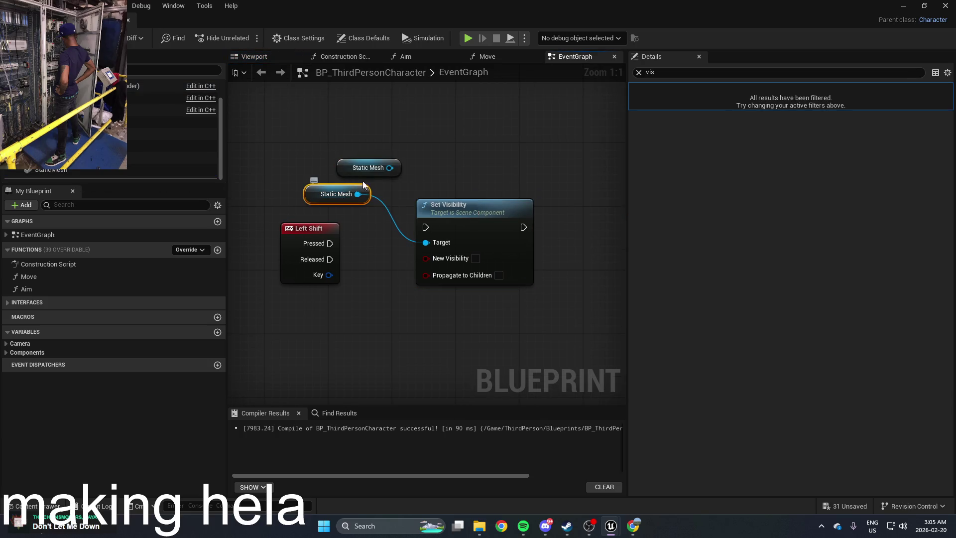
left_click(639, 73)
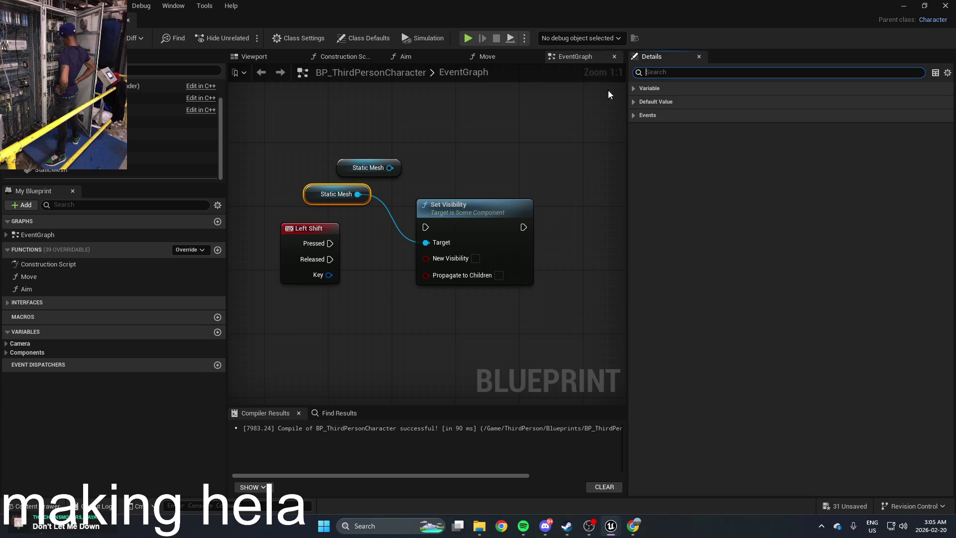
left_click(682, 102)
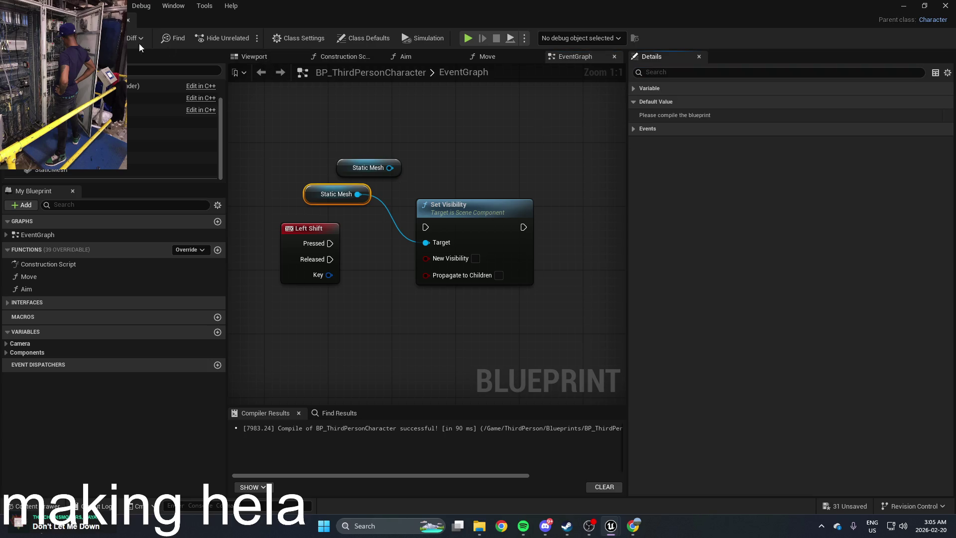
key("F7")
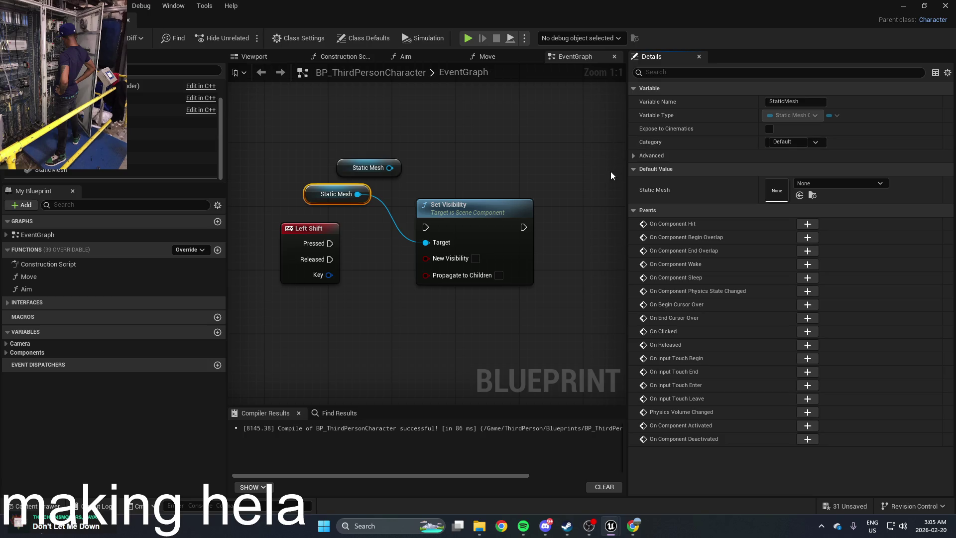
Delete the stray Static Mesh nodes and inspect the StaticMesh component in the viewport
left_click(382, 165)
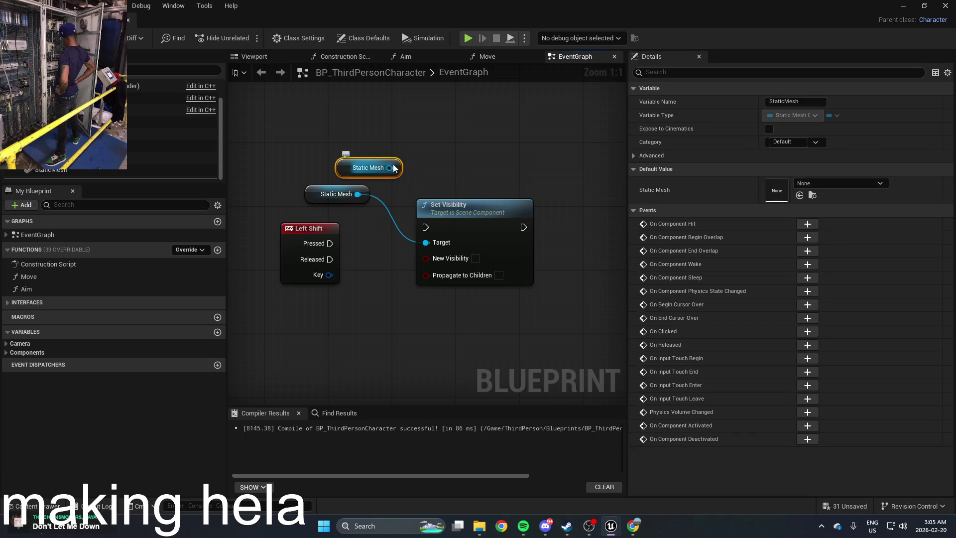
key("Delete")
left_click(358, 187)
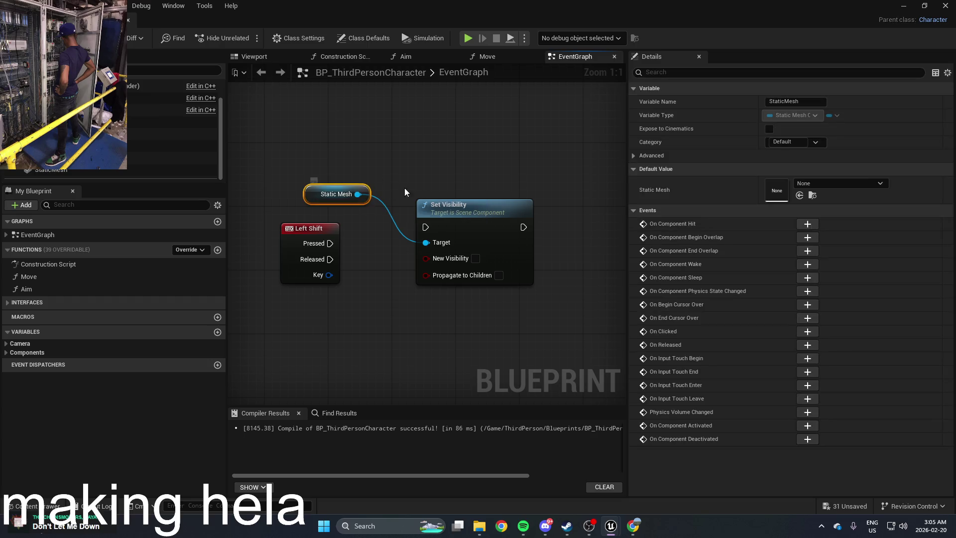
left_click(841, 184)
left_click(315, 161)
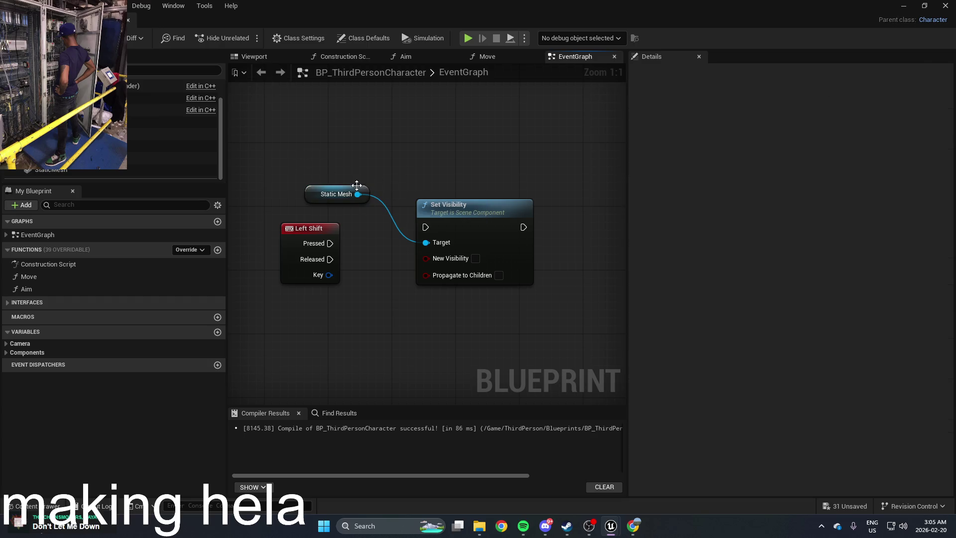
left_click(349, 193)
key("Delete")
double_click(90, 172)
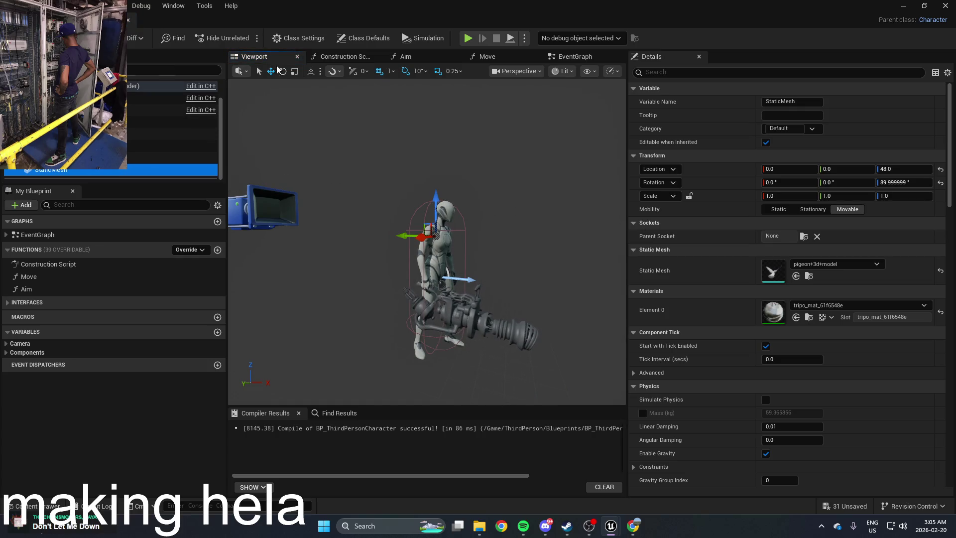
left_click(558, 58)
Wire a StaticMesh reference into Set Visibility's Target and trigger it from Left Shift Pressed
left_click_drag(53, 171, 391, 183)
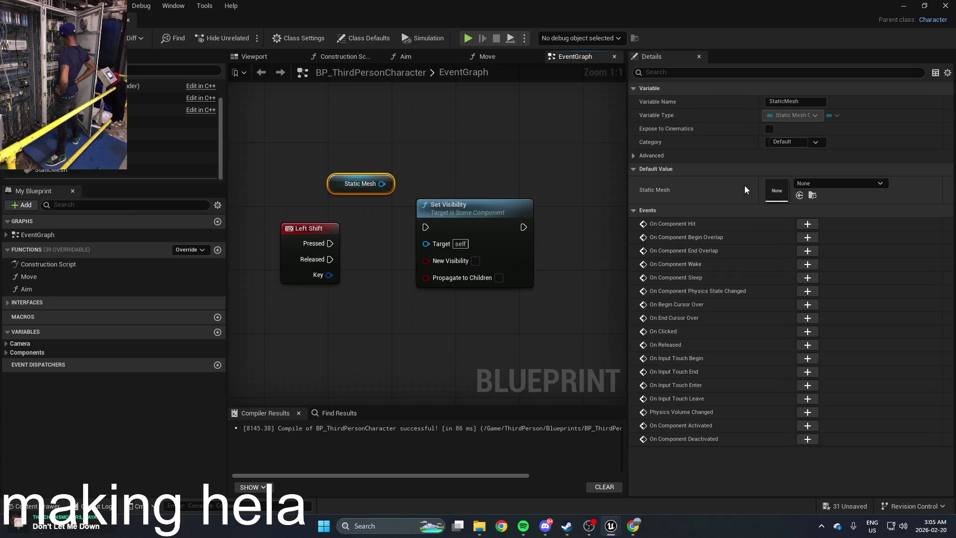
mouse_move(382, 184)
left_mouse_down()
mouse_move(470, 248)
mouse_move(431, 249)
left_mouse_up()
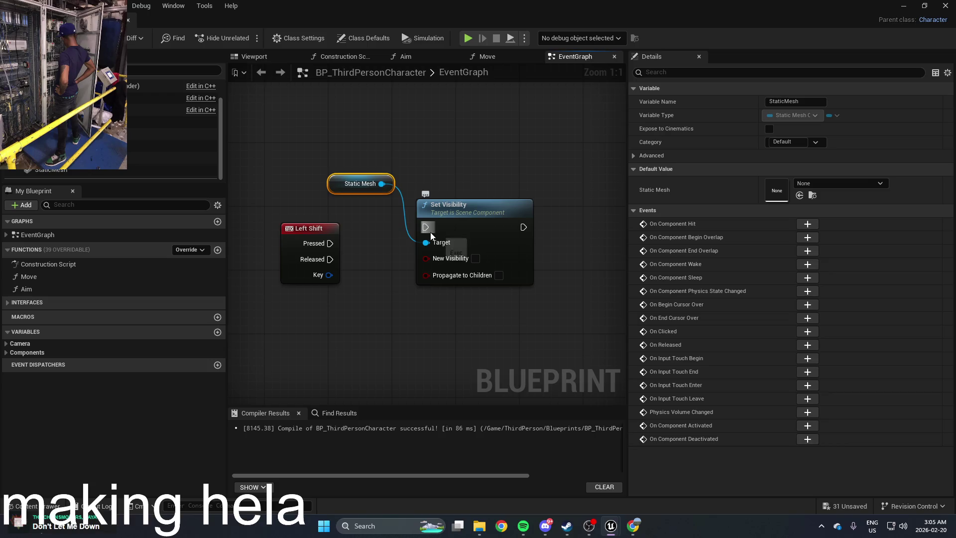
left_click_drag(338, 238, 330, 243)
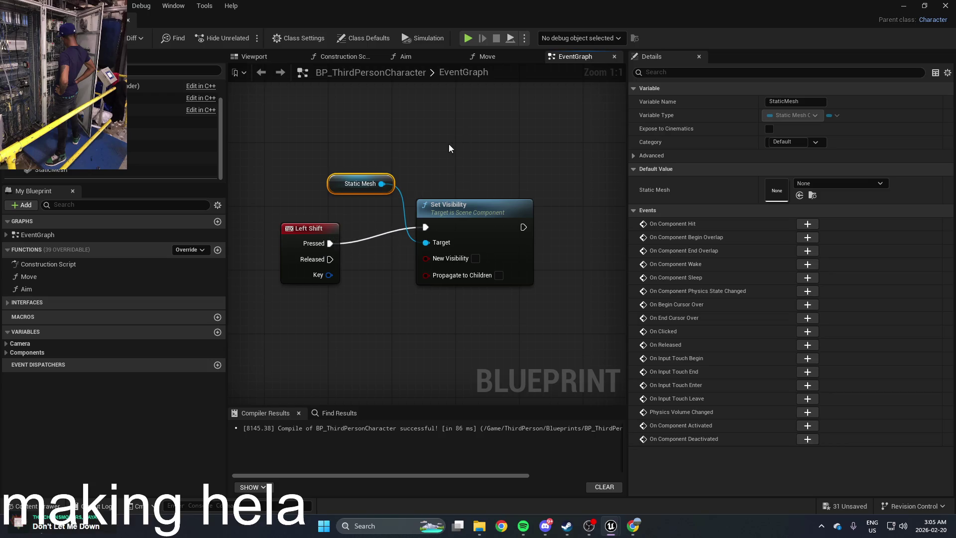
scroll(418, 206, "down", 2)
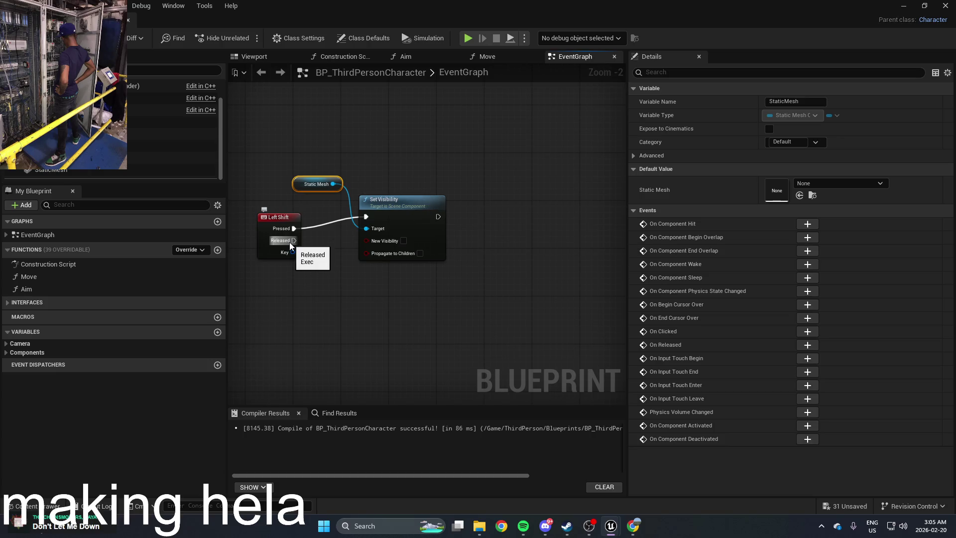
mouse_move(480, 210)
left_mouse_down()
mouse_move(435, 252)
mouse_move(456, 224)
left_mouse_up()
right_click(480, 267)
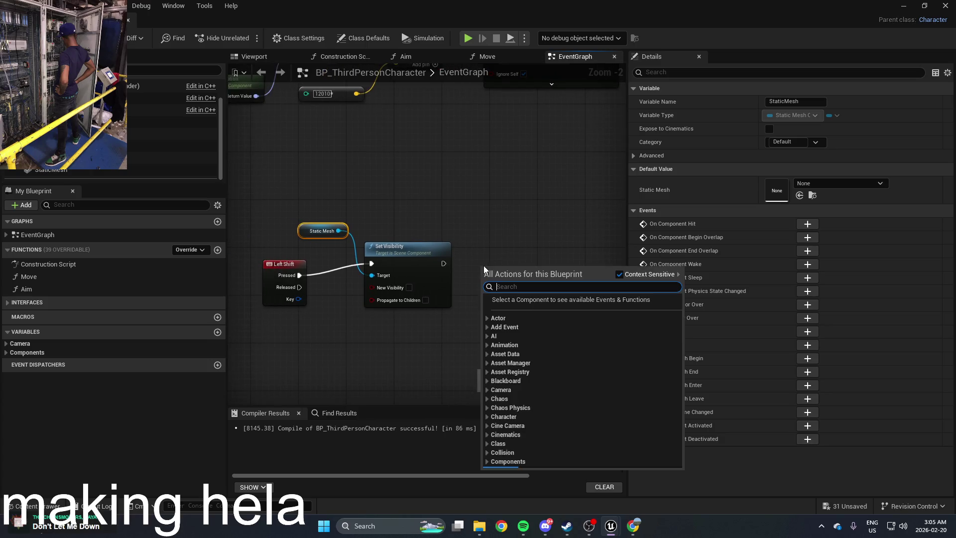
Add a 0.2 s Delay node after the Set Visibility node
type("dela")
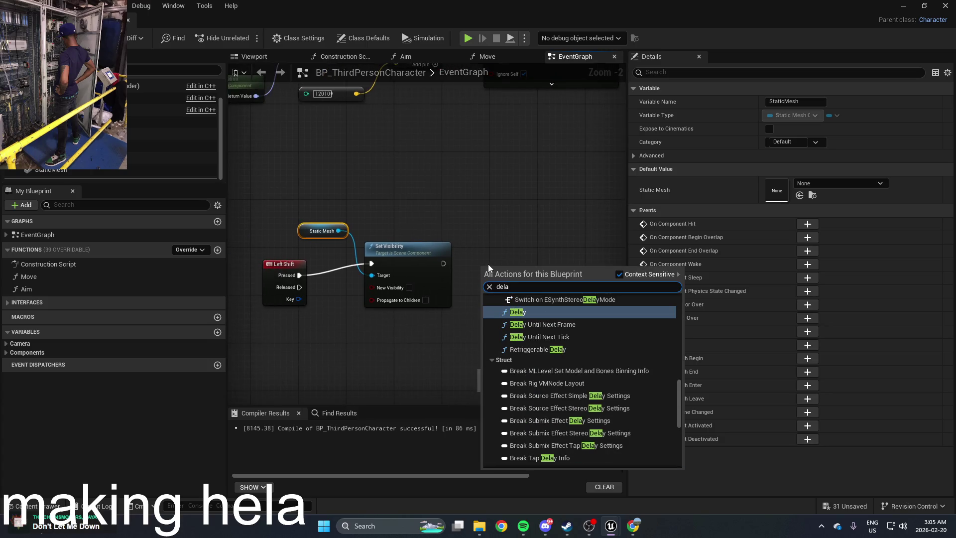
type("y")
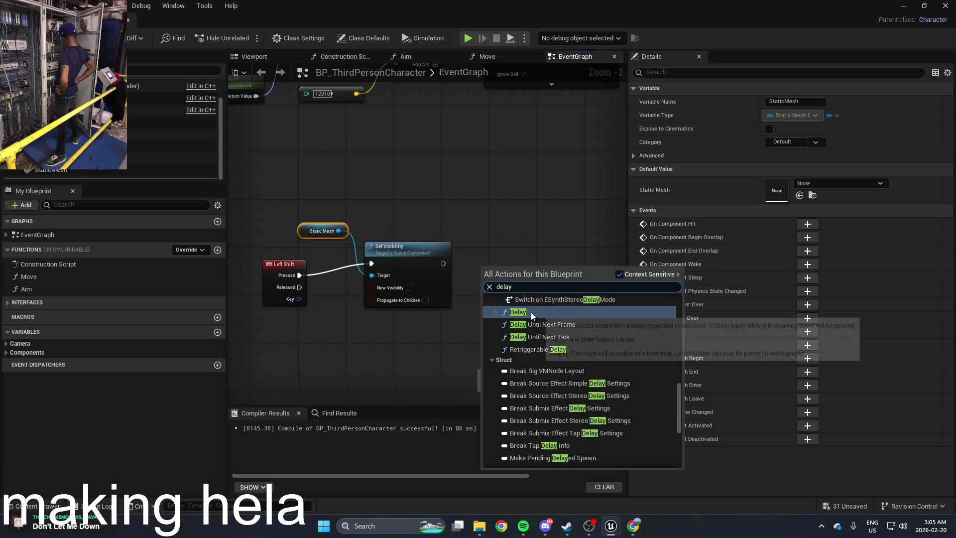
left_click(530, 311)
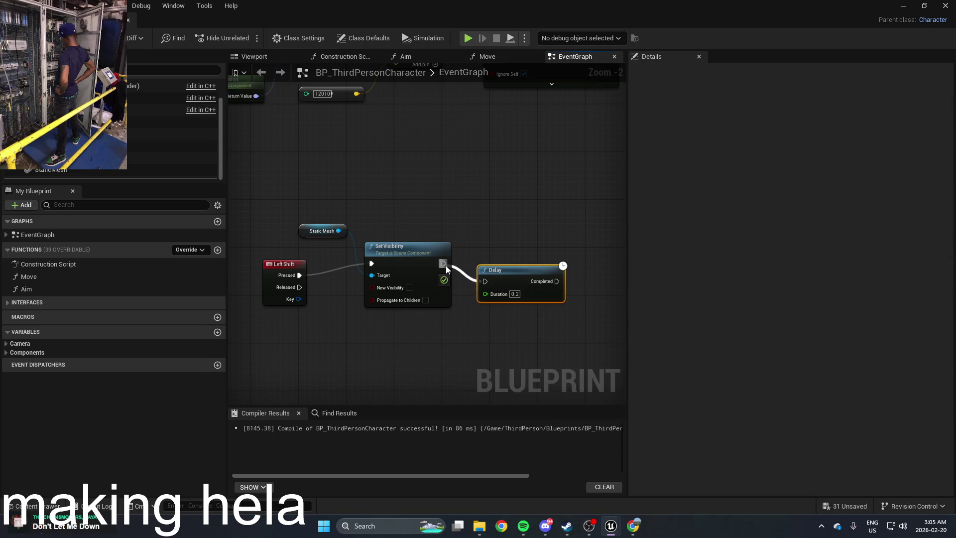
mouse_move(591, 279)
left_mouse_down()
mouse_move(490, 253)
mouse_move(506, 278)
left_mouse_up()
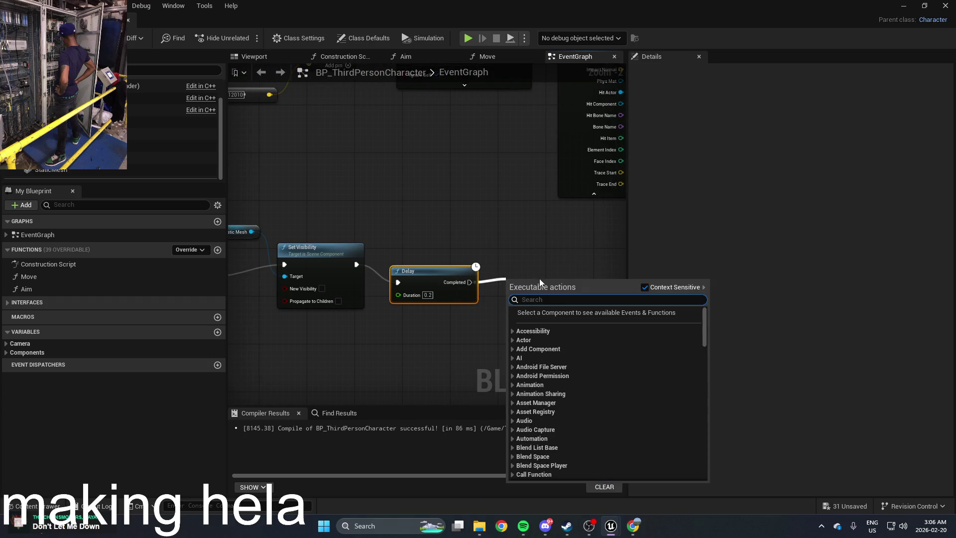
Add a second StaticMesh Set Visibility after the Delay and tick New Visibility on the first
type("set ")
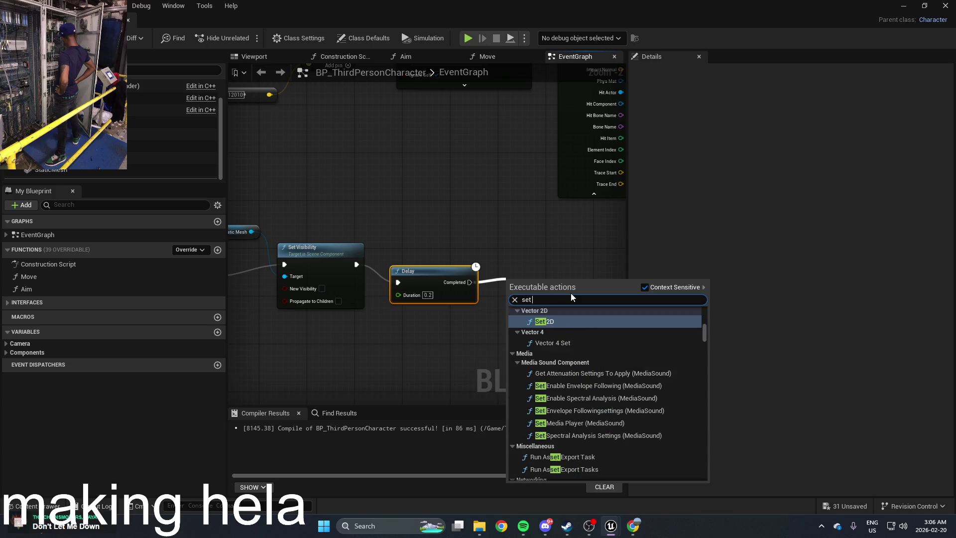
type("visi")
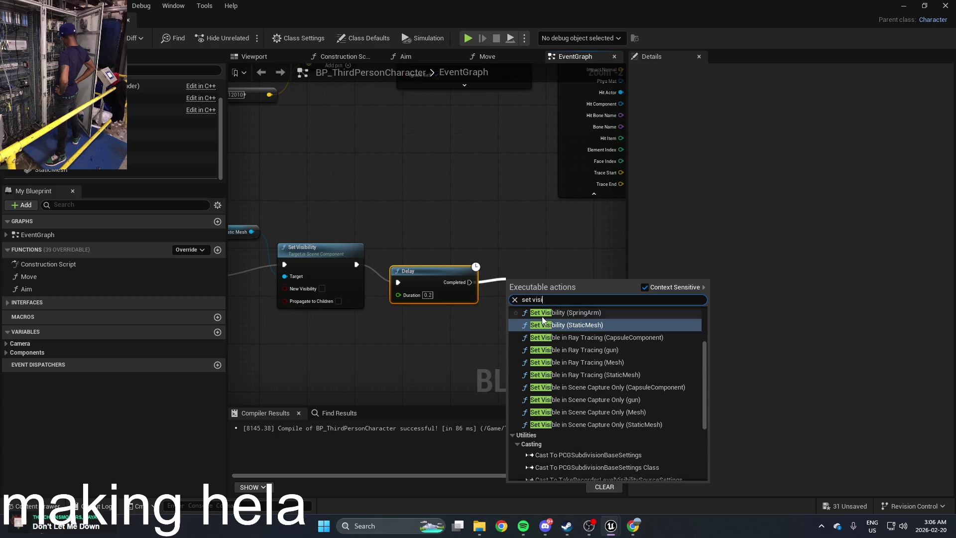
left_click(552, 326)
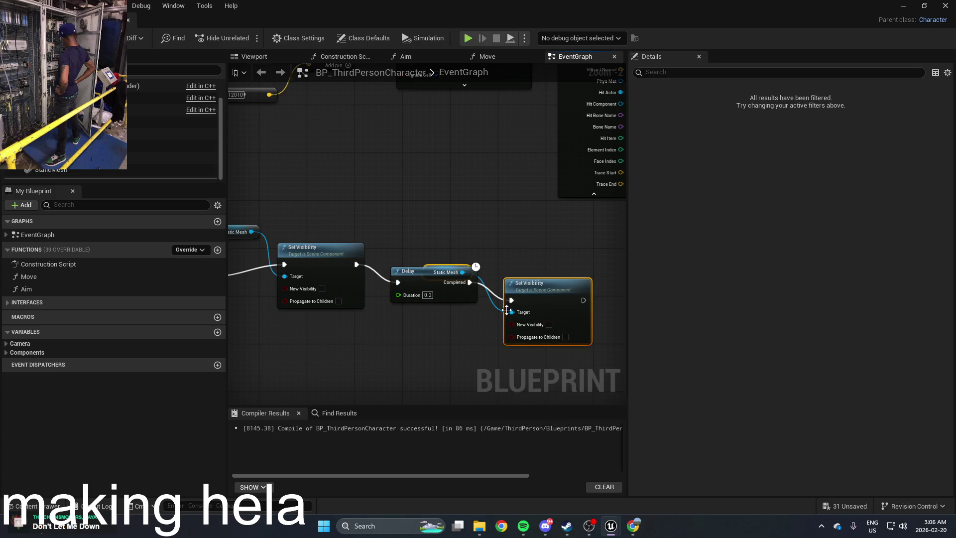
left_click_drag(538, 286, 544, 263)
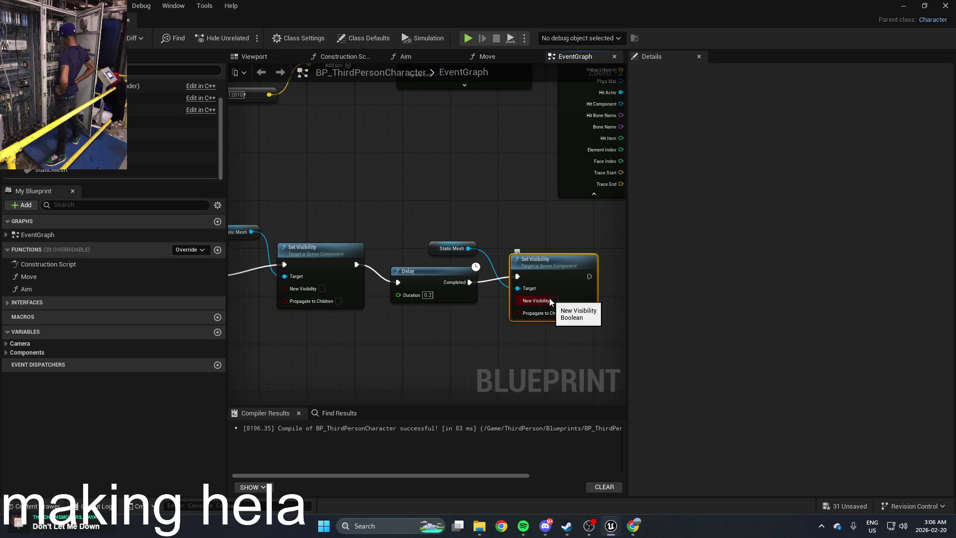
left_click(322, 289)
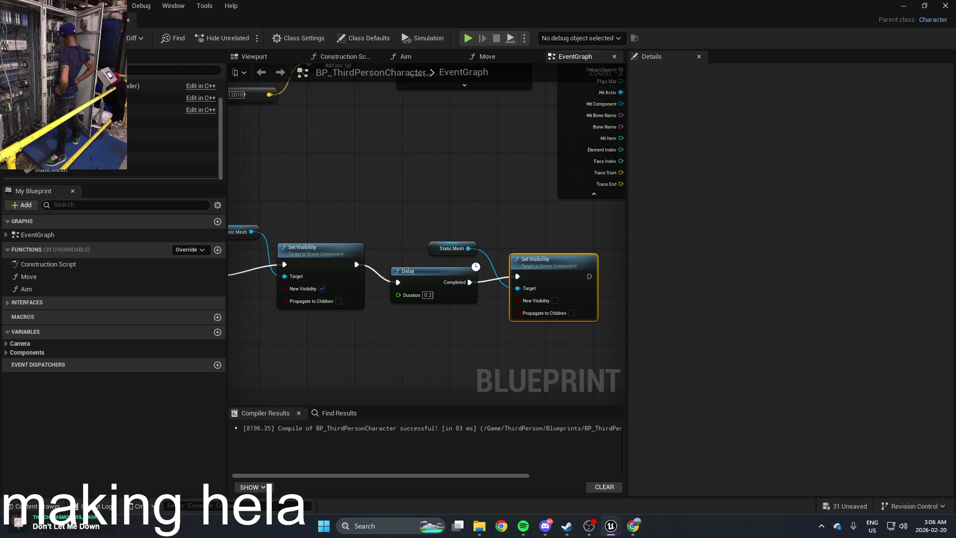
left_click(898, 9)
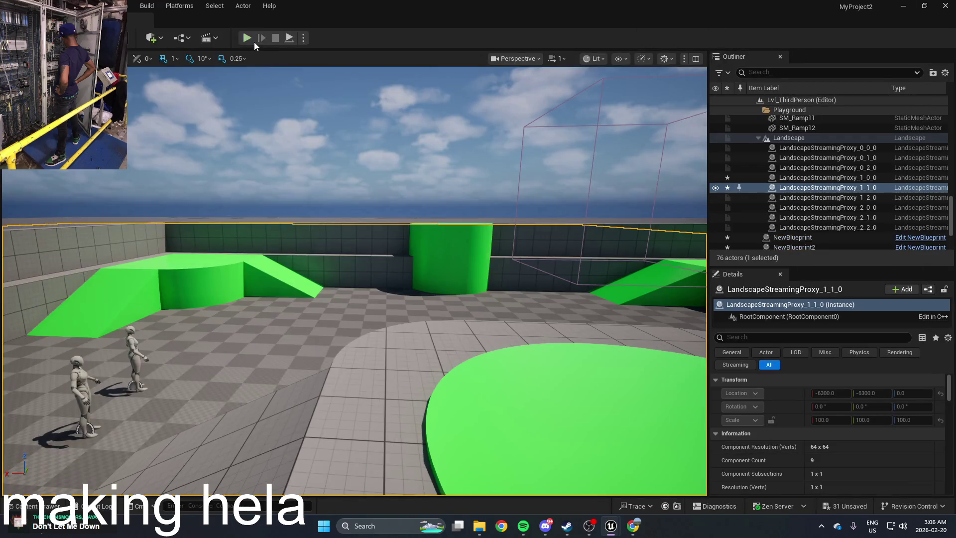
Play the level despite the compile error warning, then stop the session
left_click(253, 39)
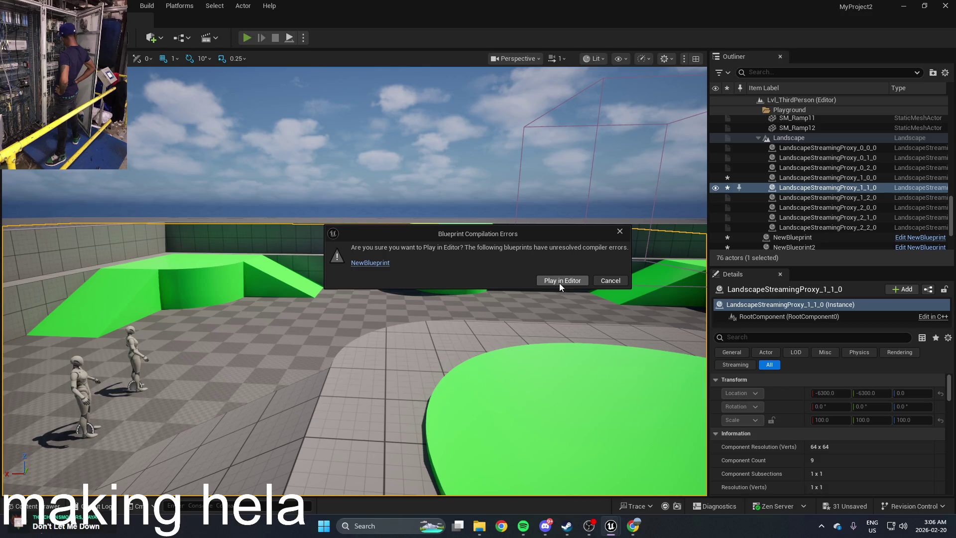
left_click(560, 282)
key("Escape")
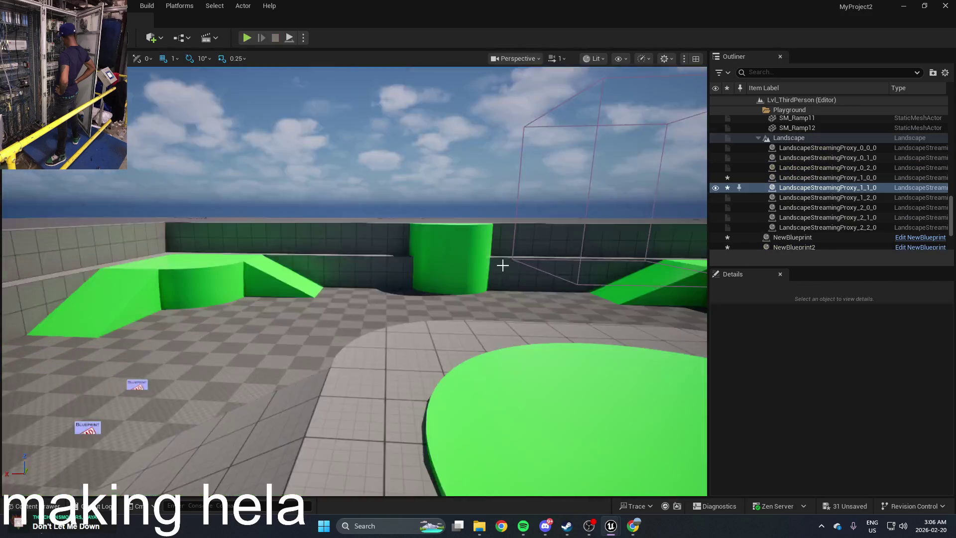
Bring the character blueprint forward, minimize it, and play-test the level again
mouse_move(609, 533)
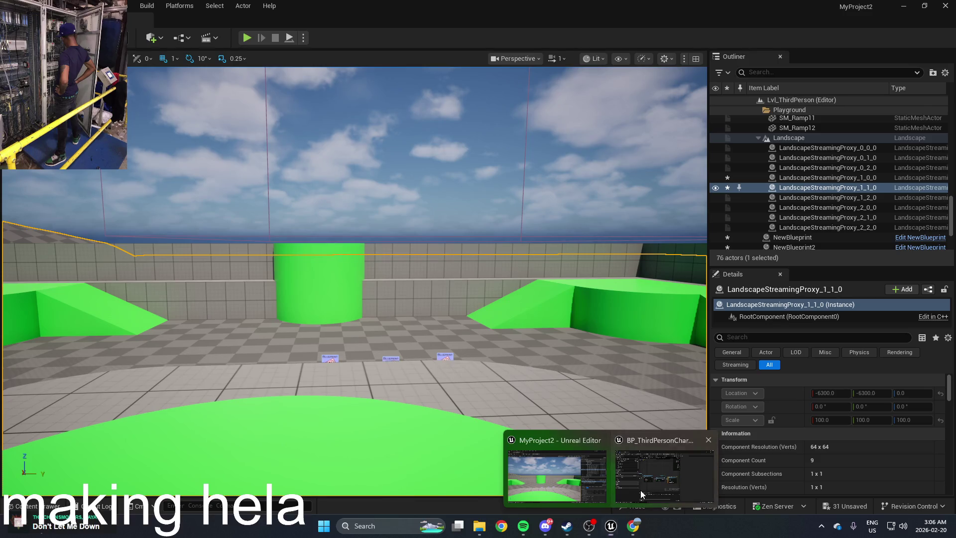
left_click(641, 490)
left_click_drag(443, 331, 459, 337)
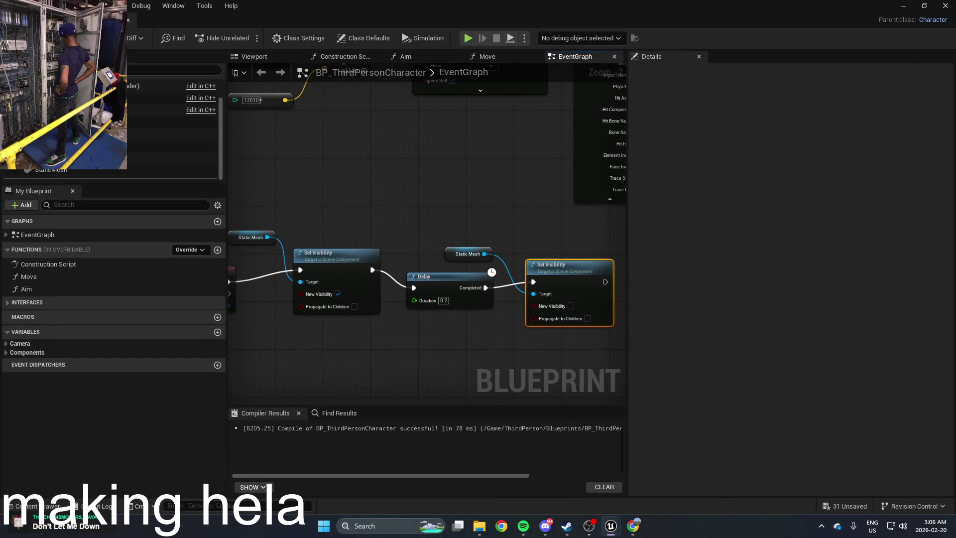
double_click(674, 5)
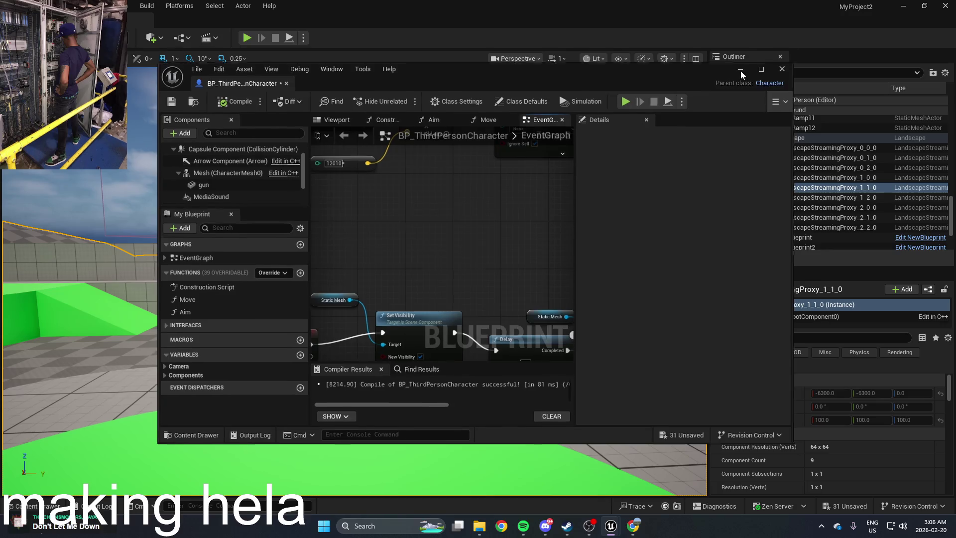
left_click(740, 69)
left_click(247, 38)
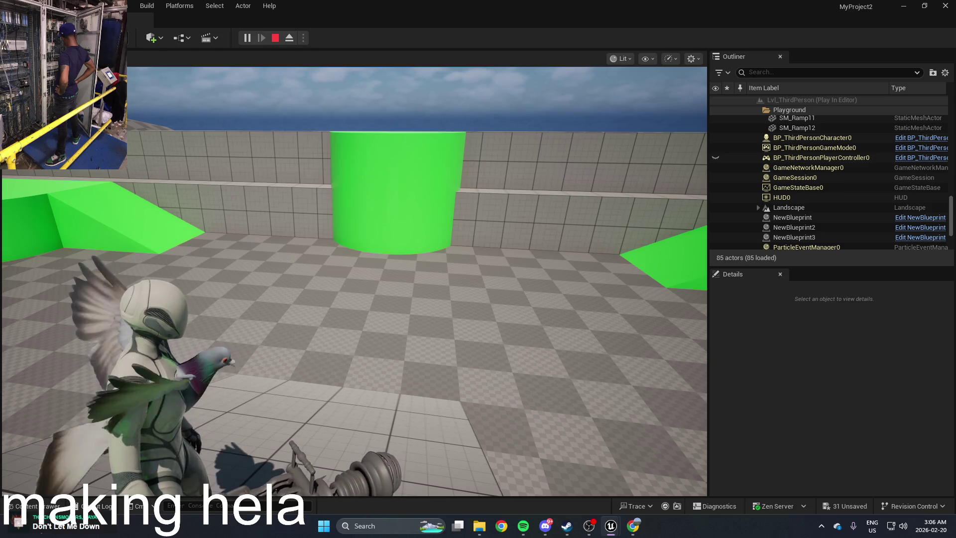
key("Escape")
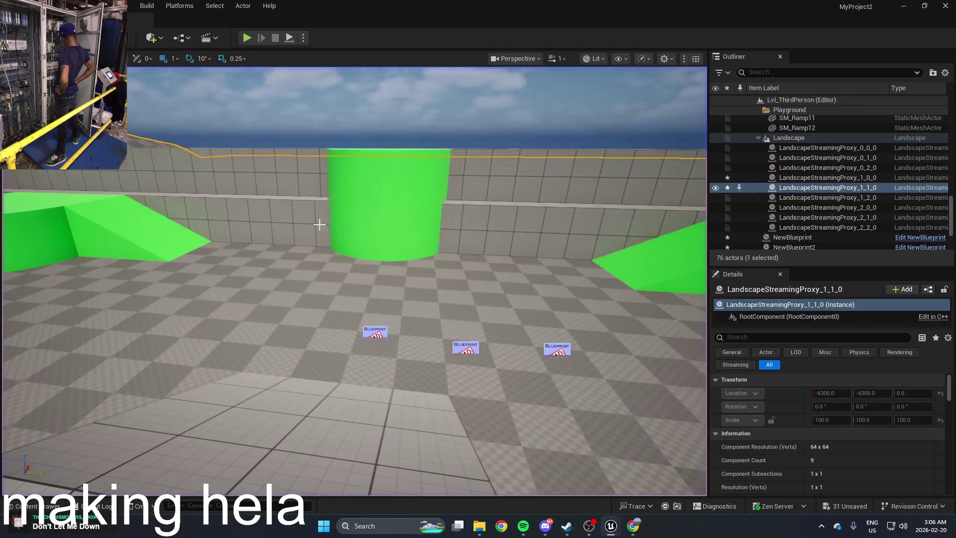
Open NewBlueprint and jump to the In Bone Name compile error
left_click(374, 332)
scroll(374, 331, "up", 3)
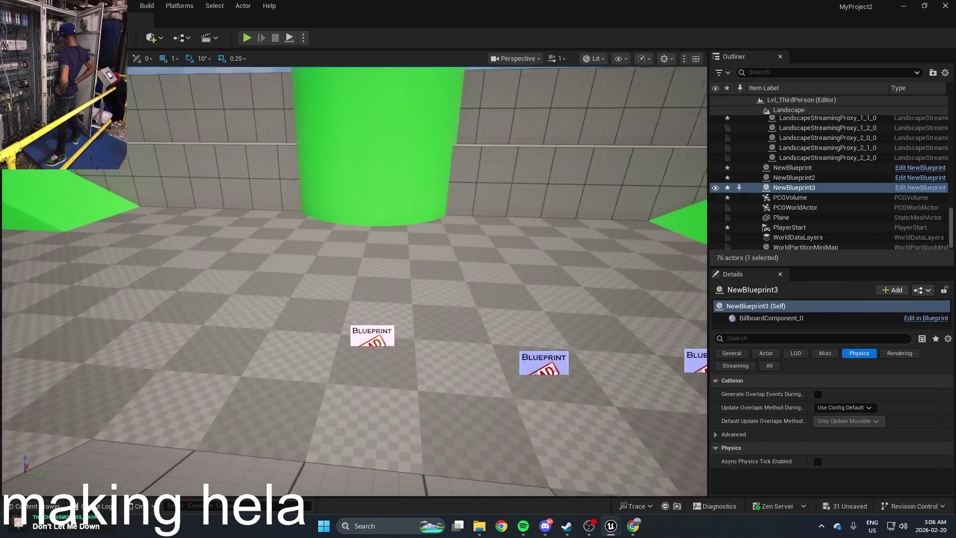
key("ctrl+space")
double_click(410, 410)
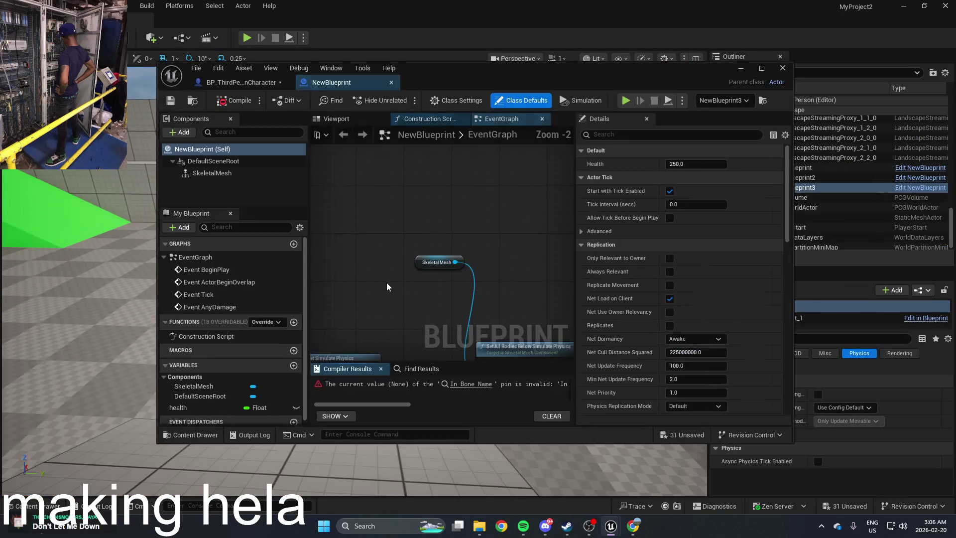
scroll(467, 267, "up", 3)
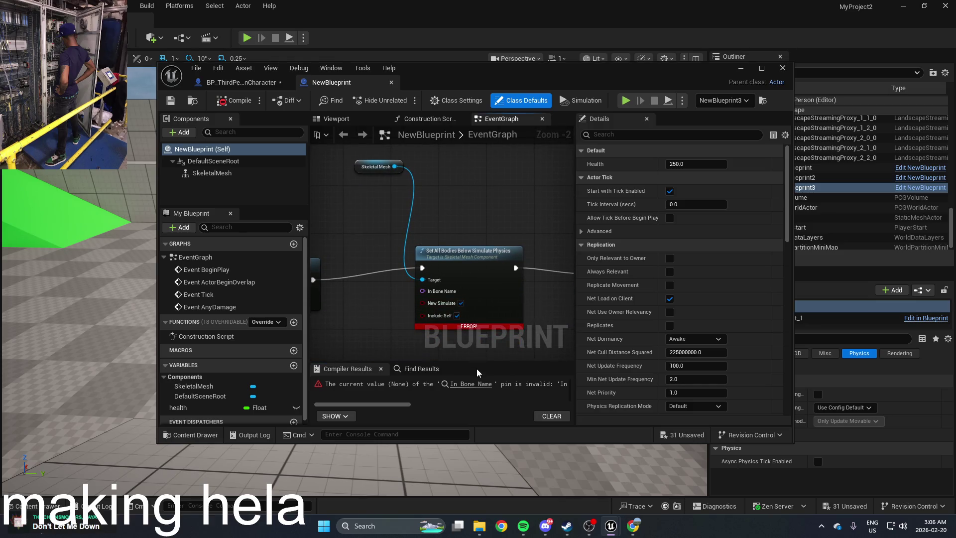
left_click(473, 389)
Feed In Bone Name from a Skeletal Mesh Get Bone Name node, then compile and play
left_click_drag(434, 294, 378, 311)
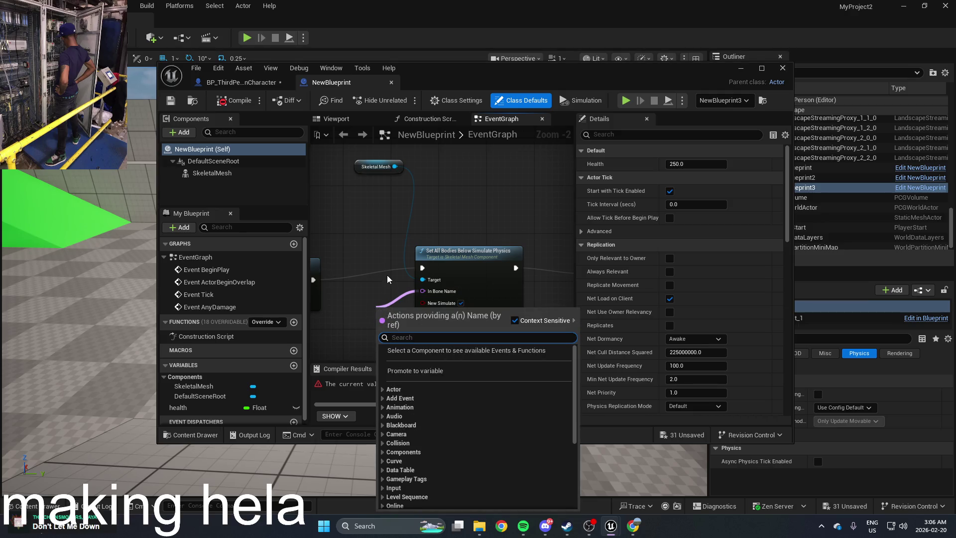
type("get bone")
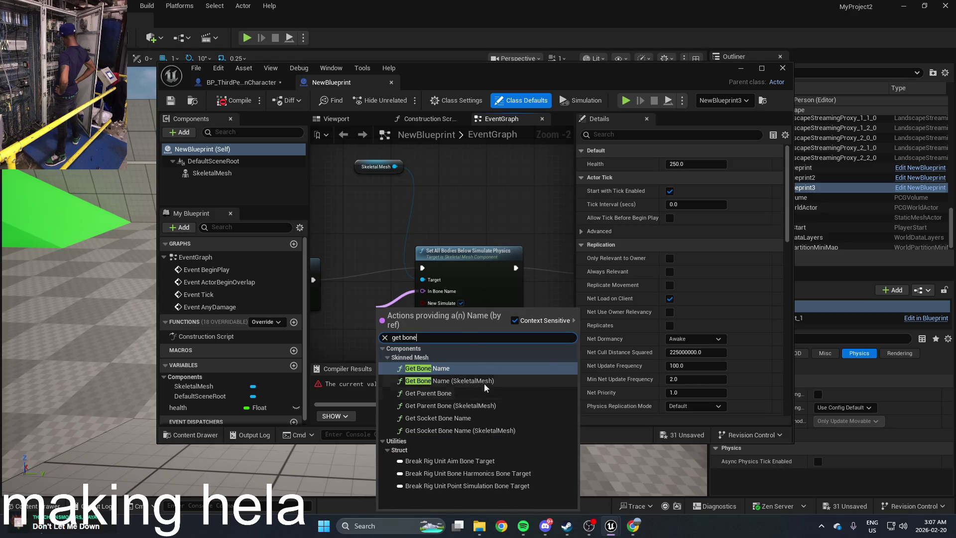
left_click(482, 387)
left_click_drag(482, 291, 424, 324)
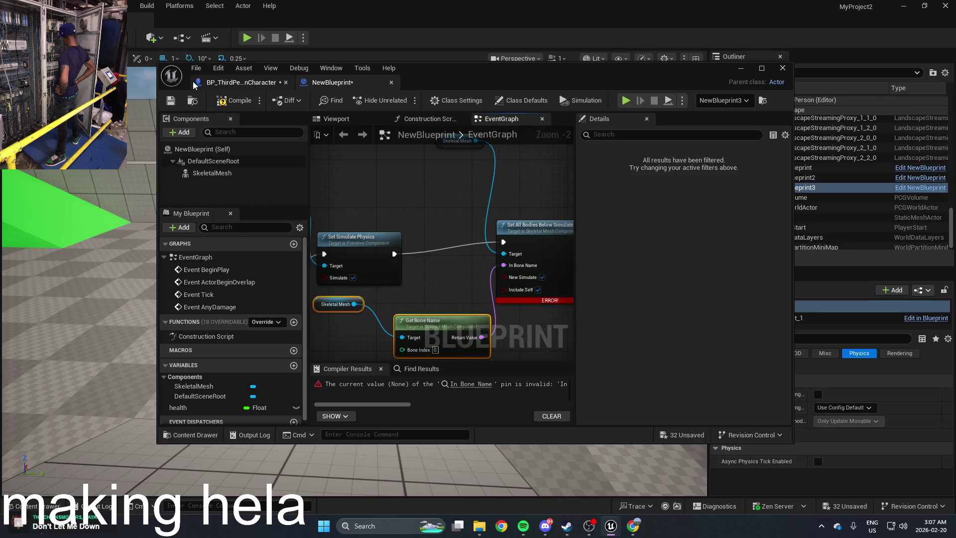
key("alt+p")
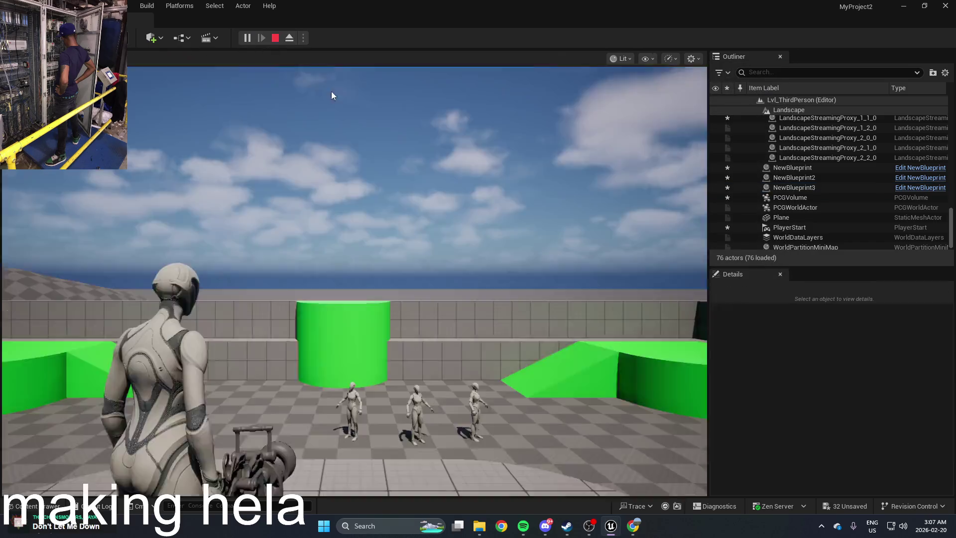
left_click(332, 95)
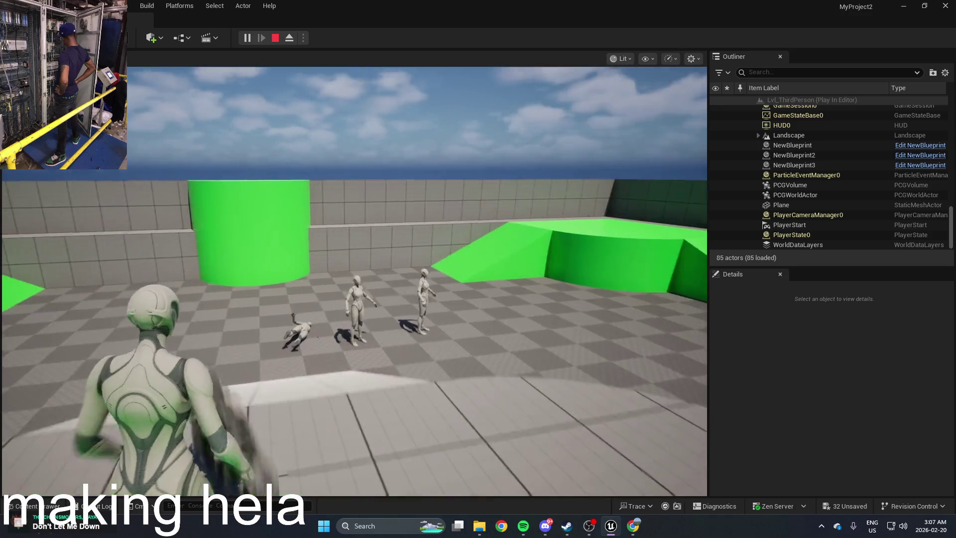
Shoot the mannequins, walk forward, trigger the pigeon form, then stop playing
left_click(354, 281)
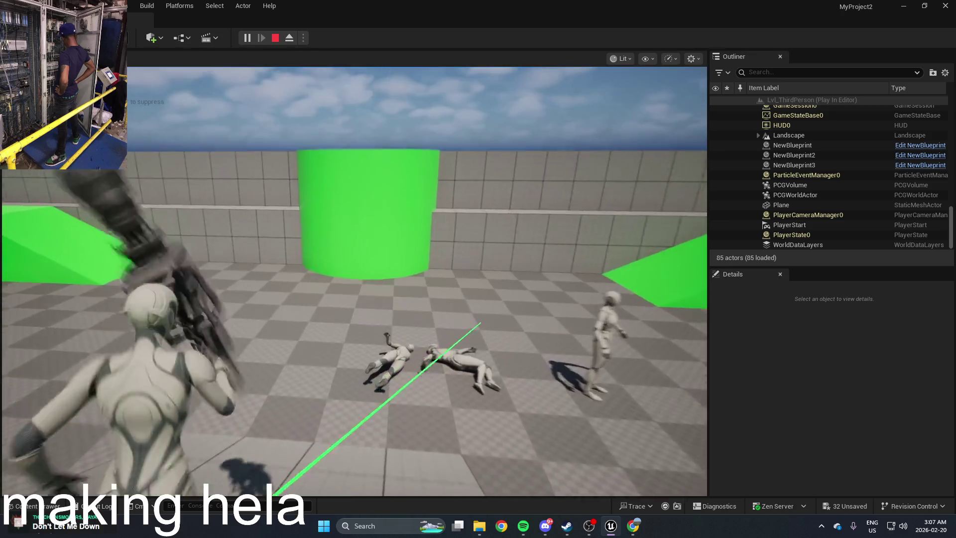
key("w")
left_click(354, 308)
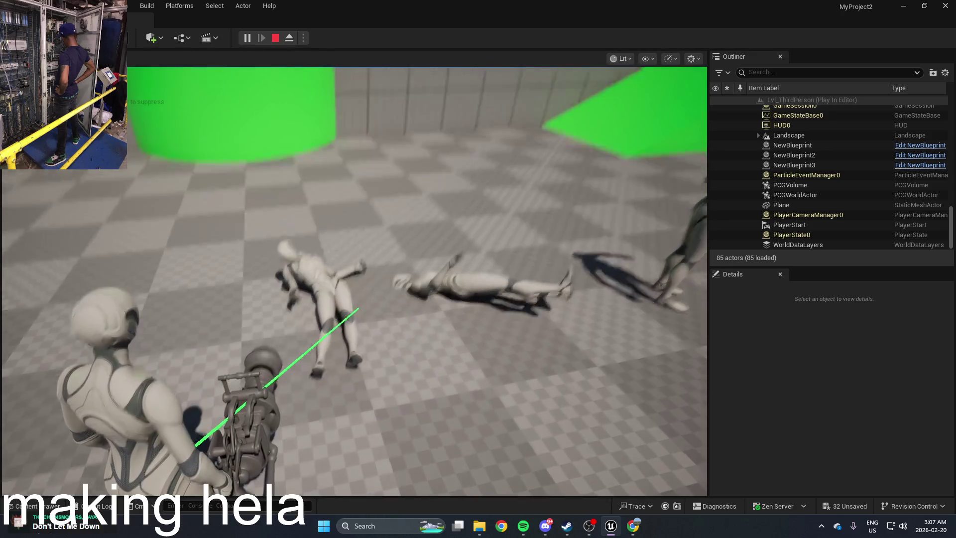
key("w")
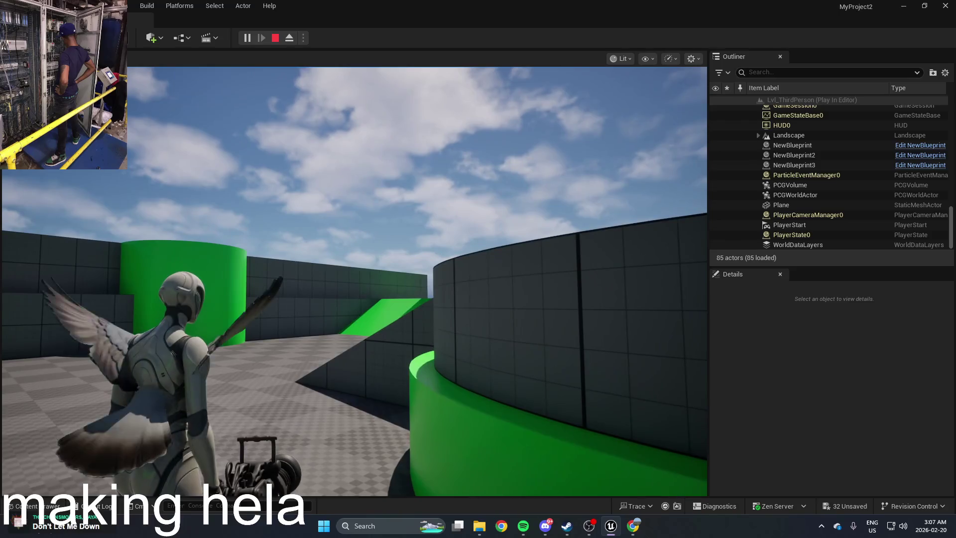
key("Escape")
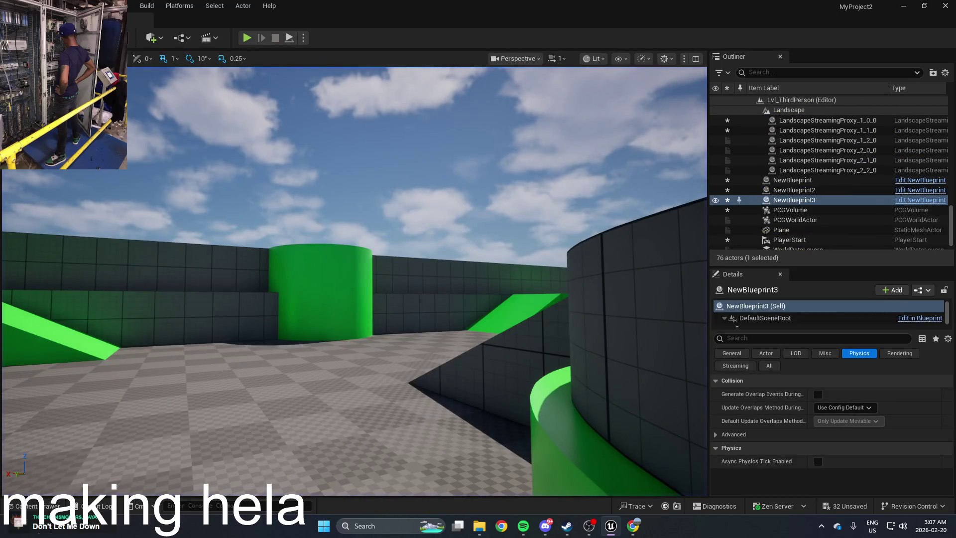
Open BP_ThirdPersonCharacter from the asset browser and maximize its editor
key("alt+Tab")
key("Escape")
mouse_move(437, 148)
left_mouse_down()
mouse_move(463, 164)
mouse_move(523, 145)
left_mouse_up()
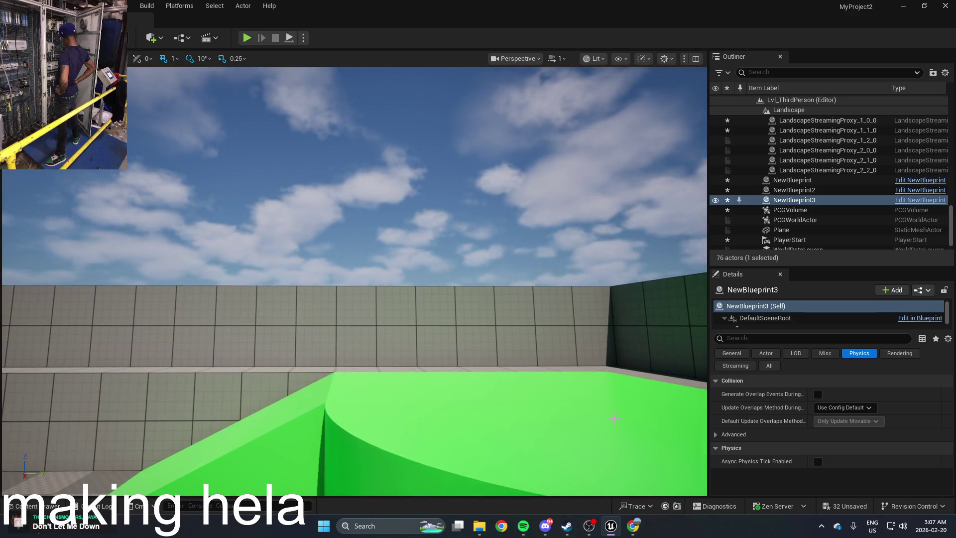
key("ctrl+space")
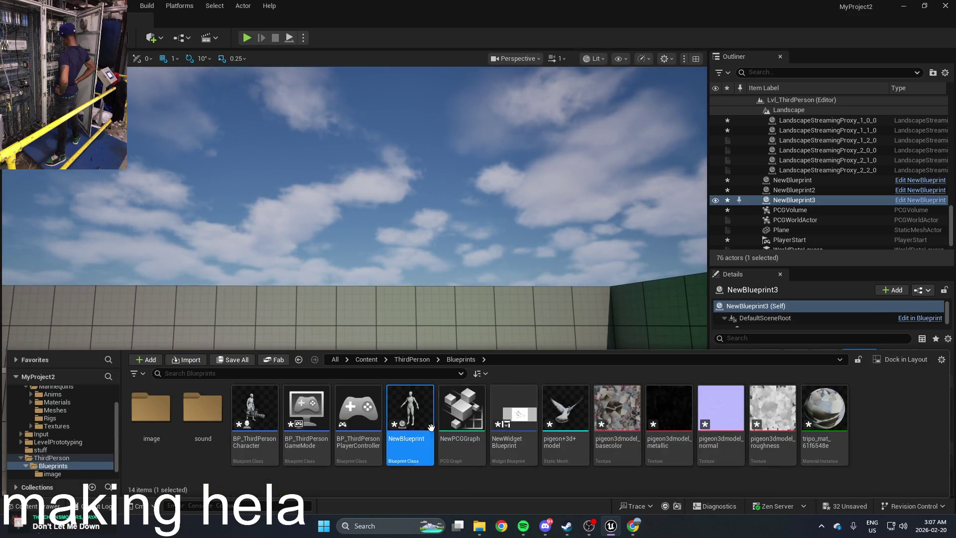
double_click(247, 420)
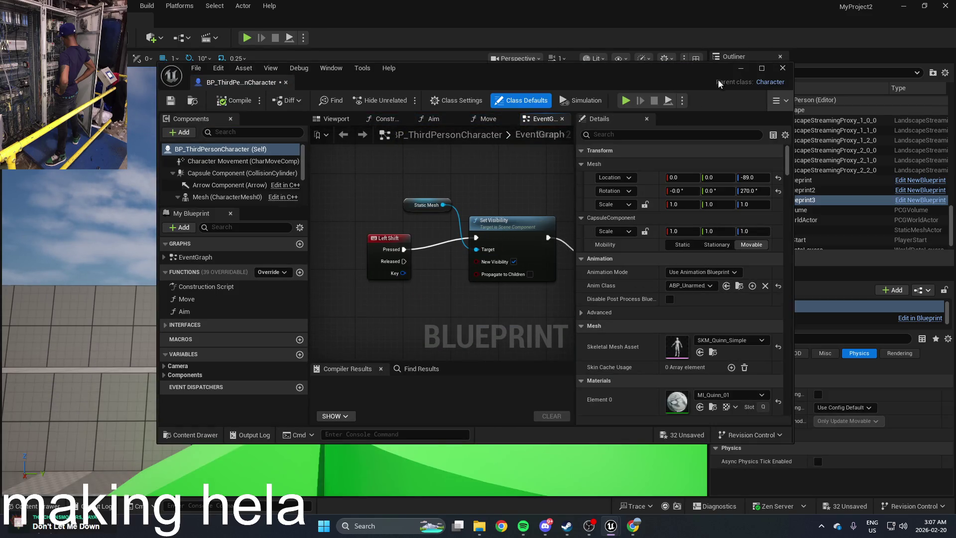
left_click(759, 69)
Insert a Set Visible in Scene Capture Only node between Left Shift and Set Visibility
mouse_move(470, 213)
left_mouse_down()
mouse_move(438, 253)
mouse_move(451, 261)
mouse_move(449, 277)
left_mouse_up()
right_click(444, 241)
key("Escape")
right_click(441, 232)
type("set")
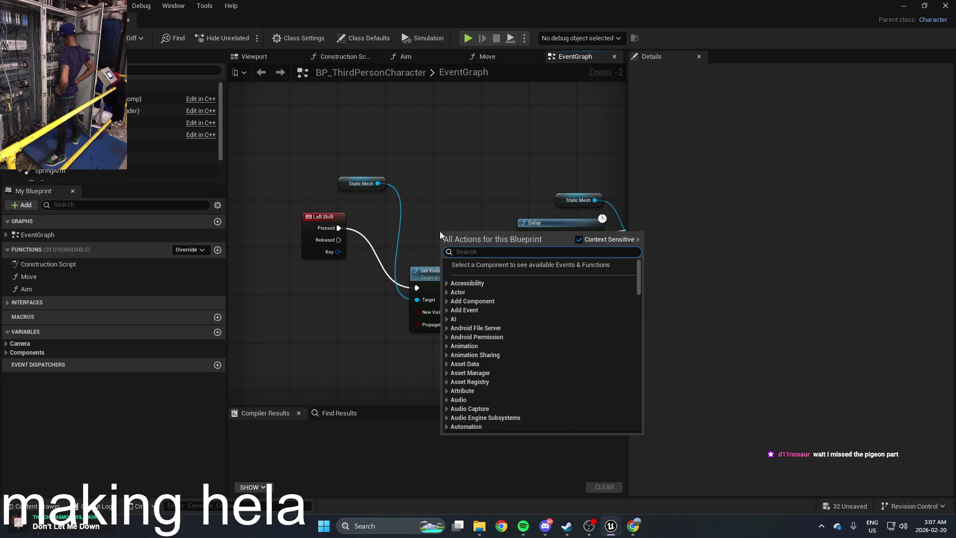
type("vis")
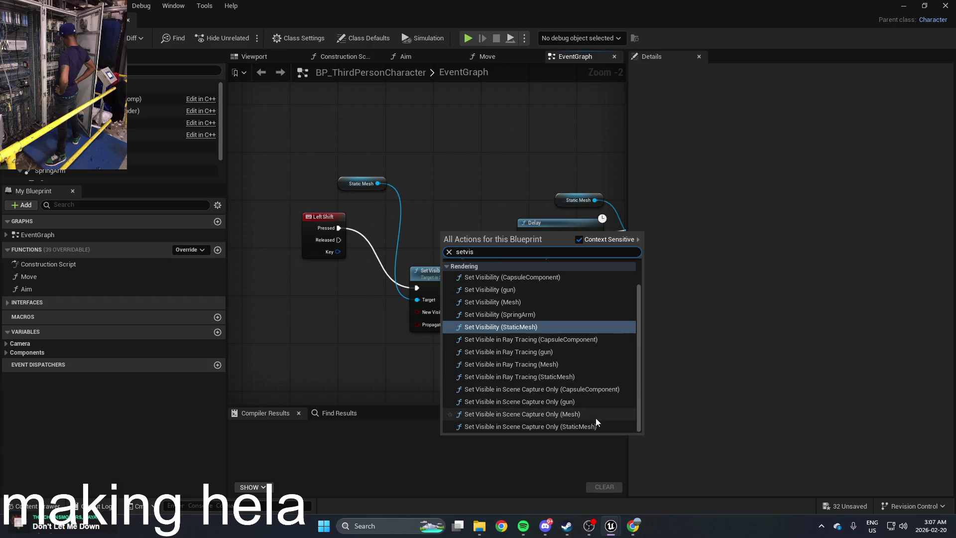
key("Escape")
mouse_move(480, 252)
left_mouse_down()
mouse_move(453, 231)
mouse_move(425, 230)
left_mouse_up()
left_click_drag(317, 222, 287, 259)
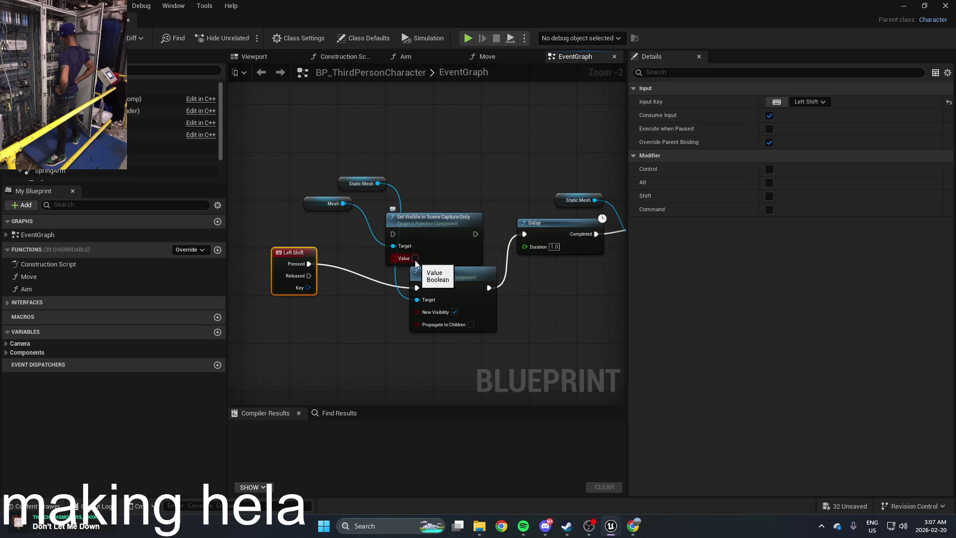
mouse_move(393, 234)
left_mouse_down()
mouse_move(315, 270)
mouse_move(309, 264)
left_mouse_up()
mouse_move(475, 234)
left_mouse_down()
mouse_move(429, 296)
mouse_move(417, 287)
mouse_move(530, 306)
mouse_move(410, 293)
mouse_move(423, 301)
left_mouse_up()
Paste a copy after the second Set Visibility and feed both nodes from the Mesh getter
mouse_move(488, 255)
left_mouse_down()
mouse_move(421, 243)
mouse_move(403, 273)
left_mouse_up()
scroll(404, 273, "down", 1)
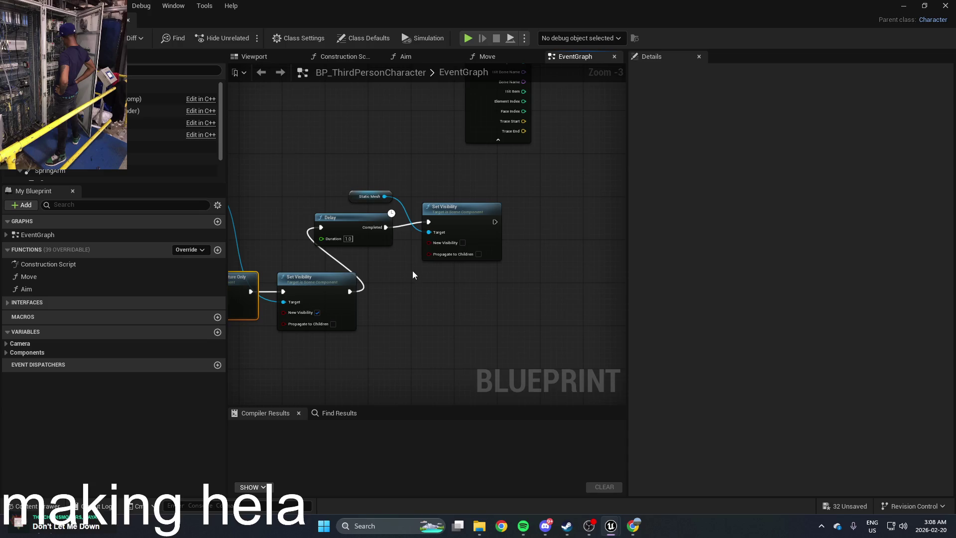
key("ctrl+v")
left_click_drag(451, 276, 564, 222)
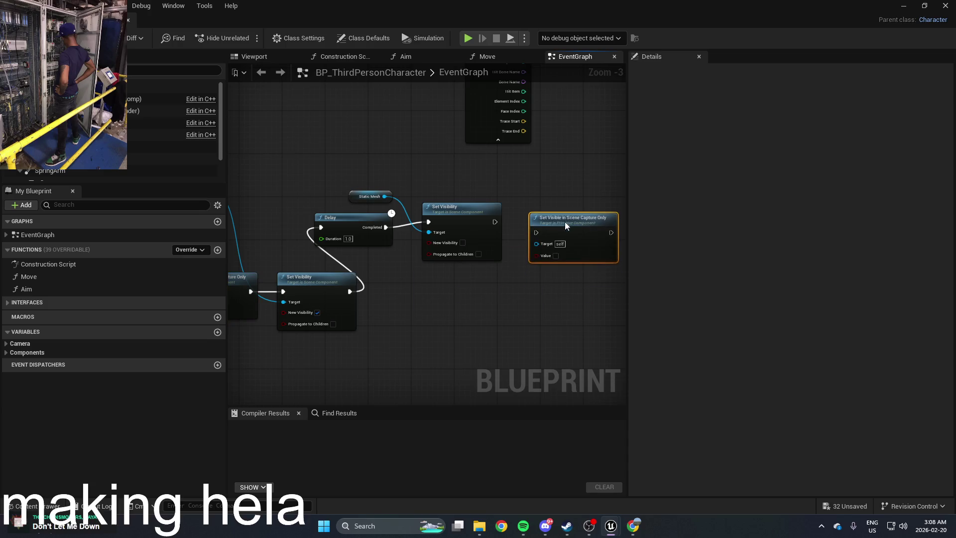
left_click_drag(495, 227, 495, 226)
scroll(519, 187, "down", 1)
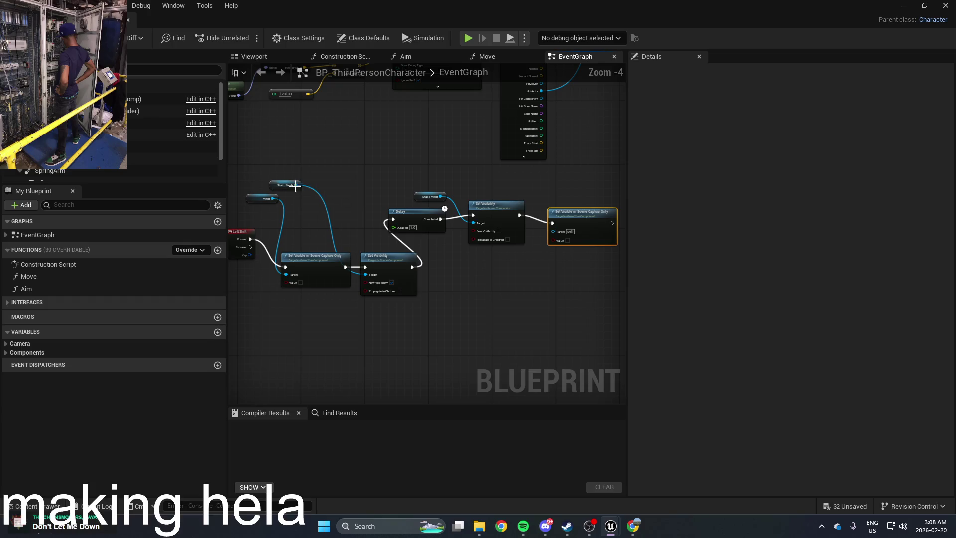
mouse_move(266, 199)
left_mouse_down()
mouse_move(324, 356)
mouse_move(543, 288)
mouse_move(557, 233)
left_mouse_up()
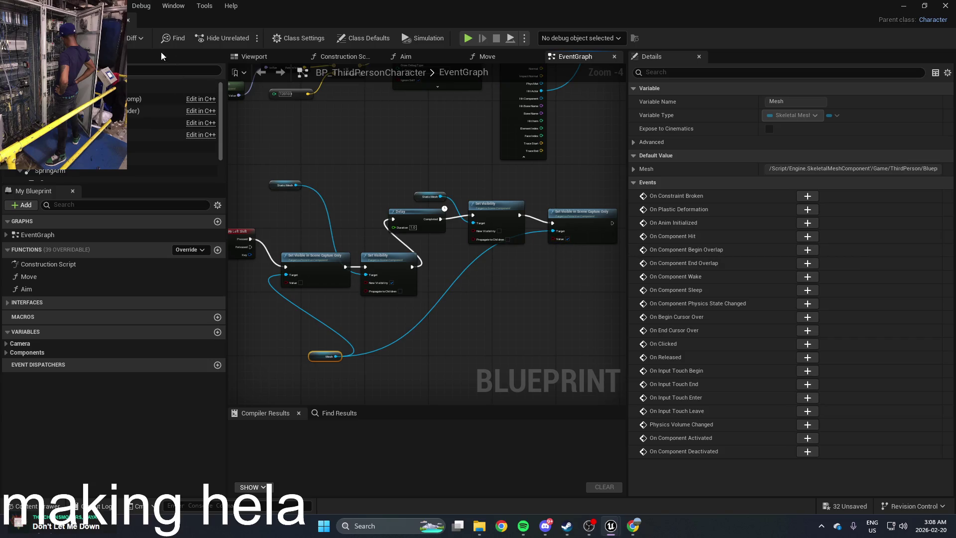
Compile the character blueprint and start a play test
key("F7")
left_click(903, 6)
left_click(246, 40)
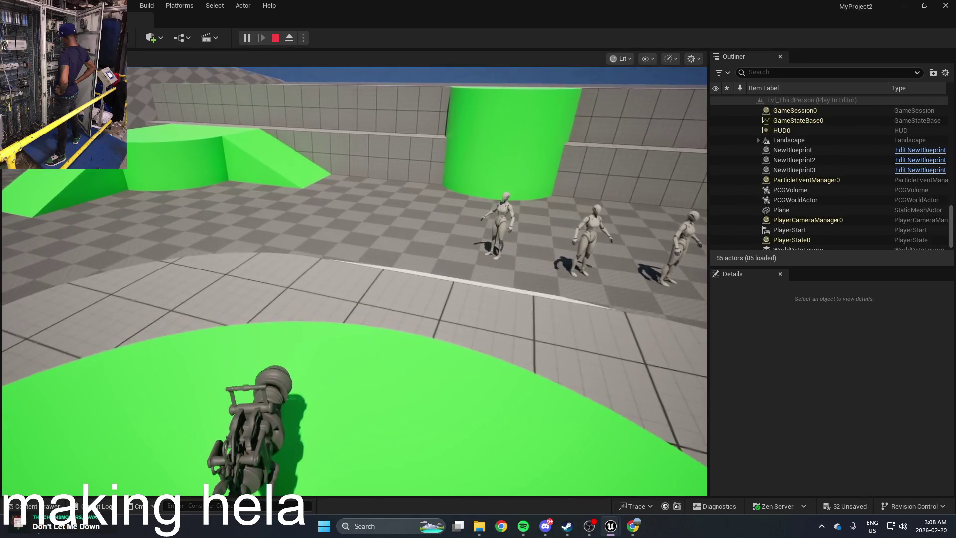
Stop play and review the Scene Capture, Static Mesh and Mesh nodes in BP_ThirdPersonCharacter
key("Escape")
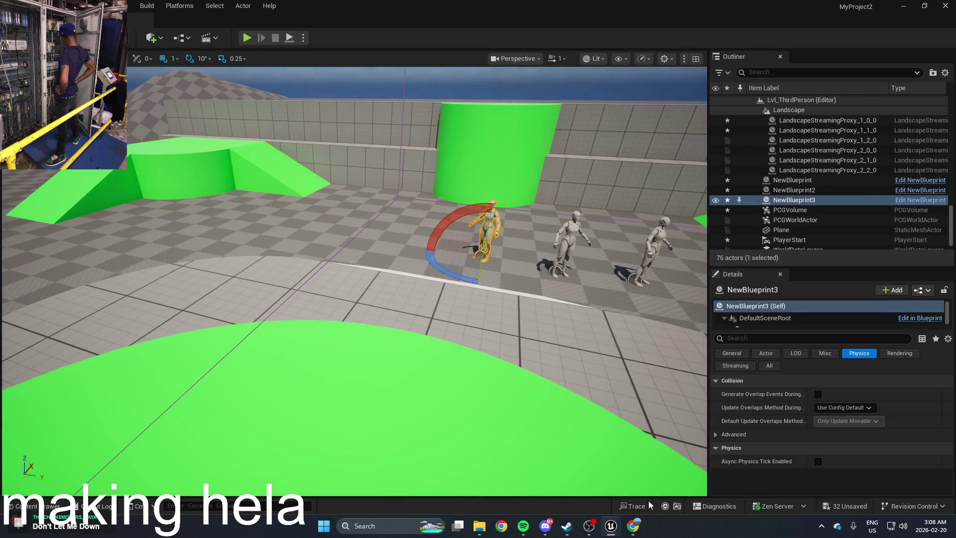
mouse_move(619, 528)
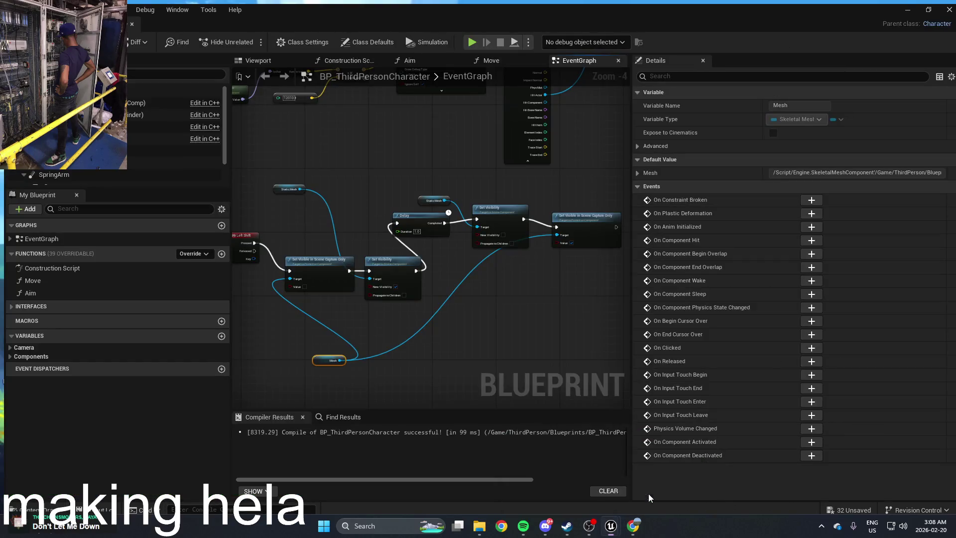
left_click(648, 494)
scroll(411, 314, "up", 3)
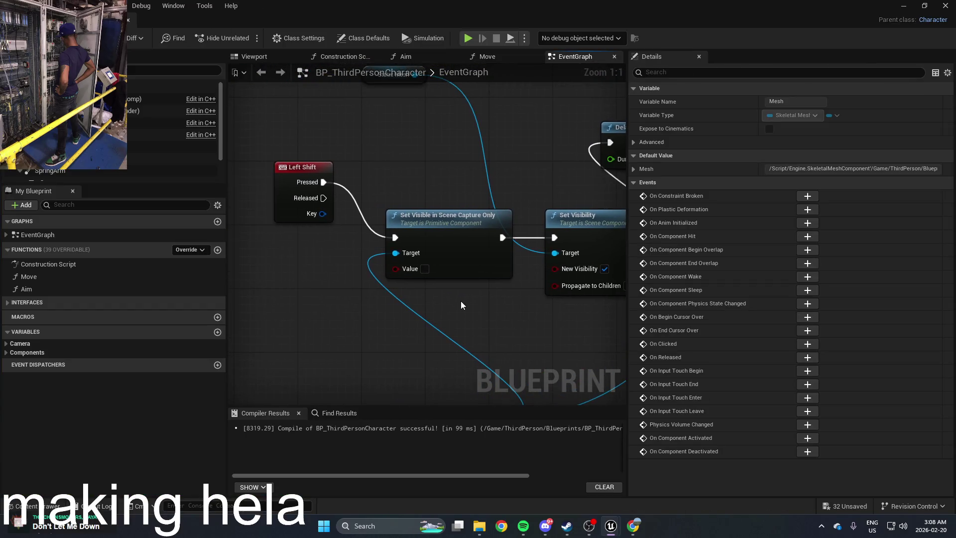
left_click(456, 252)
scroll(539, 214, "down", 2)
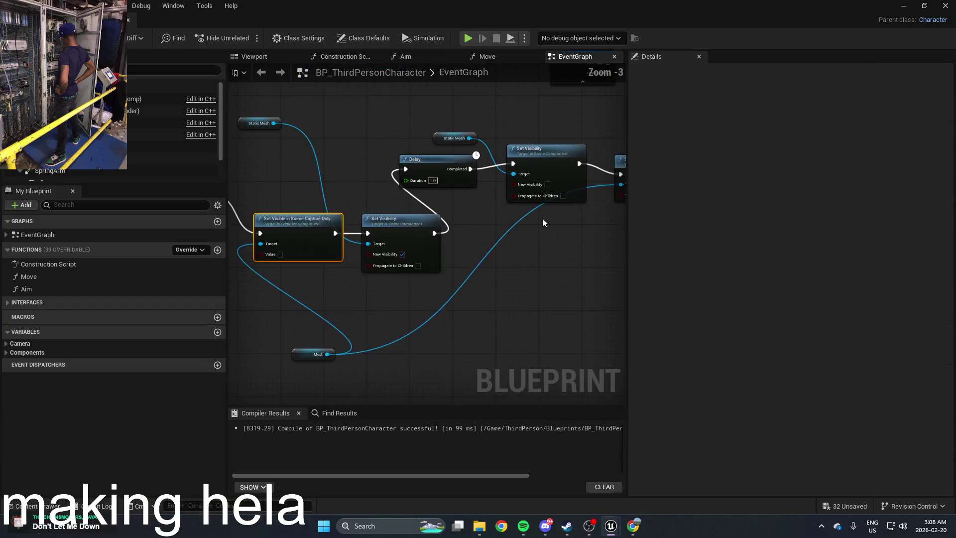
scroll(440, 247, "up", 2)
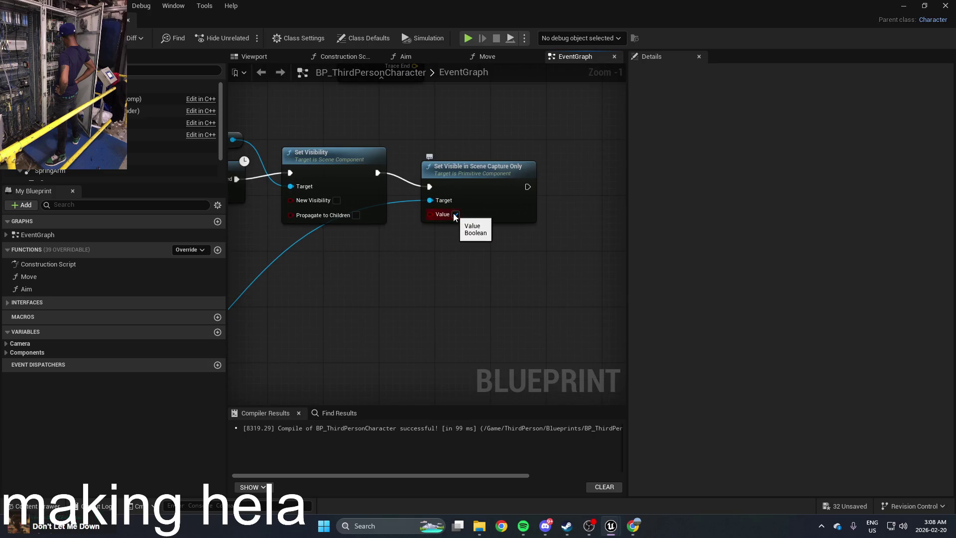
scroll(572, 190, "down", 1)
mouse_move(572, 189)
left_mouse_down()
mouse_move(585, 237)
mouse_move(330, 351)
left_mouse_up()
left_click_drag(384, 328, 416, 312)
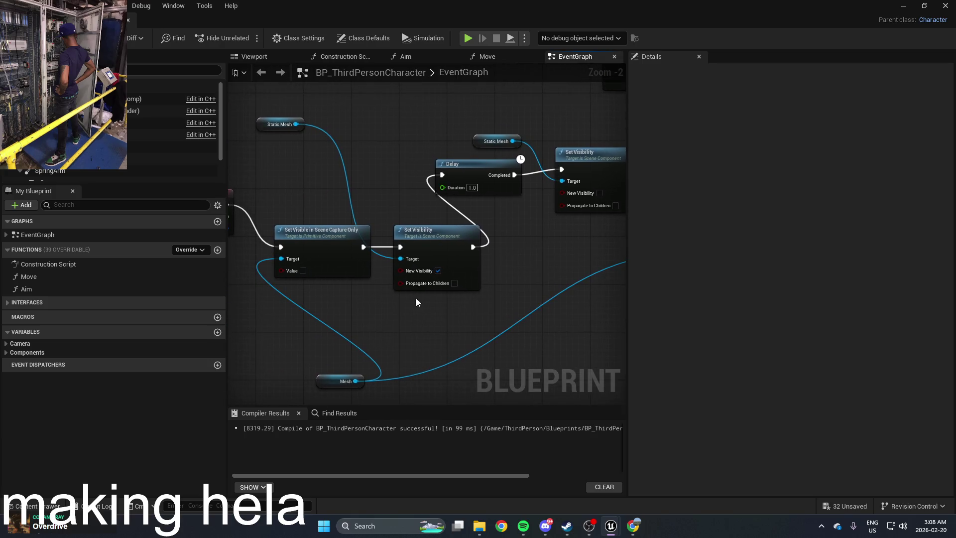
left_click(270, 130)
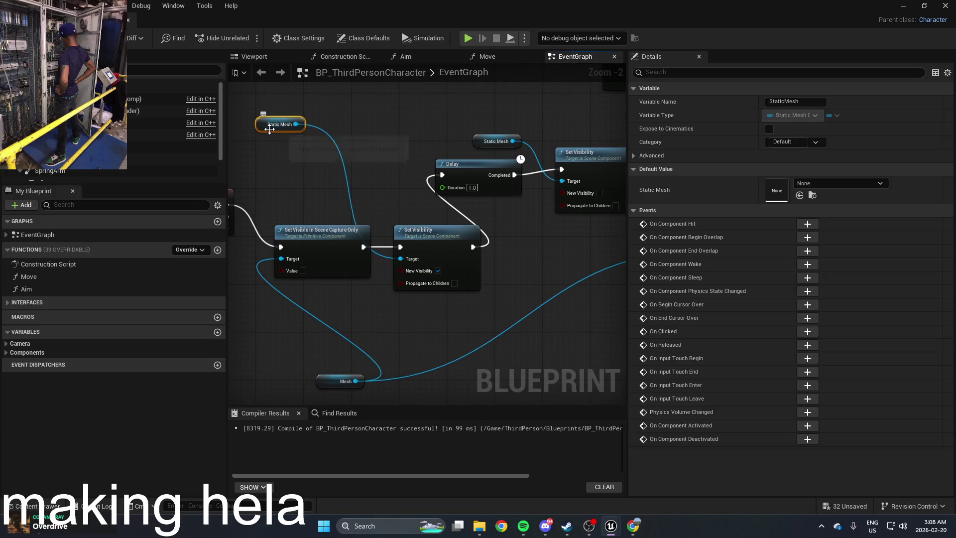
left_click(502, 146)
left_click_drag(281, 216, 381, 207)
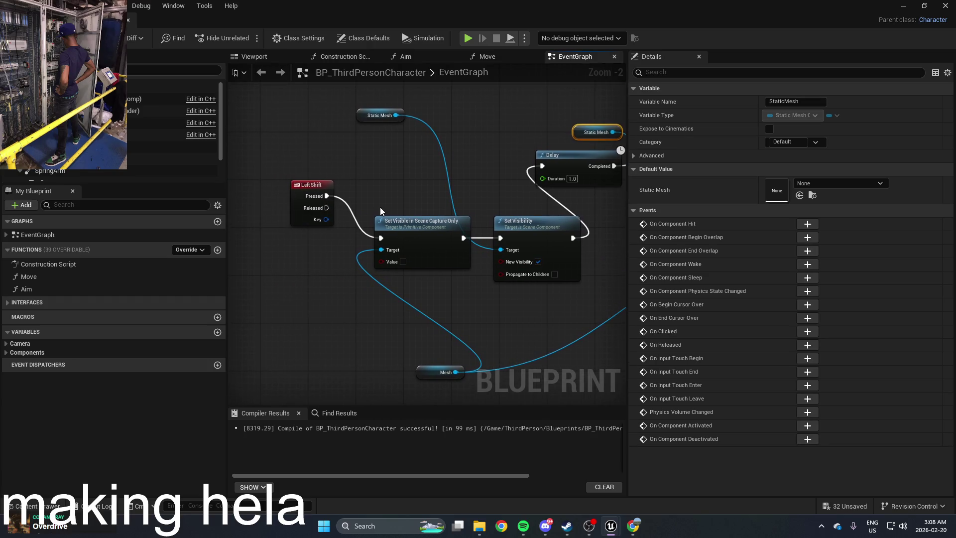
Replace the first Scene Capture Only node with a Mesh Set Visibility driven by Left Shift Pressed
right_click(384, 188)
type("set vis")
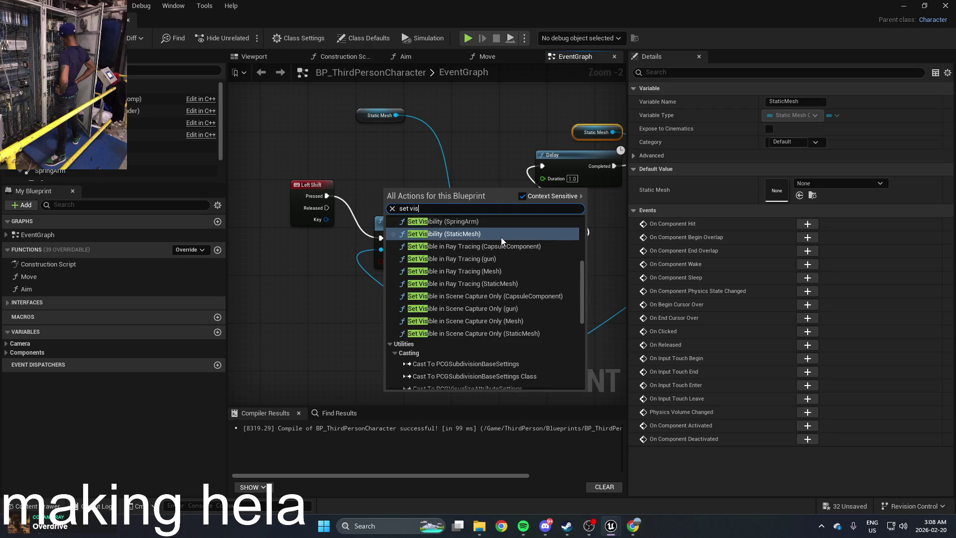
scroll(518, 265, "up", 3)
scroll(520, 274, "down", 4)
scroll(520, 274, "down", 2)
scroll(520, 274, "up", 4)
scroll(521, 313, "up", 3)
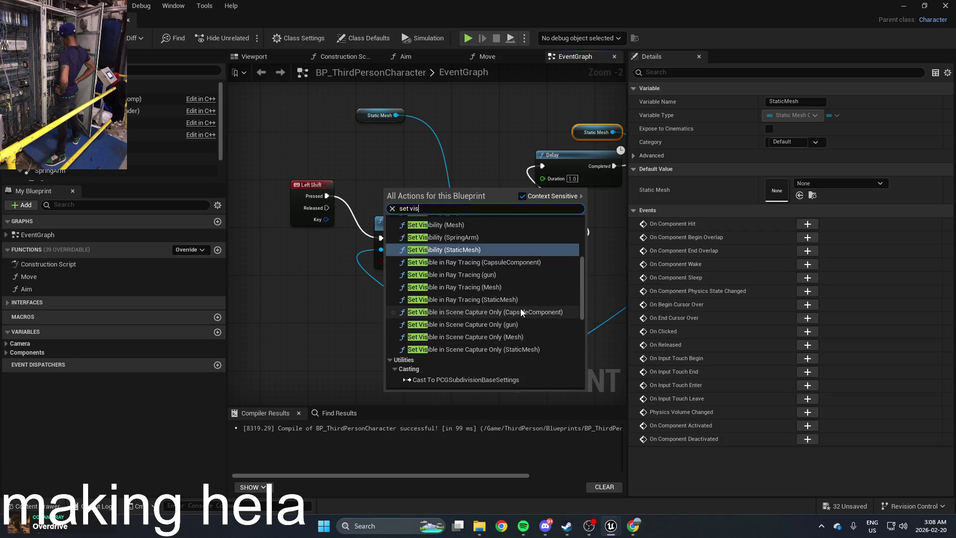
left_click(488, 272)
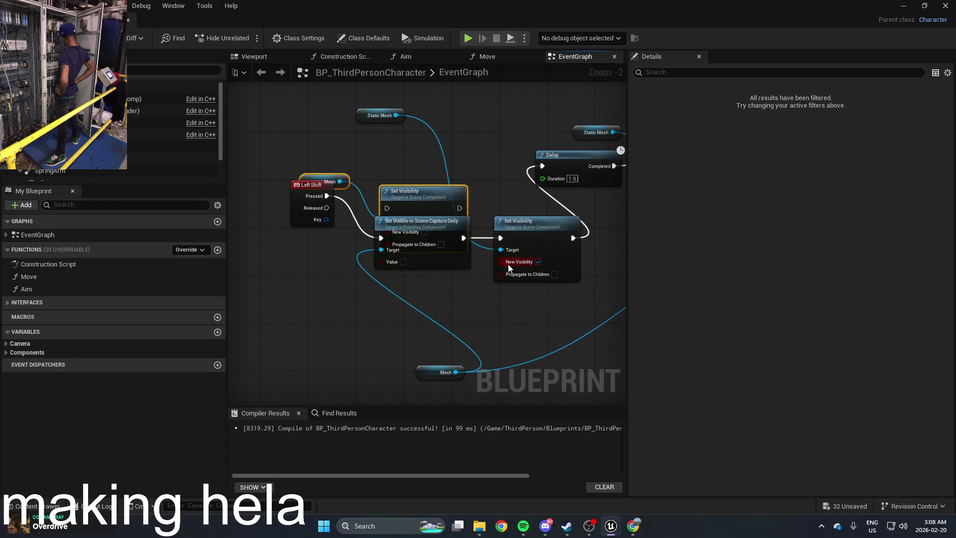
left_click_drag(442, 196, 402, 318)
left_click(426, 237)
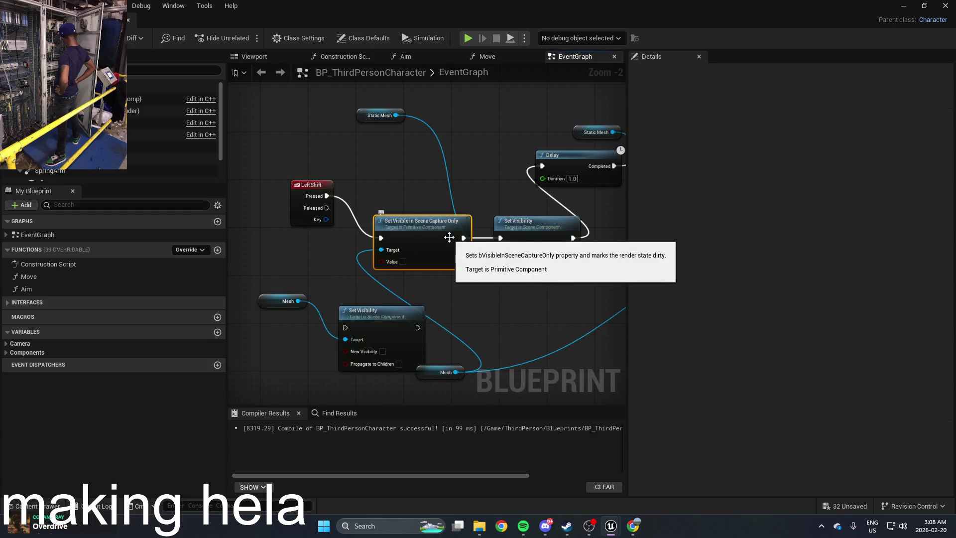
key("Delete")
mouse_move(327, 197)
left_mouse_down()
mouse_move(360, 330)
mouse_move(345, 327)
mouse_move(412, 246)
mouse_move(498, 241)
left_mouse_up()
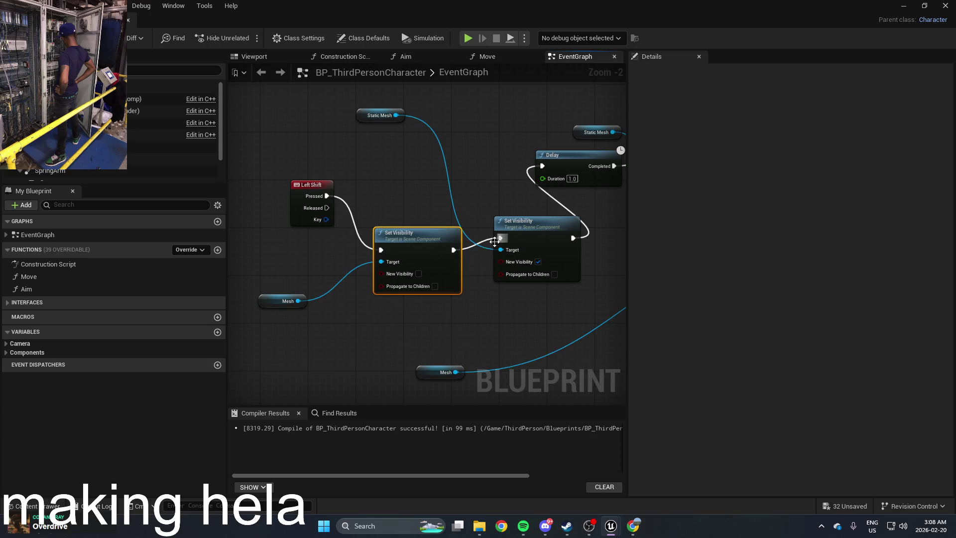
Swap the second Scene Capture node for a Mesh Set Visibility that shows the mesh, then play
scroll(405, 296, "down", 2)
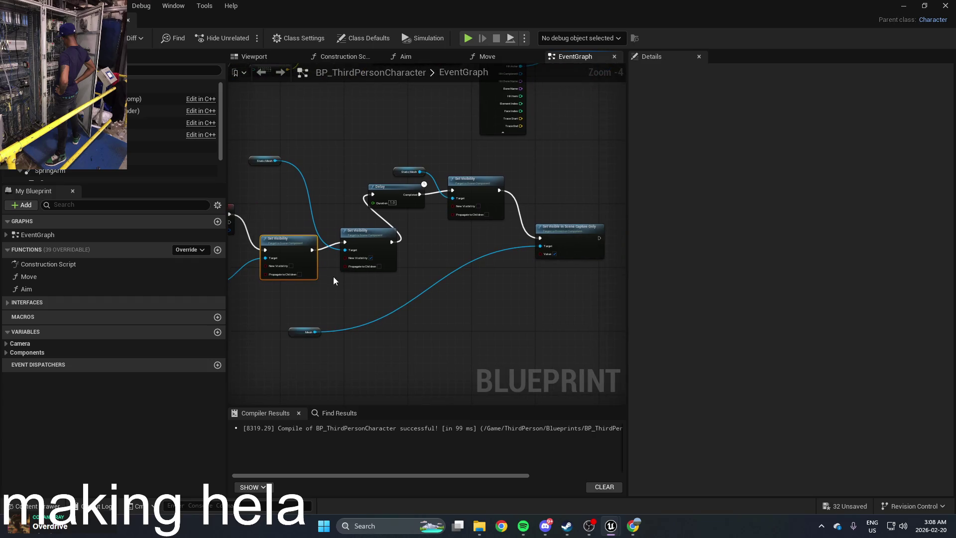
key("ctrl+c")
key("ctrl+v")
left_click(558, 236)
key("Delete")
left_click_drag(475, 293, 497, 190)
mouse_move(476, 298)
left_mouse_down()
mouse_move(306, 333)
mouse_move(420, 310)
left_mouse_up()
left_click(301, 273)
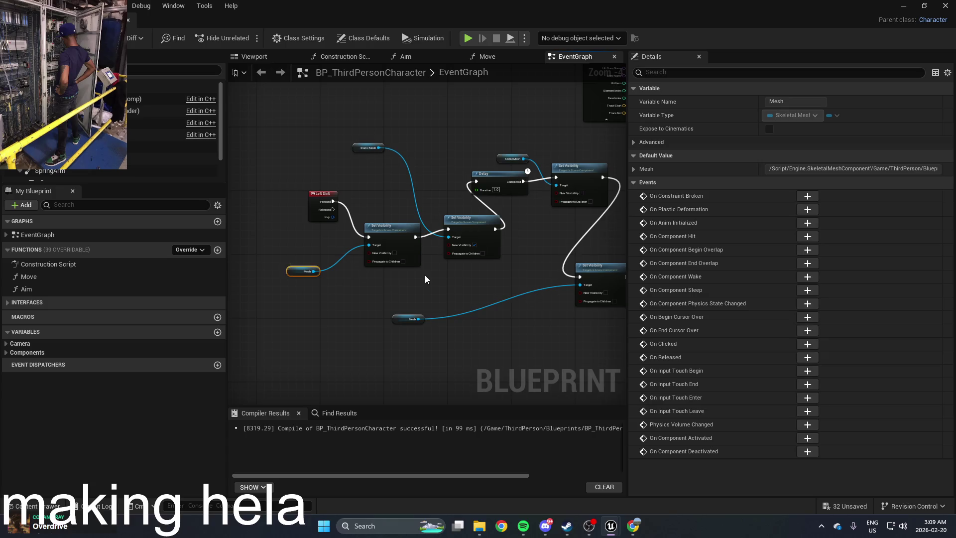
left_click_drag(425, 274, 354, 270)
left_click_drag(554, 264, 579, 241)
scroll(571, 279, "up", 2)
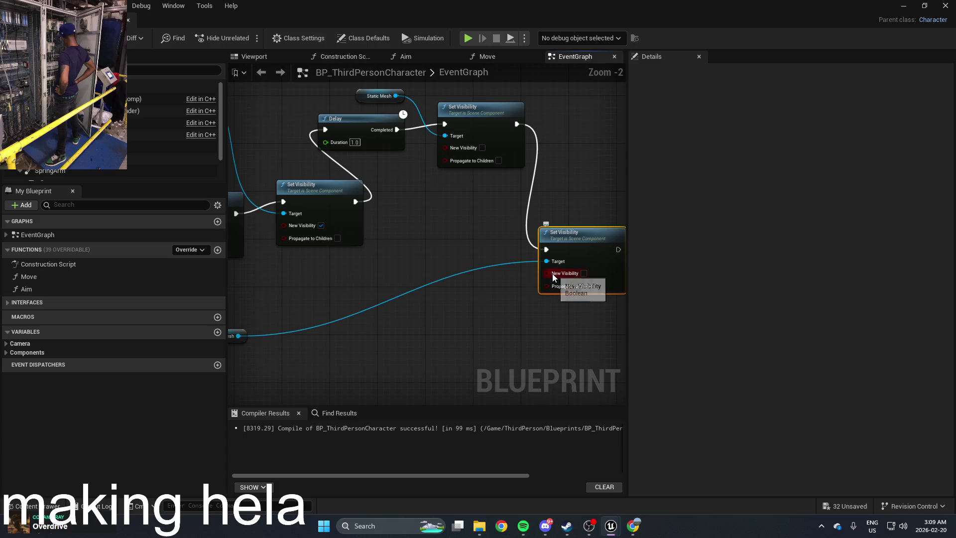
left_click(584, 273)
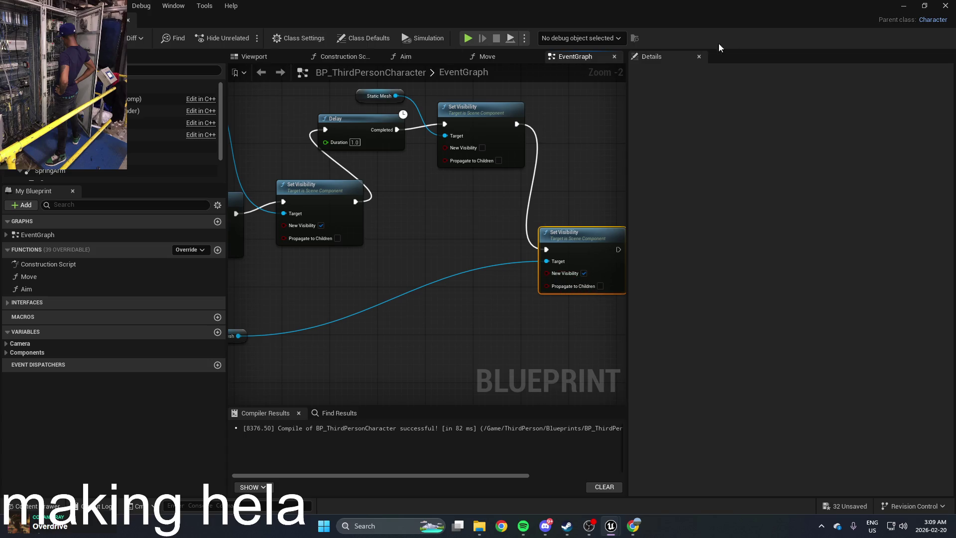
left_click(904, 6)
left_click(247, 38)
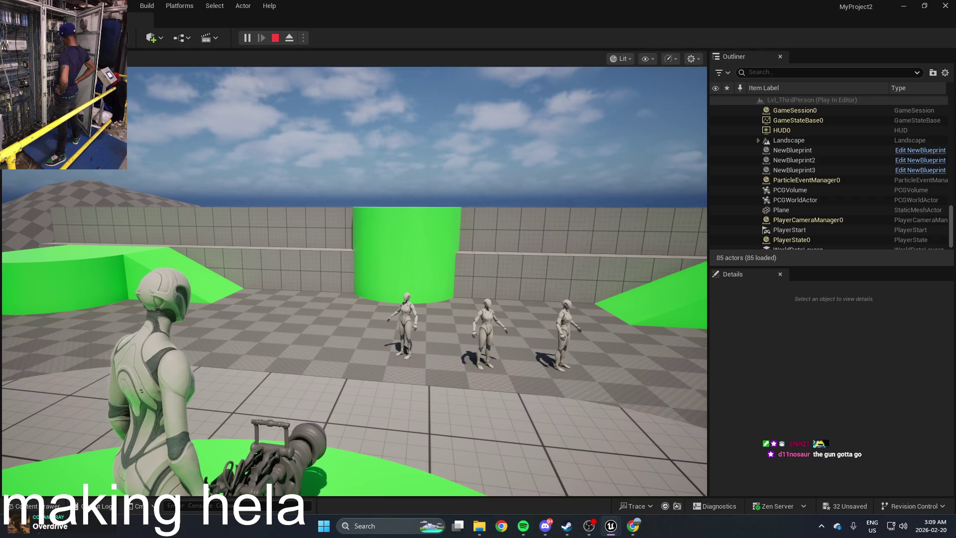
Leave the play session and return to the BP_ThirdPersonCharacter blueprint editor
key("F8")
key("alt+Tab")
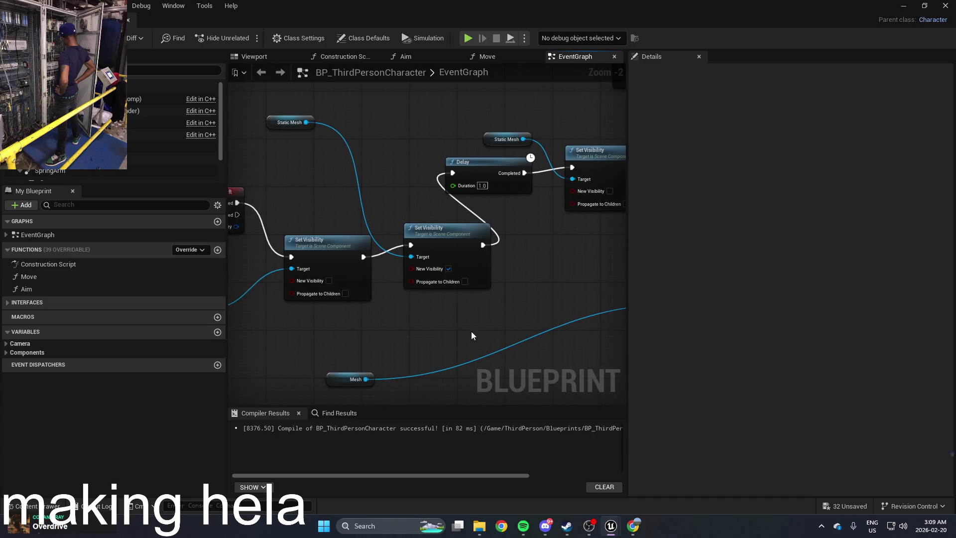
Drag a Gun getter node into the Left Shift graph and shift the Delay node aside
right_click(393, 321)
left_click(398, 340)
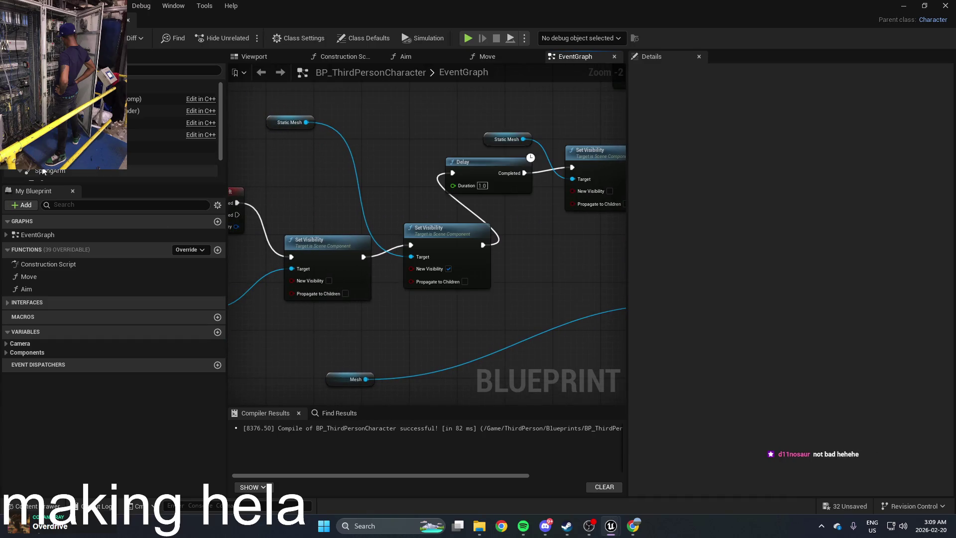
mouse_move(423, 196)
left_mouse_down()
mouse_move(527, 214)
mouse_move(488, 192)
left_mouse_up()
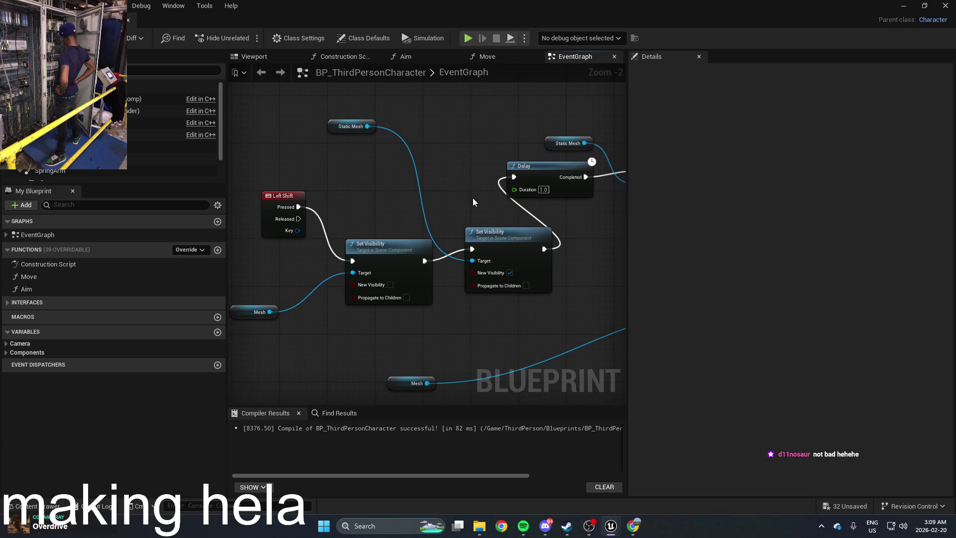
mouse_move(471, 202)
left_mouse_down()
mouse_move(402, 223)
mouse_move(413, 269)
mouse_move(393, 297)
left_mouse_up()
mouse_move(409, 234)
left_mouse_down()
mouse_move(436, 237)
mouse_move(411, 237)
left_mouse_up()
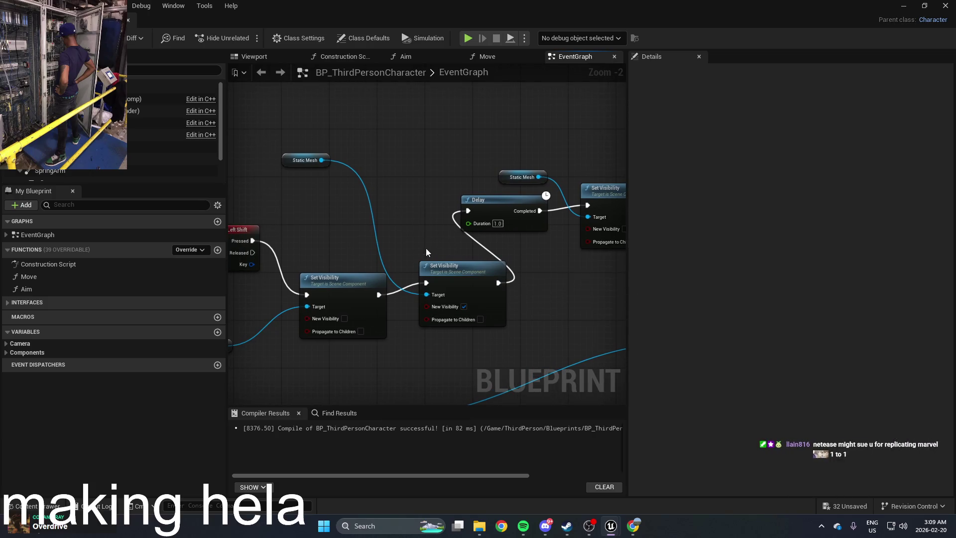
right_click(405, 230)
left_click(420, 221)
right_click(399, 194)
left_click(318, 139)
mouse_move(145, 150)
left_mouse_down()
mouse_move(396, 146)
mouse_move(288, 135)
left_mouse_up()
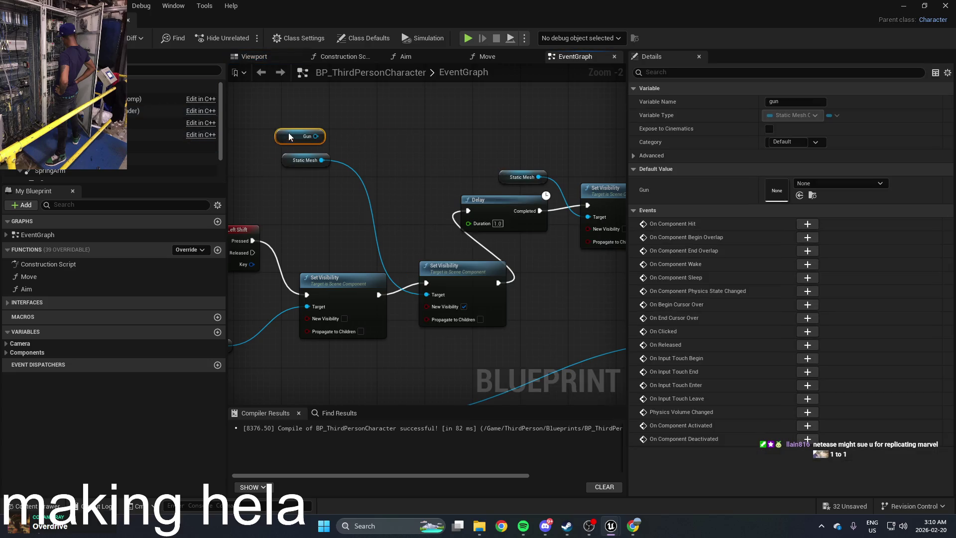
left_click_drag(548, 197, 552, 192)
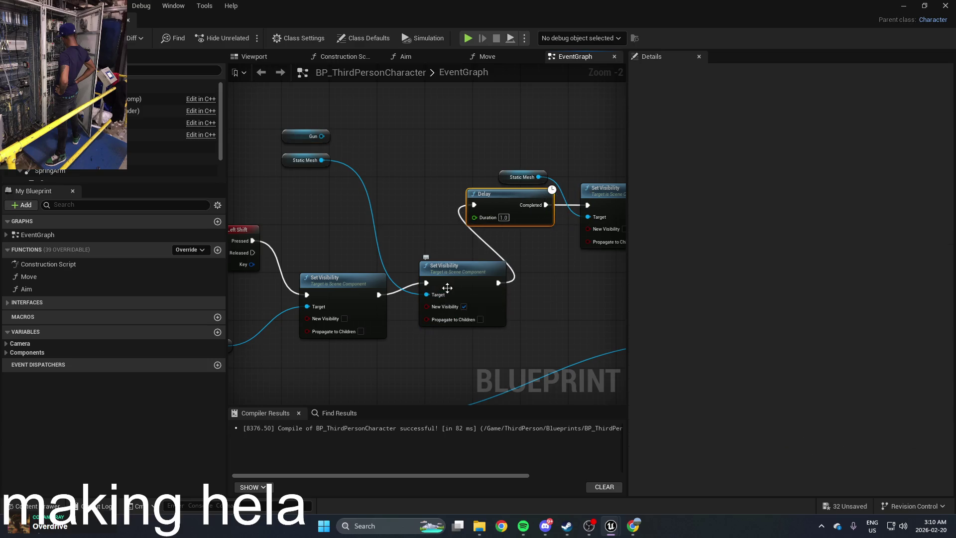
Duplicate the Set Visibility node, chain it before the Delay with visibility unchecked, targeting Gun
left_click(450, 269)
key("ctrl+c")
key("ctrl+v")
mouse_move(434, 241)
left_mouse_down()
mouse_move(403, 200)
mouse_move(435, 264)
mouse_move(414, 217)
left_mouse_up()
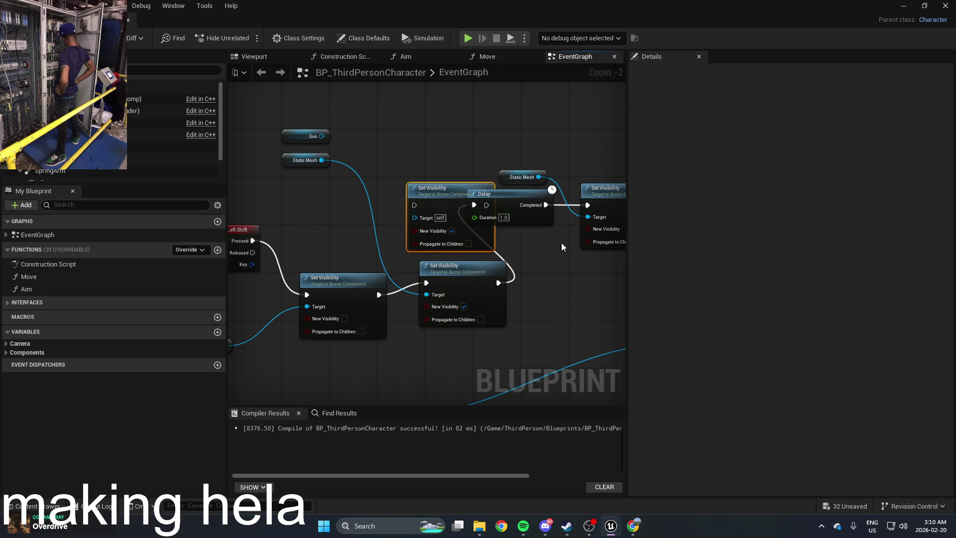
left_click_drag(512, 215, 585, 227)
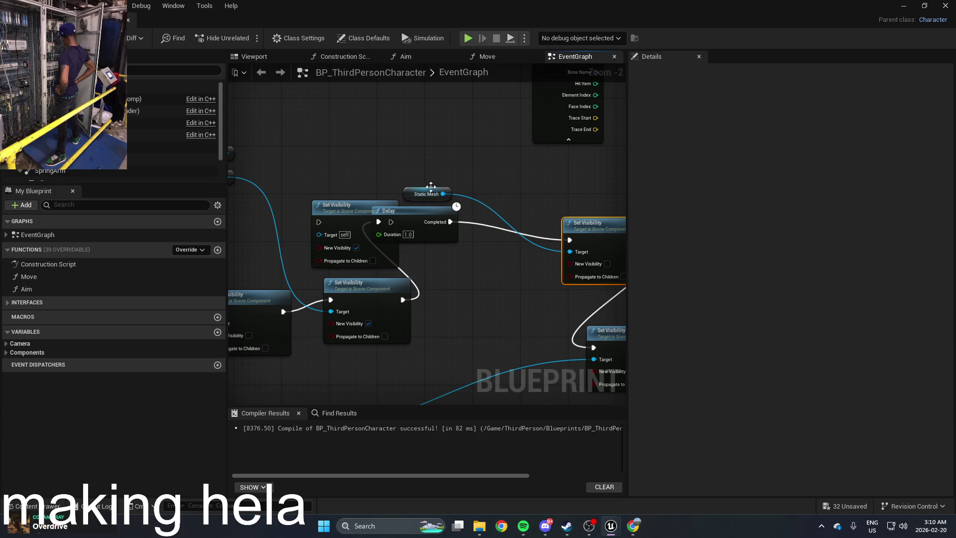
left_click_drag(431, 186, 529, 188)
left_click_drag(445, 211, 505, 205)
left_click_drag(363, 212, 387, 183)
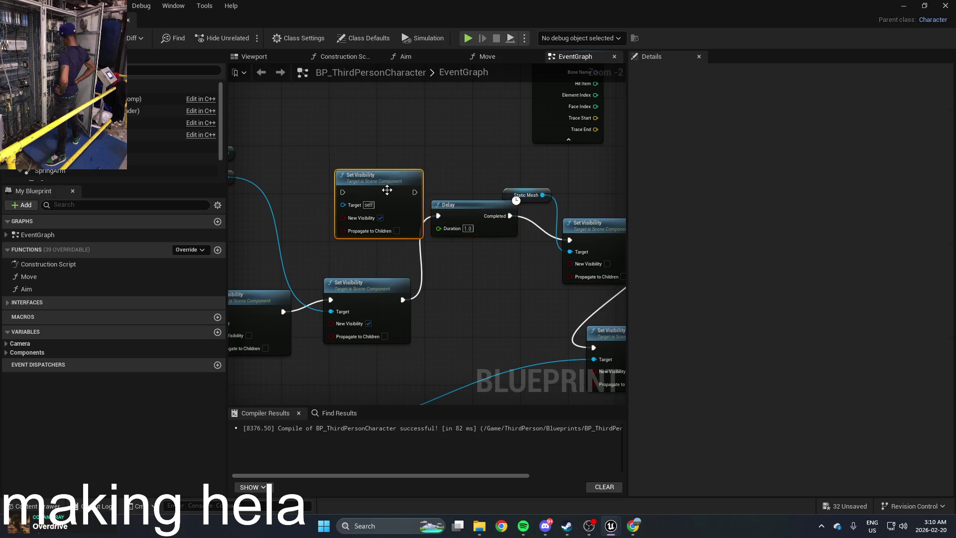
mouse_move(403, 299)
left_mouse_down()
mouse_move(345, 199)
mouse_move(401, 231)
left_mouse_up()
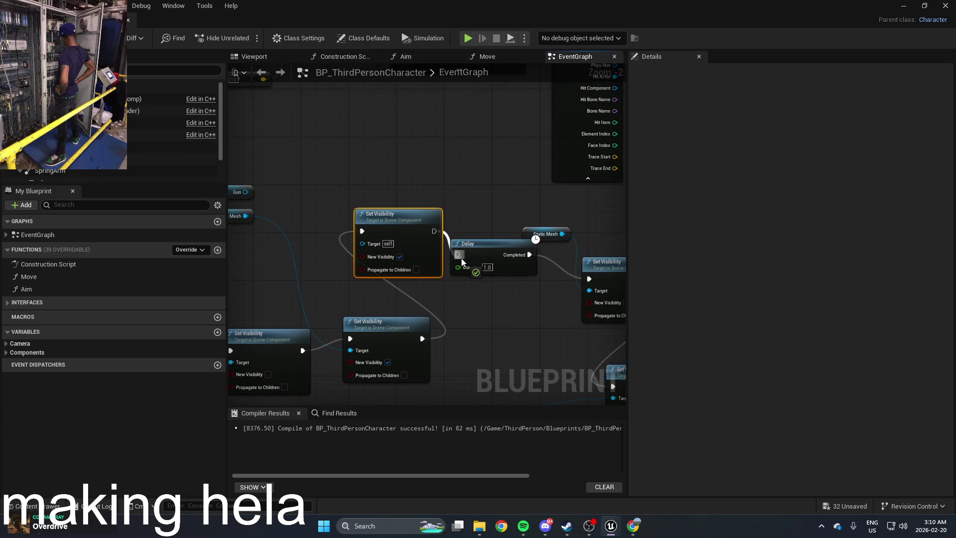
left_click(401, 257)
left_click_drag(472, 216, 434, 210)
scroll(434, 206, "down", 2)
left_click_drag(361, 227, 283, 193)
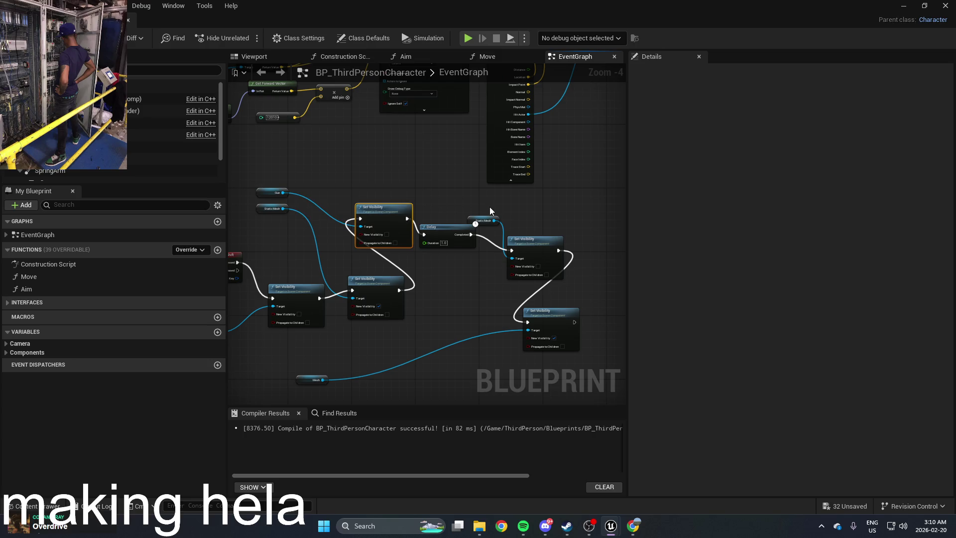
Add a Set Visibility node after the Delay showing the Gun again, then compile and minimize
key("ctrl+v")
mouse_move(529, 211)
left_mouse_down()
mouse_move(588, 214)
mouse_move(572, 236)
mouse_move(283, 193)
left_mouse_up()
key("Escape")
left_click_drag(496, 231, 495, 325)
left_click_drag(517, 247, 556, 255)
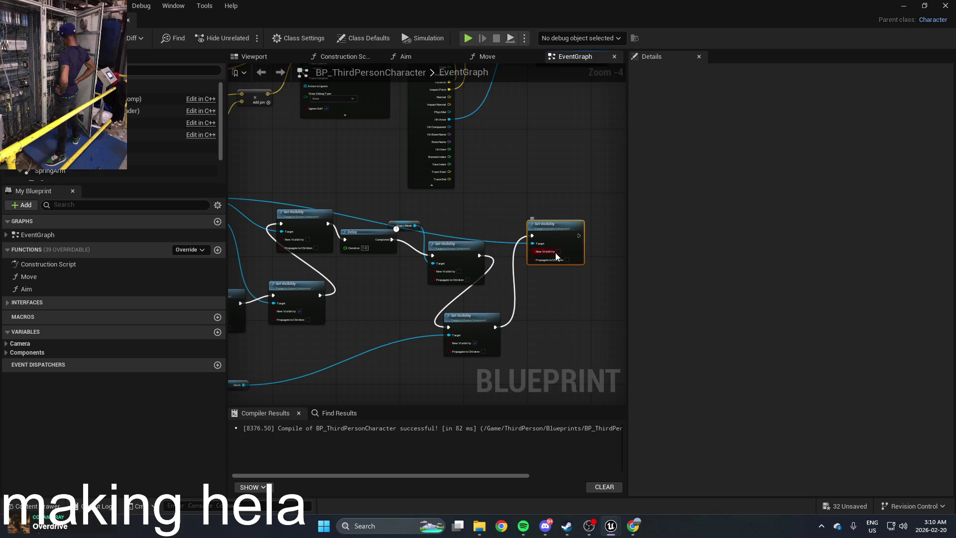
left_click(558, 252)
left_click(20, 37)
left_click(903, 6)
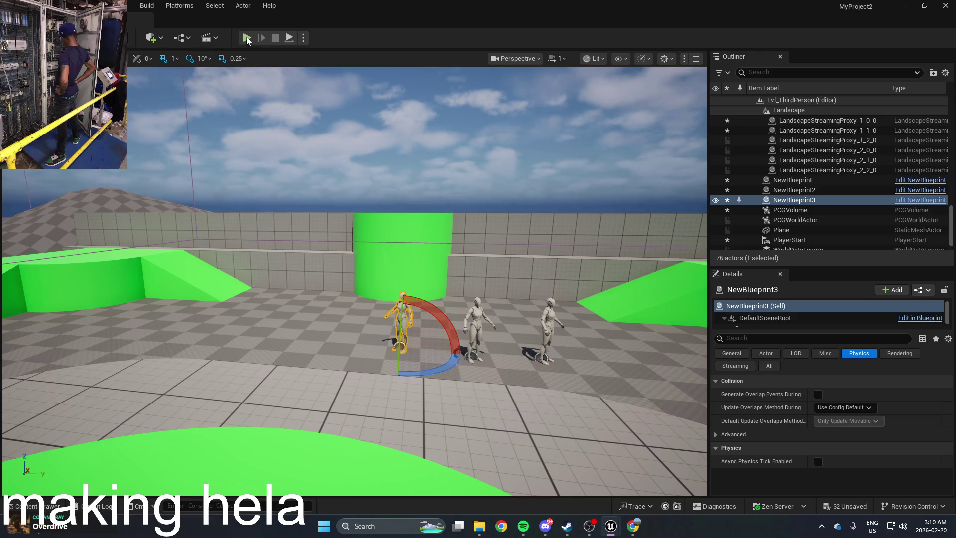
Run a Play-in-editor test, triggering the pigeon transformation and moving around the arena
left_click(247, 38)
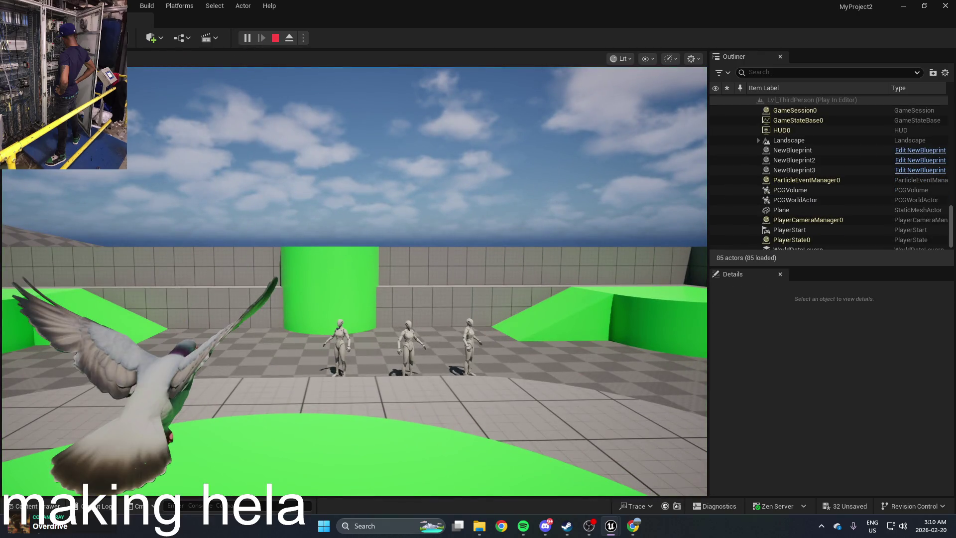
key("1")
key("1")
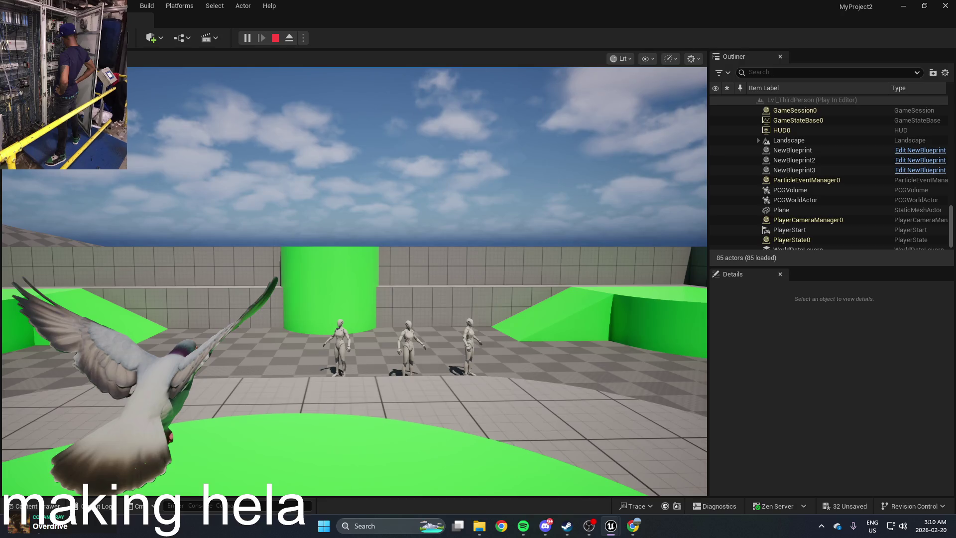
key("1")
key("1")
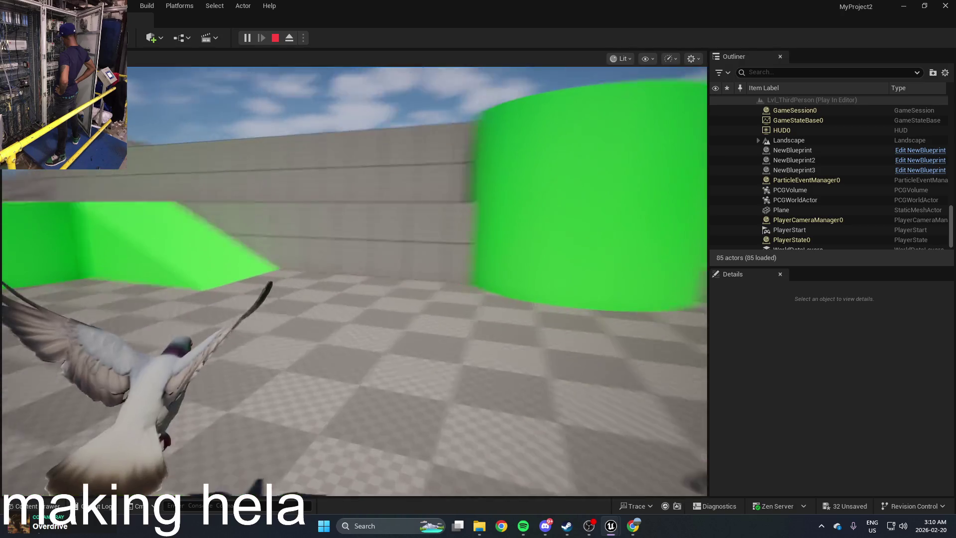
key("1")
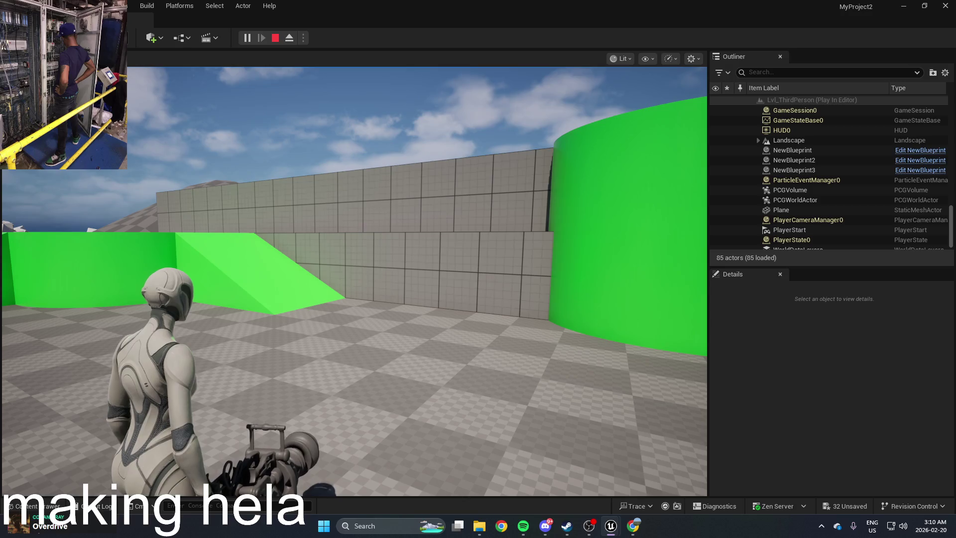
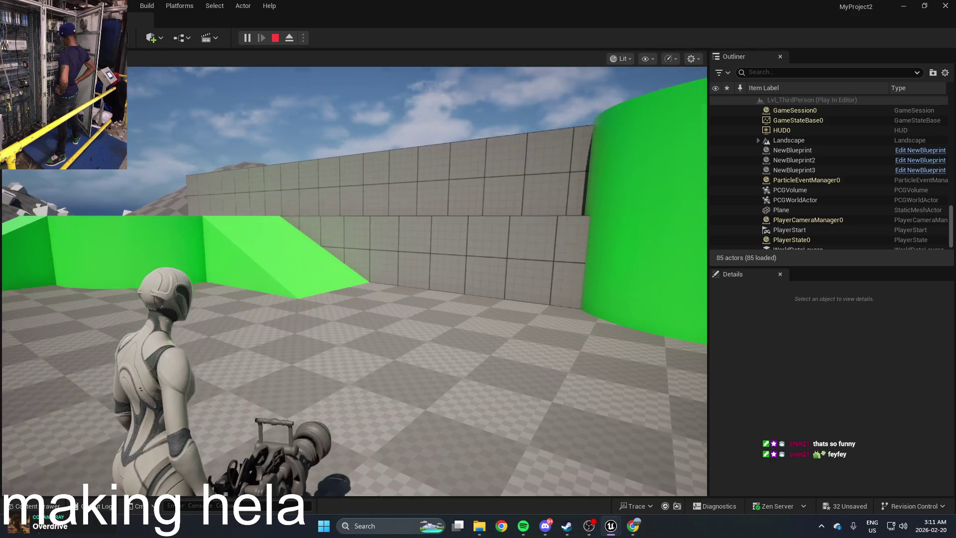
Test aiming and moving the character in Play mode, then stop the play session
left_click(355, 281)
key("w")
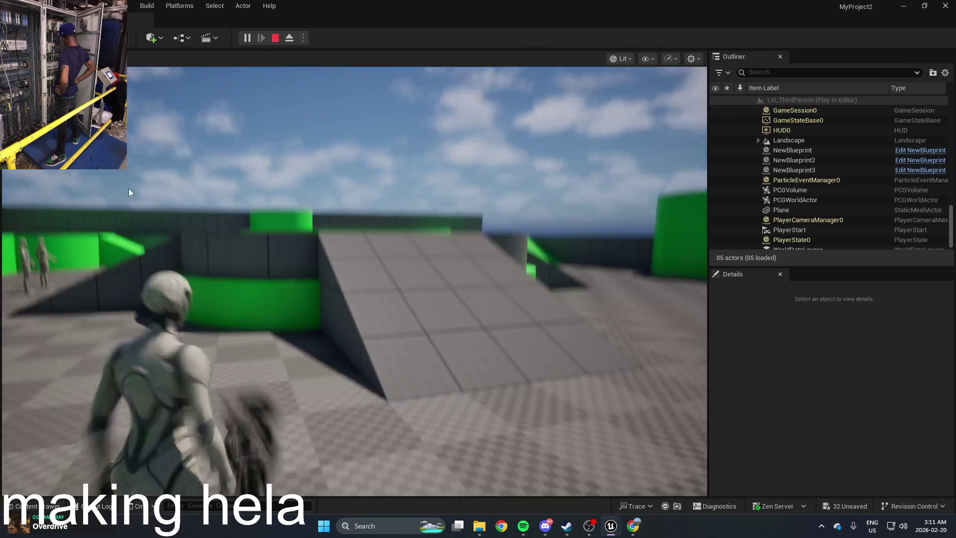
key("Escape")
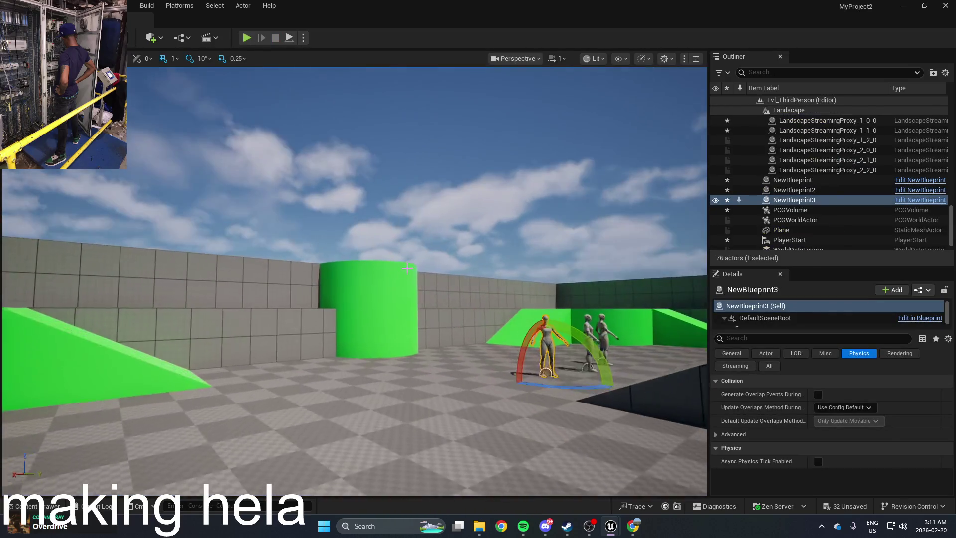
Open BP_ThirdPersonCharacter from the Content Drawer
key("ctrl+space")
left_click(259, 426)
double_click(258, 425)
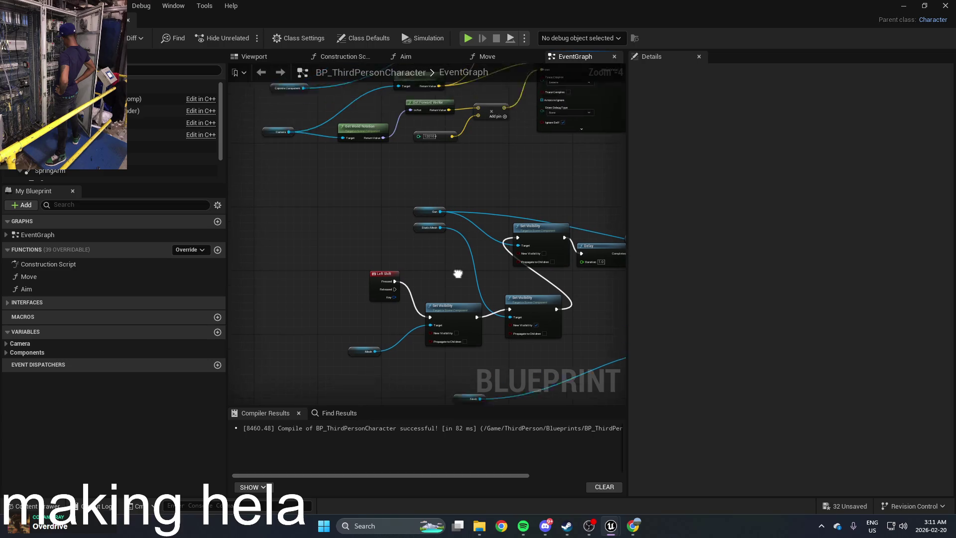
Move the Left Shift event, Set Visibility nodes and Delay node closer together
left_click_drag(394, 302, 250, 271)
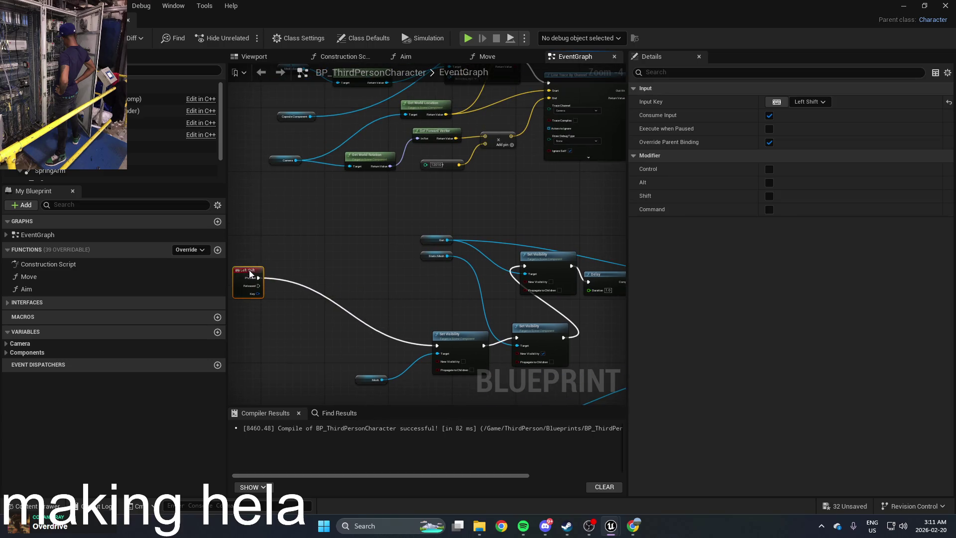
left_click_drag(311, 245, 372, 241)
scroll(317, 271, "down", 1)
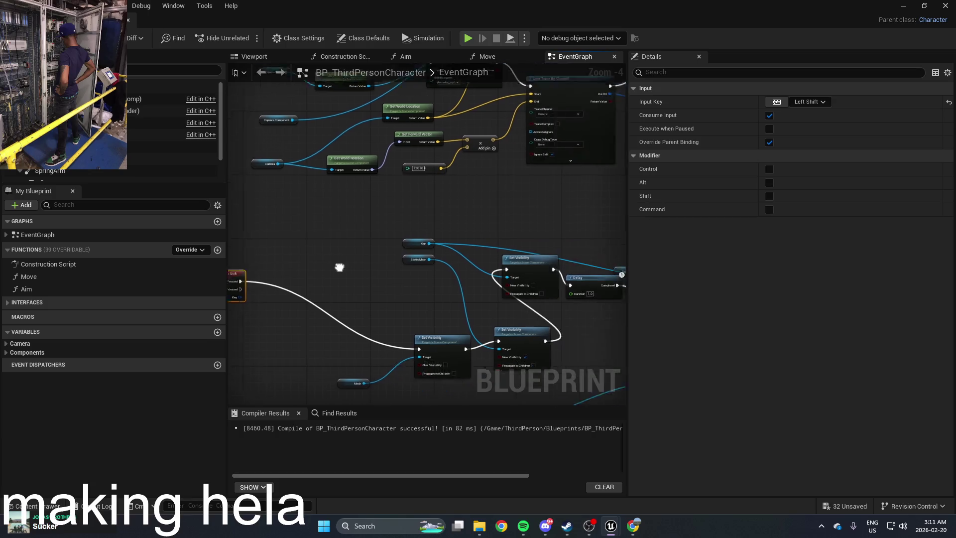
left_click_drag(349, 295, 298, 295)
left_click_drag(405, 289, 349, 297)
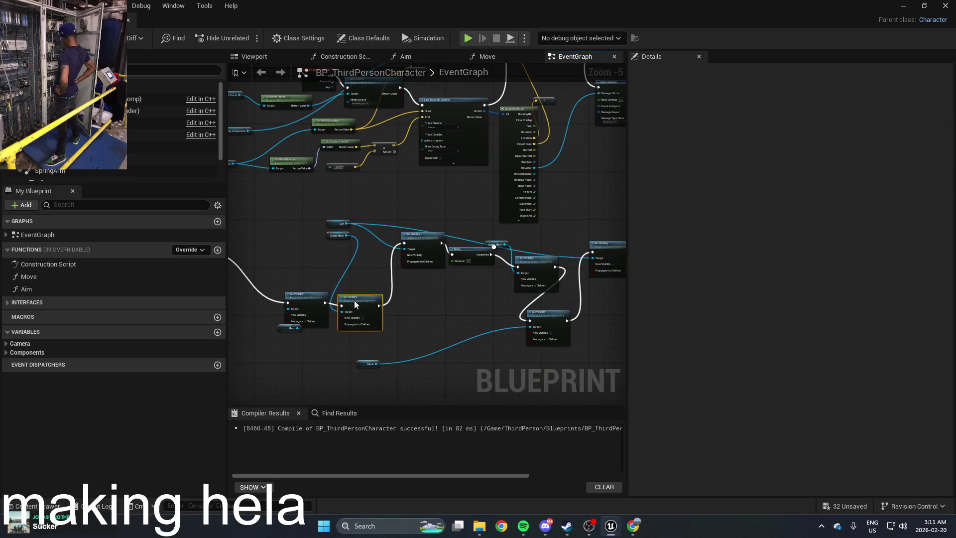
left_click_drag(415, 235, 408, 305)
mouse_move(463, 249)
left_mouse_down()
mouse_move(470, 306)
mouse_move(363, 287)
left_mouse_up()
left_click_drag(438, 295, 548, 301)
Shift the Set Visibility and Delay nodes rightward to tighten the chain, then bring up the Content Drawer
mouse_move(432, 242)
left_mouse_down()
mouse_move(588, 318)
mouse_move(393, 314)
mouse_move(401, 258)
mouse_move(596, 254)
left_mouse_up()
scroll(560, 260, "up", 2)
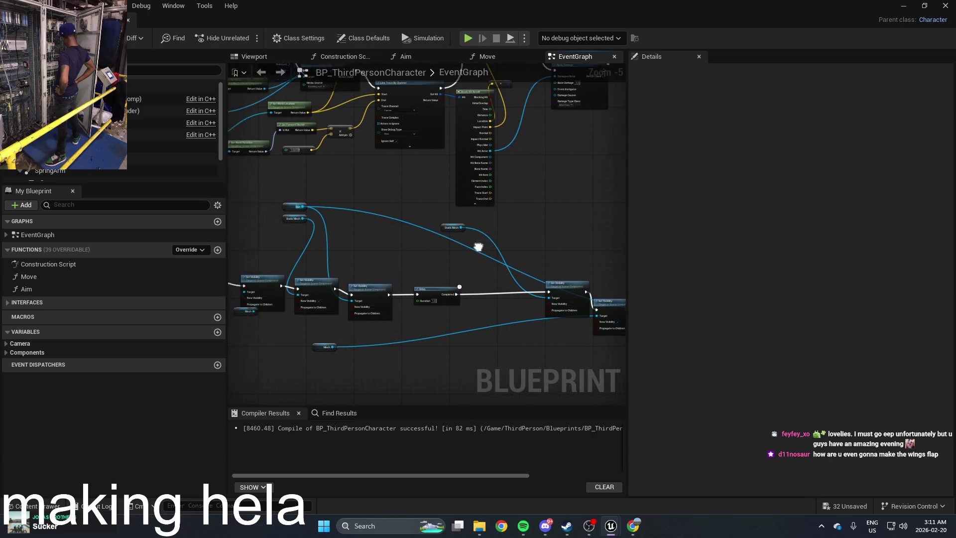
scroll(518, 265, "up", 1)
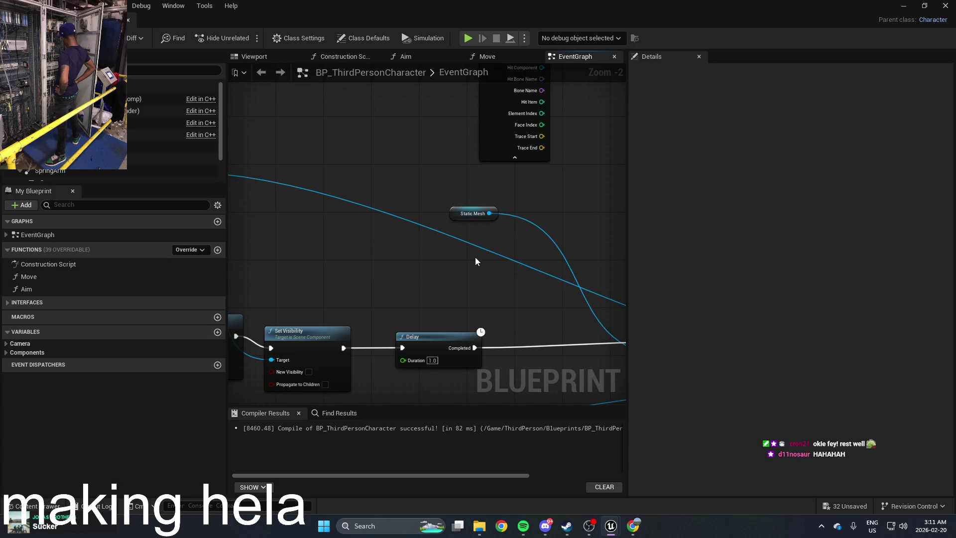
mouse_move(482, 263)
left_mouse_down()
mouse_move(467, 277)
mouse_move(477, 291)
mouse_move(442, 243)
left_mouse_up()
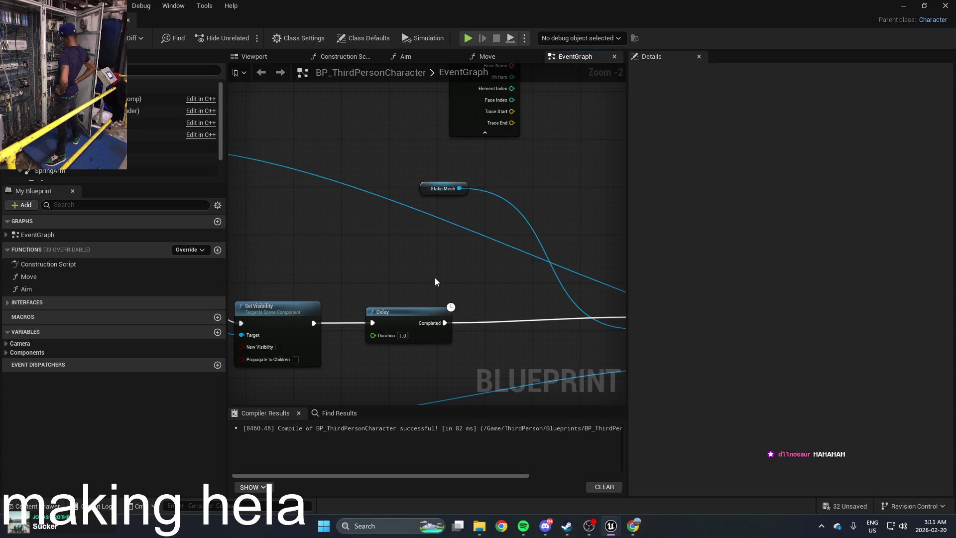
left_click_drag(427, 312, 528, 315)
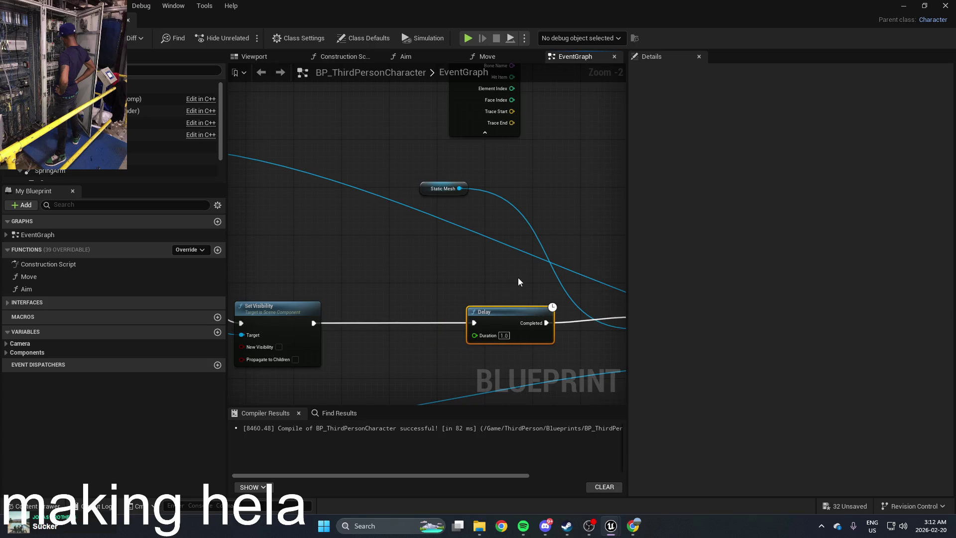
left_click_drag(408, 271, 458, 286)
key("ctrl+space")
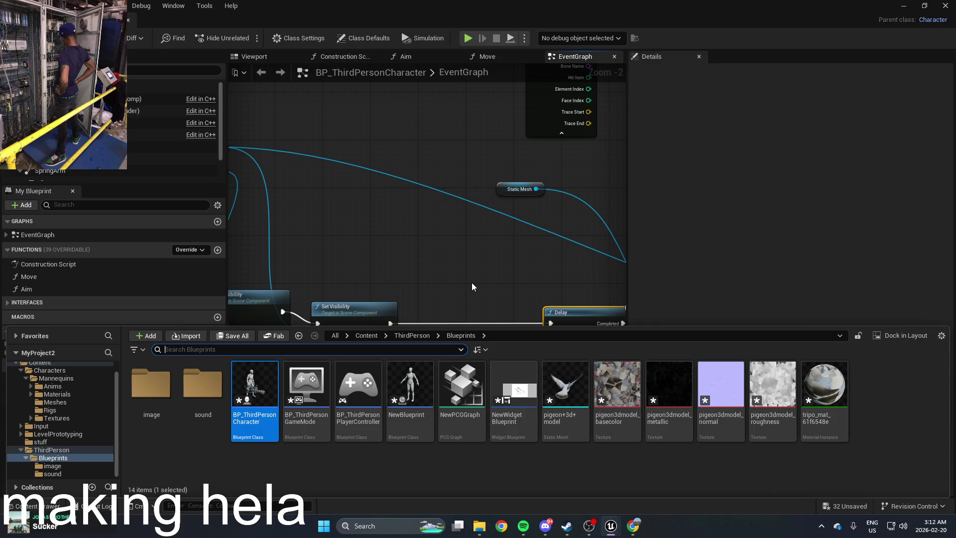
Drag the Mesh component into the graph and attach a Get World Location node to it
right_click(470, 281)
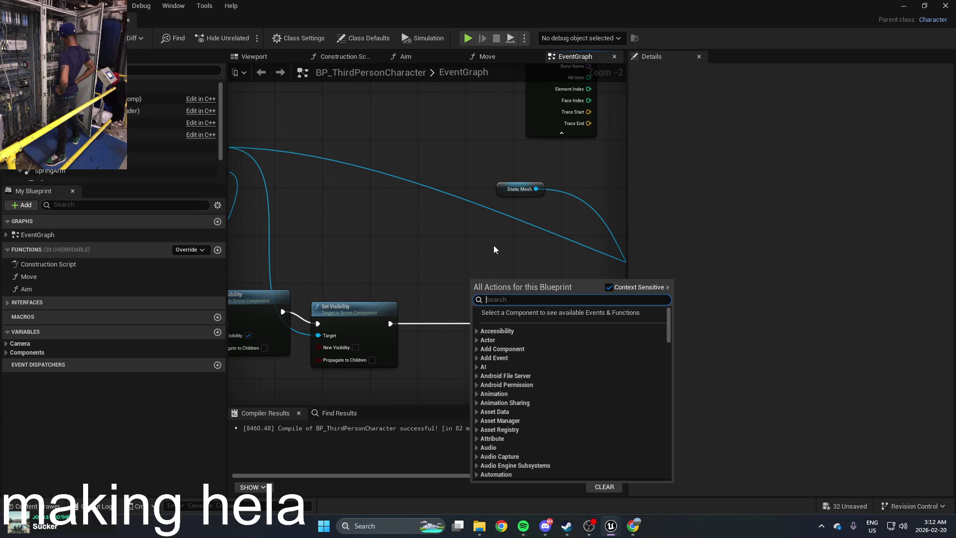
left_click(130, 139)
mouse_move(130, 139)
left_mouse_down()
mouse_move(417, 271)
mouse_move(429, 290)
mouse_move(462, 273)
mouse_move(515, 277)
left_mouse_up()
type("get")
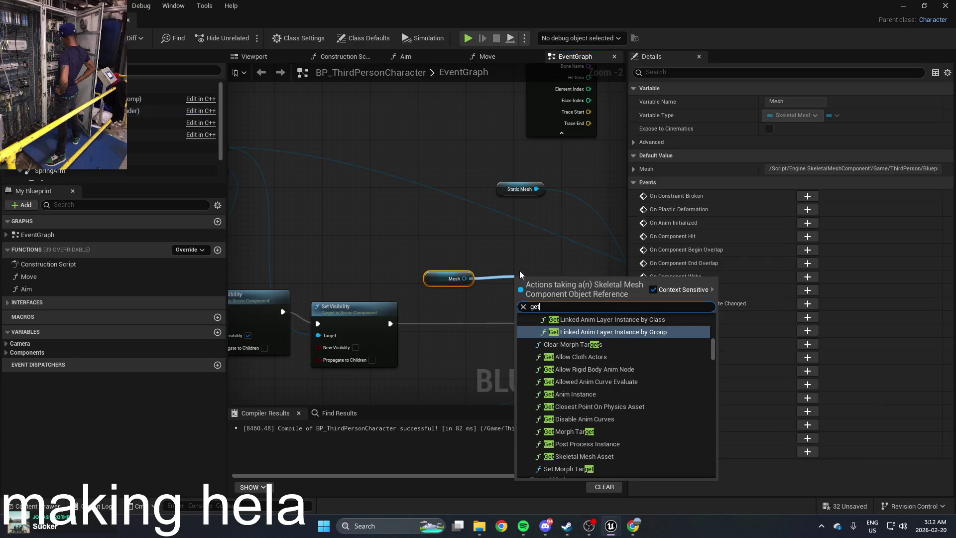
type(" wor")
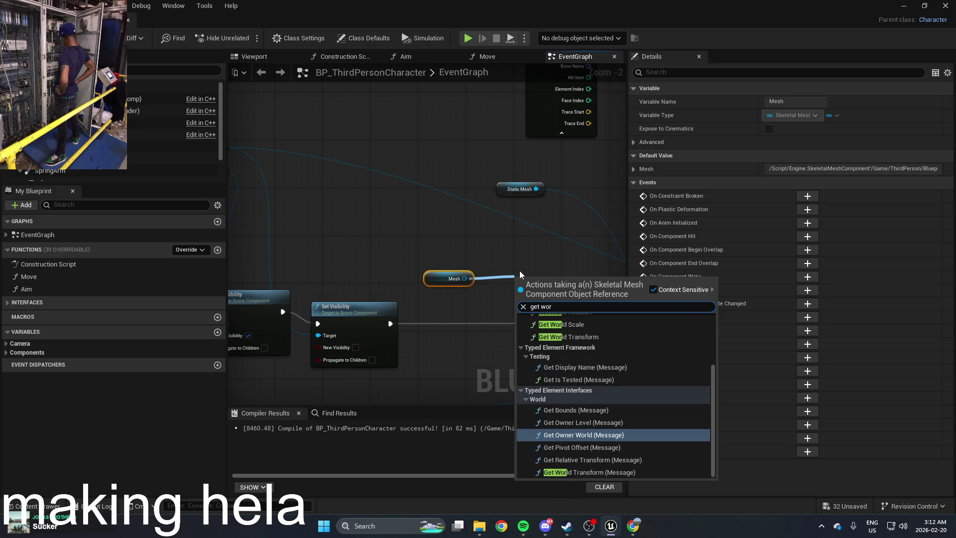
scroll(650, 375, "up", 2)
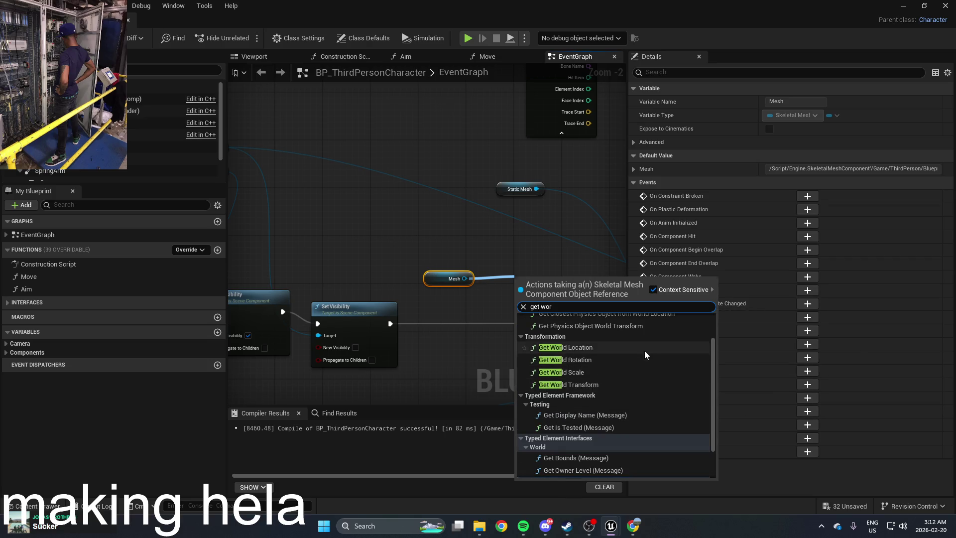
left_click(645, 348)
mouse_move(529, 278)
left_mouse_down()
mouse_move(493, 284)
mouse_move(338, 257)
mouse_move(465, 277)
mouse_move(435, 272)
left_mouse_up()
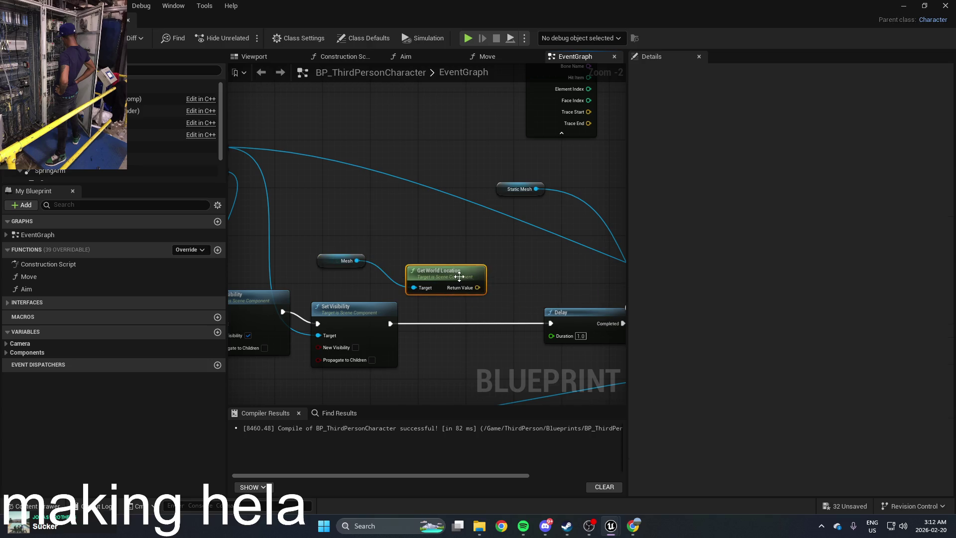
right_click(497, 273)
type("get fo")
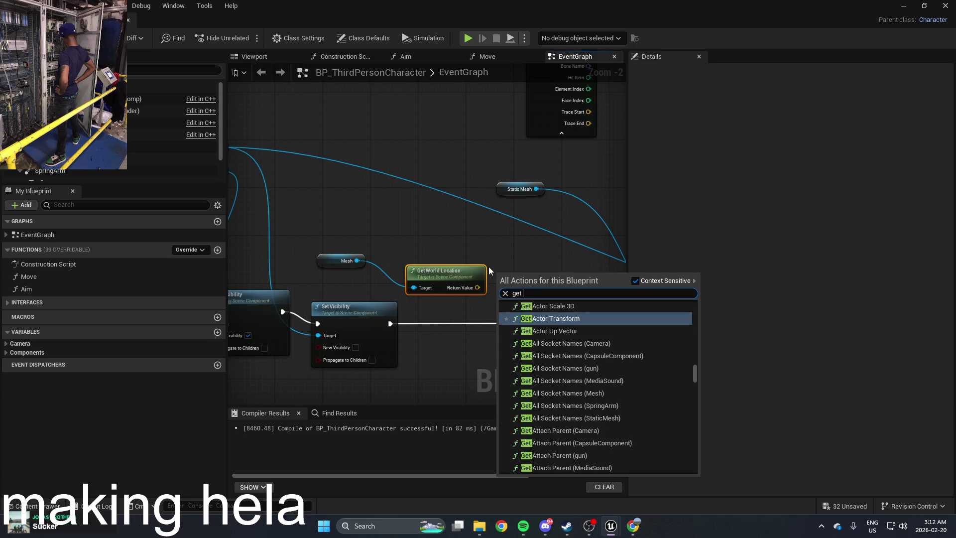
type("rward")
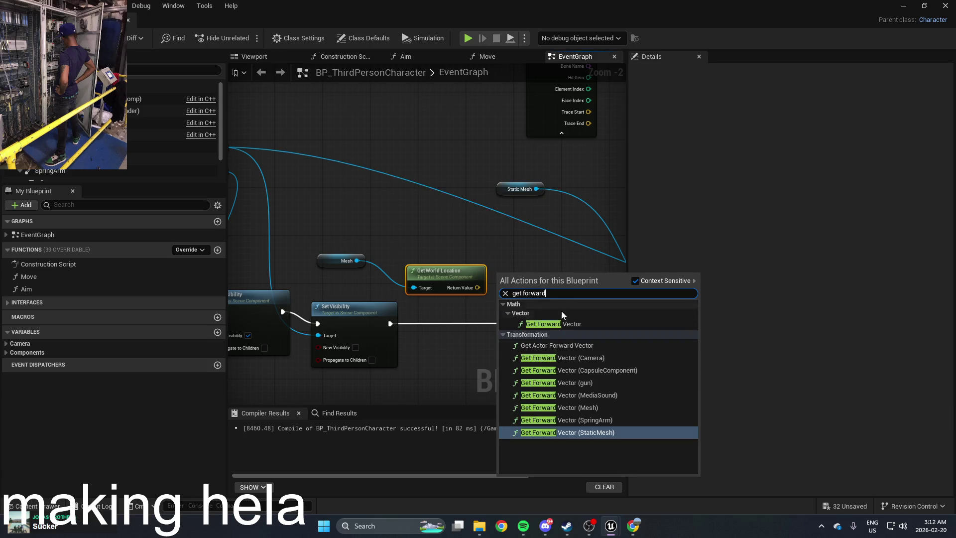
left_click(553, 308)
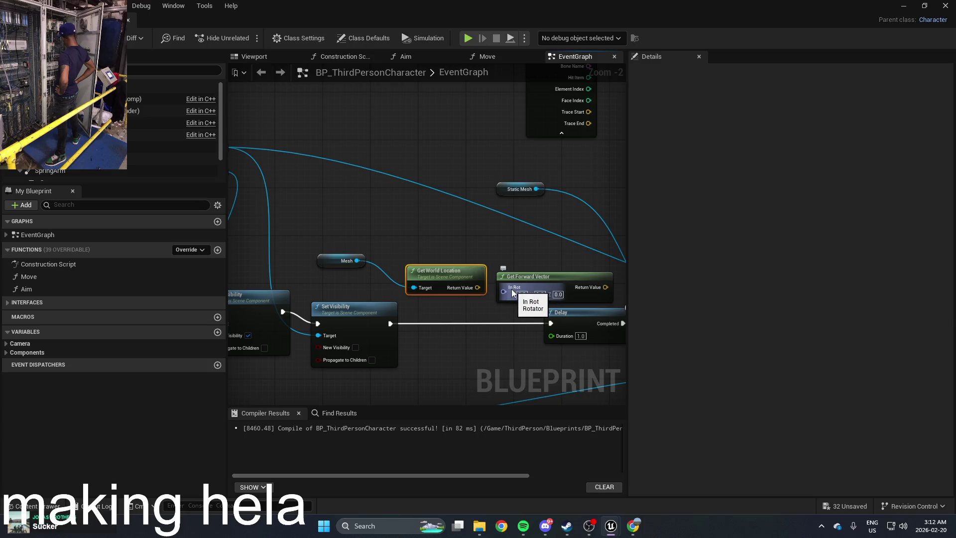
mouse_move(510, 289)
left_mouse_down()
mouse_move(509, 265)
mouse_move(454, 247)
mouse_move(503, 228)
mouse_move(445, 151)
left_mouse_up()
scroll(357, 347, "down", 2)
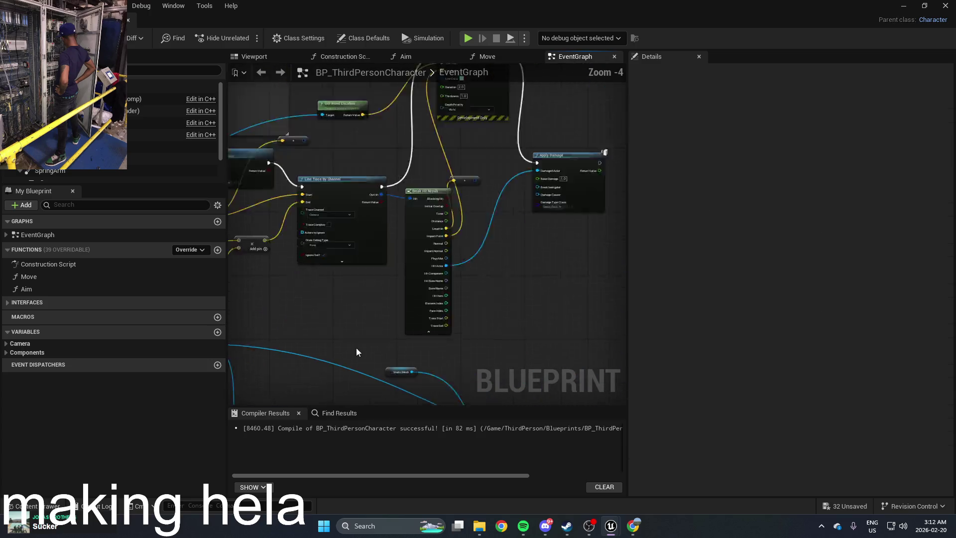
mouse_move(441, 333)
left_mouse_down()
mouse_move(498, 324)
mouse_move(344, 146)
mouse_move(400, 115)
mouse_move(437, 199)
mouse_move(411, 220)
mouse_move(397, 269)
left_mouse_up()
scroll(500, 327, "up", 2)
right_click(398, 268)
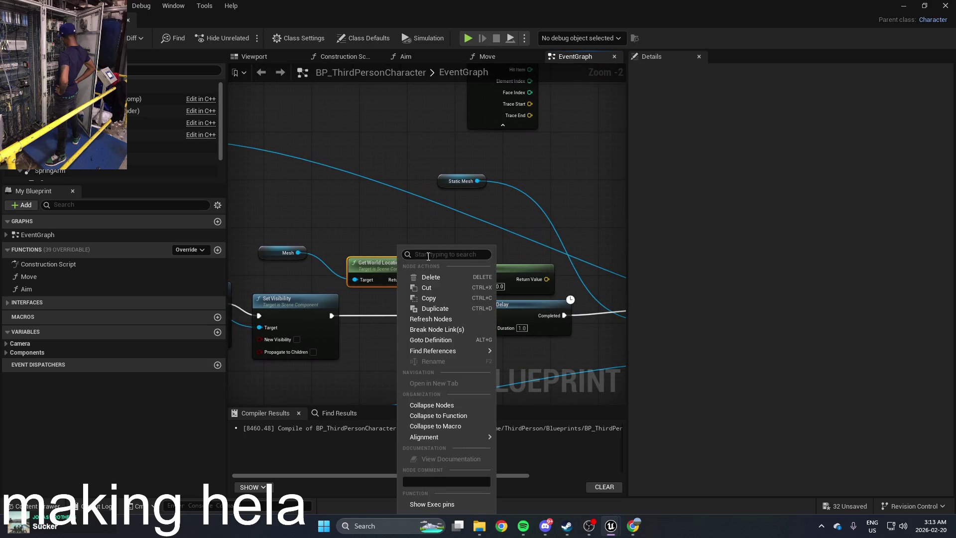
type("get")
left_click(470, 239)
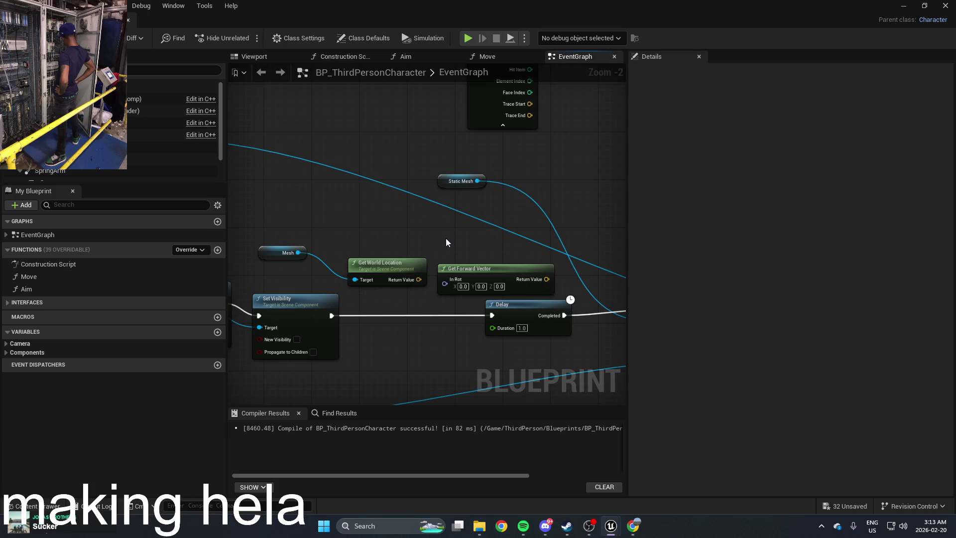
scroll(444, 202, "down", 1)
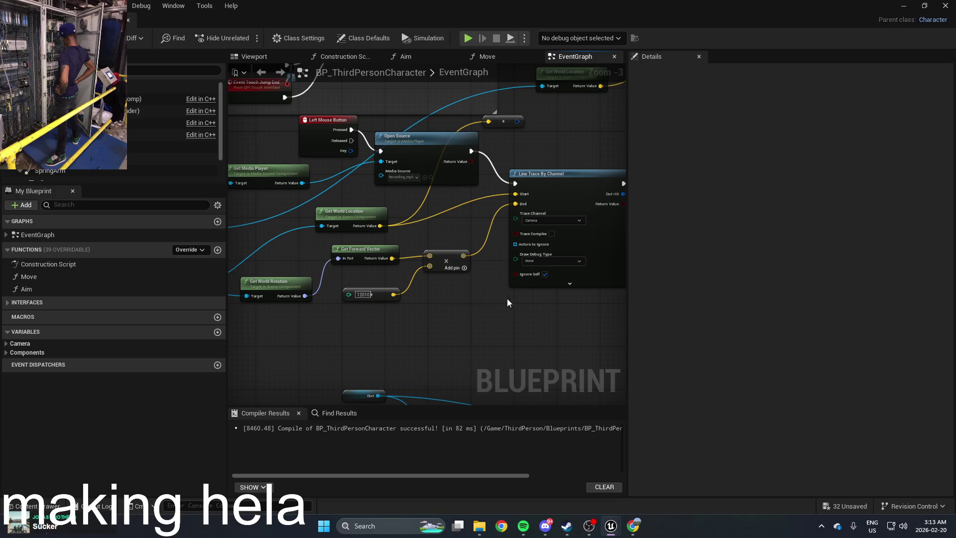
mouse_move(480, 310)
left_mouse_down()
mouse_move(436, 274)
mouse_move(436, 174)
mouse_move(396, 157)
left_mouse_up()
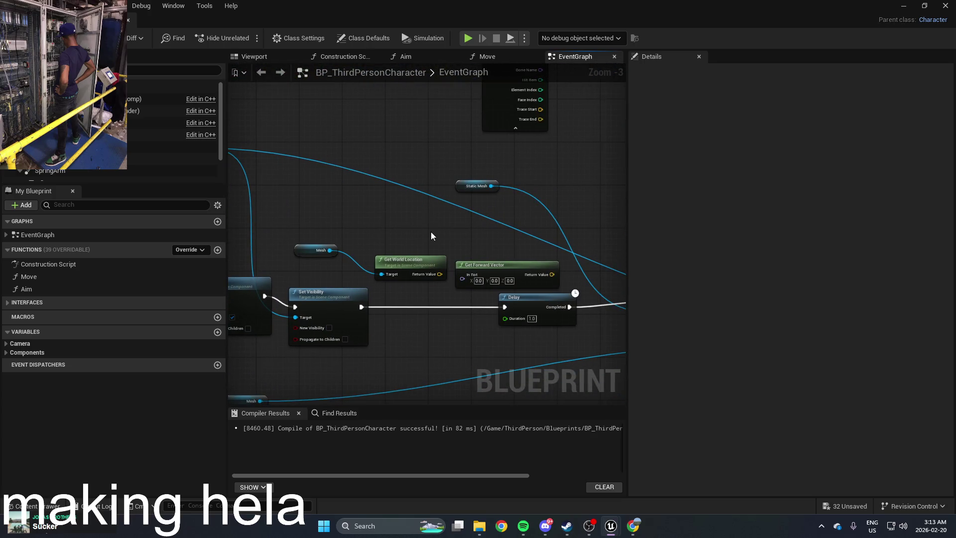
scroll(432, 232, "up", 2)
left_click_drag(431, 231, 273, 231)
left_click_drag(411, 267, 403, 275)
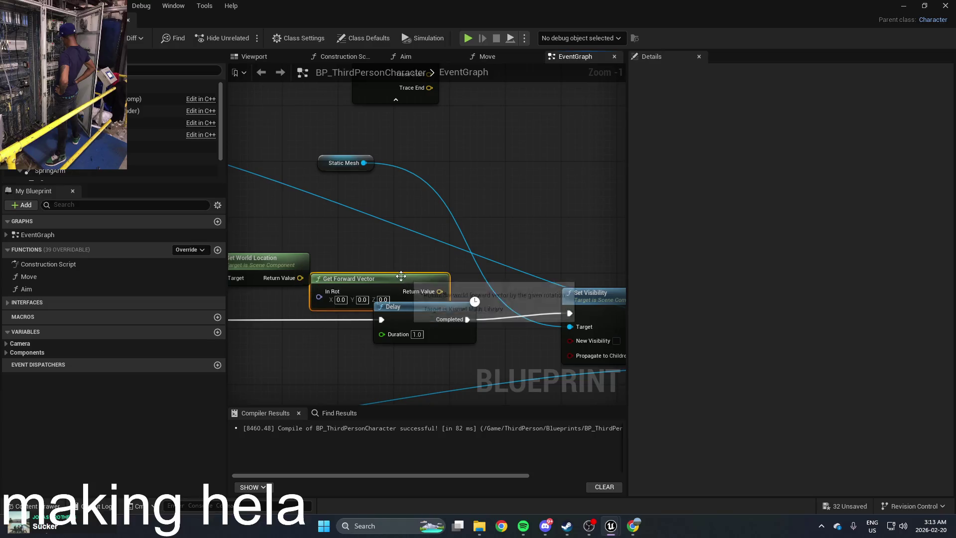
left_click_drag(385, 237, 515, 233)
left_click_drag(447, 241, 454, 242)
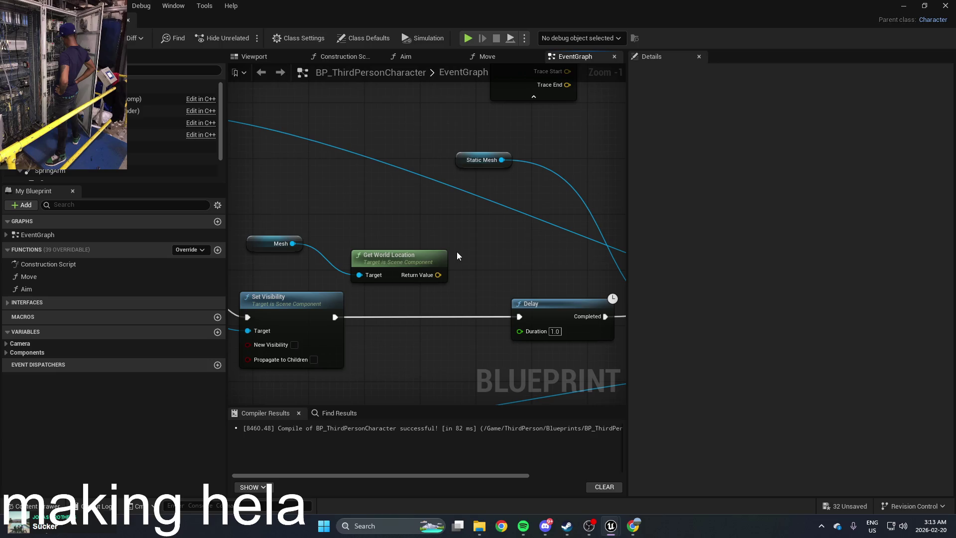
right_click(458, 264)
Add a Get Forward Vector for Mesh and delete the Get World Location and extra Mesh nodes
type("get f")
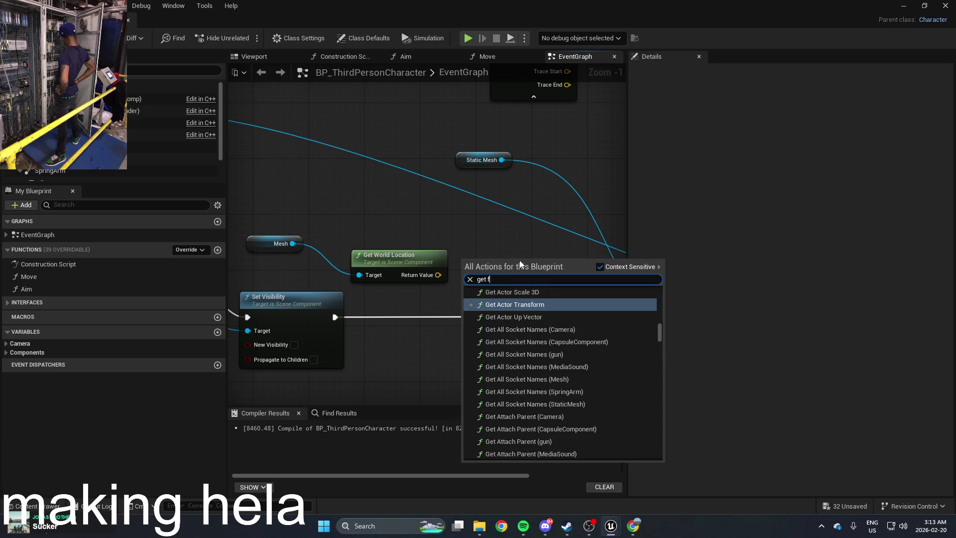
type("orward")
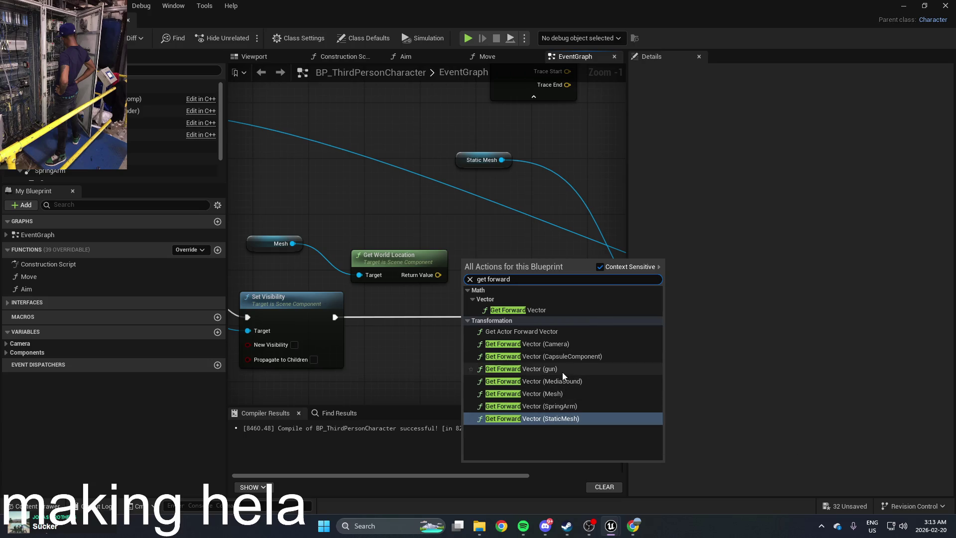
left_click(575, 394)
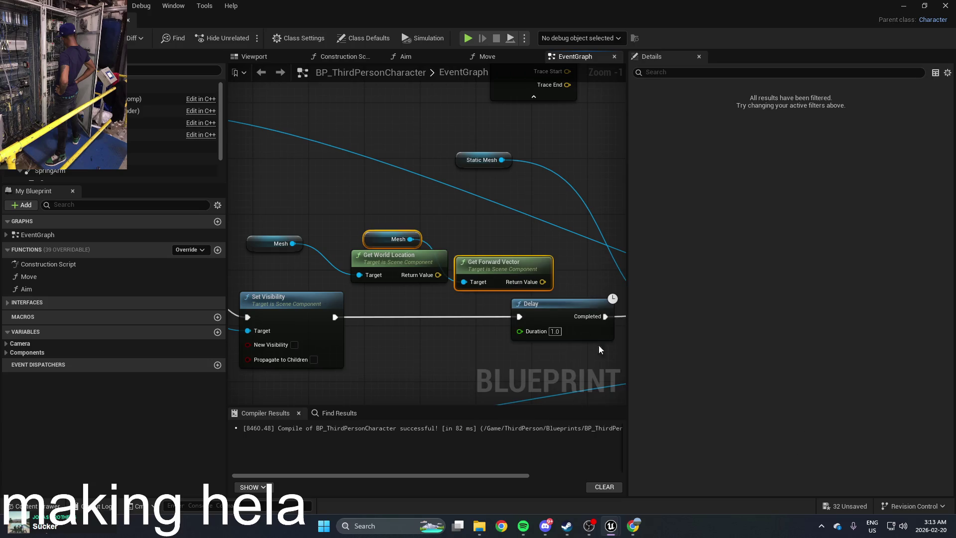
left_click(512, 253)
left_click(429, 259)
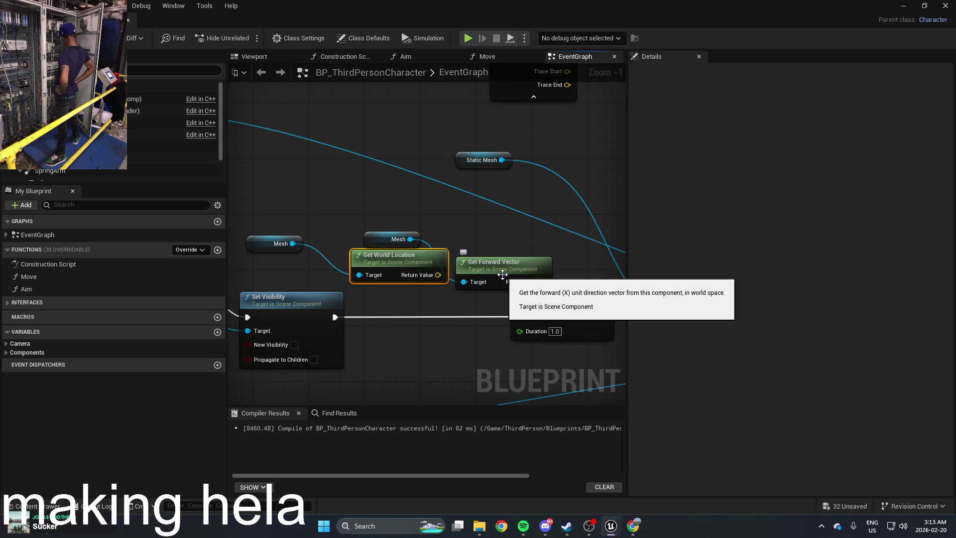
key("Delete")
left_click(298, 244)
key("Delete")
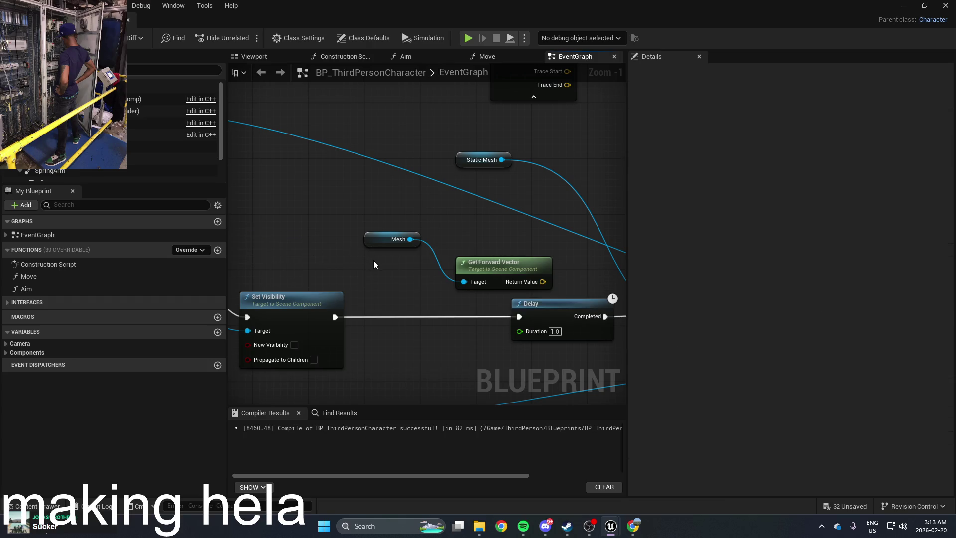
Delete the Mesh reference and its mesh-based Get Forward Vector node
mouse_move(393, 234)
left_mouse_down()
mouse_move(394, 215)
mouse_move(368, 204)
left_mouse_up()
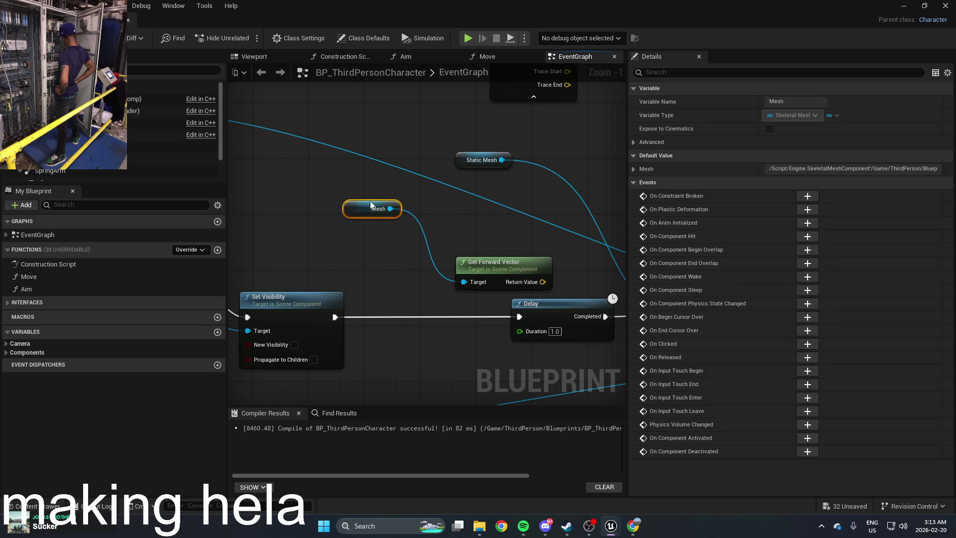
left_click_drag(483, 265, 445, 257)
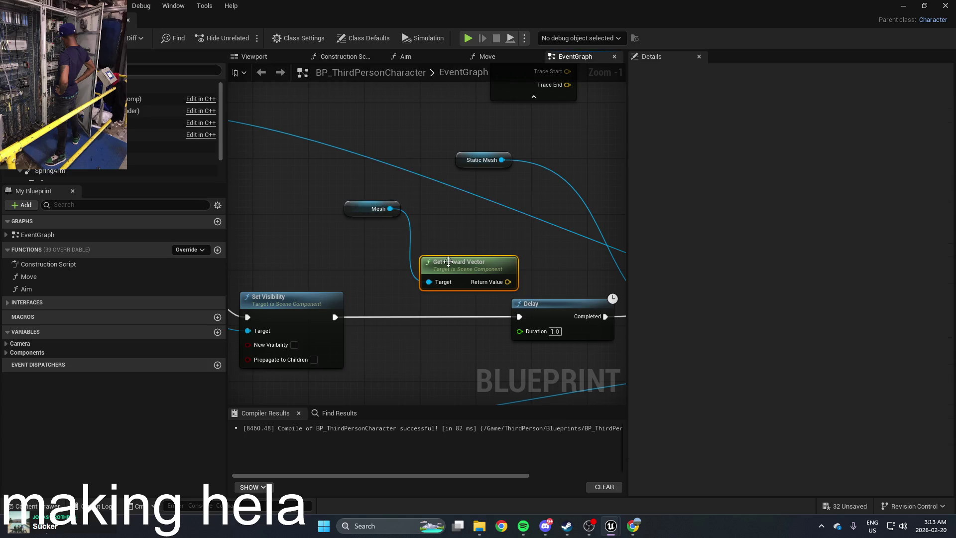
left_click(360, 204, "ctrl")
key("Delete")
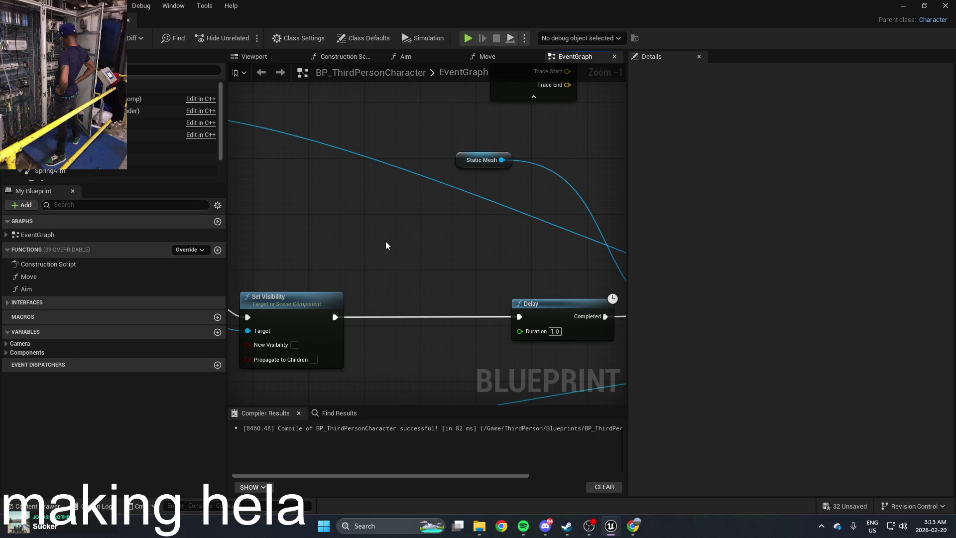
Add a Get Forward Vector node for the Camera and pull a wire from its Return Value
right_click(386, 241)
type("forward")
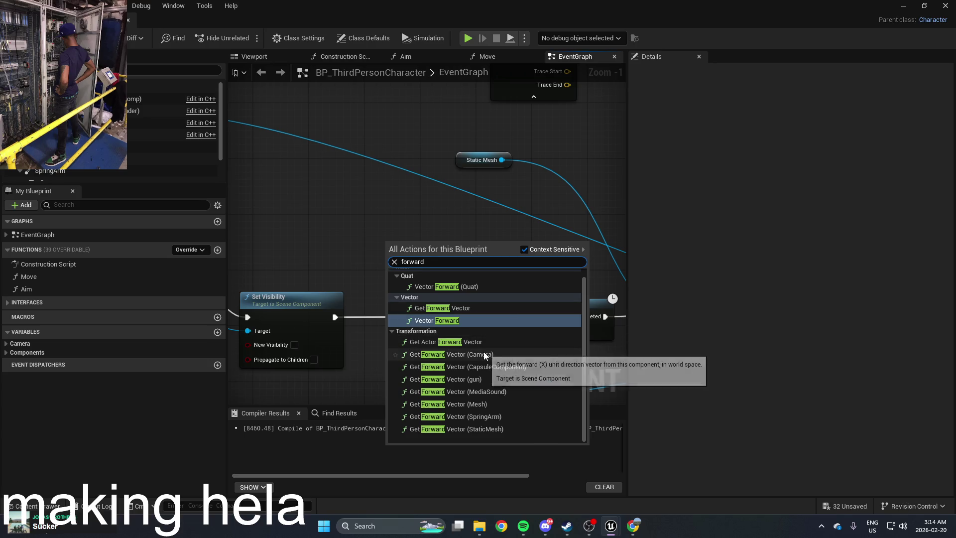
left_click(483, 354)
left_click_drag(436, 241, 401, 234)
left_click_drag(468, 254, 425, 259)
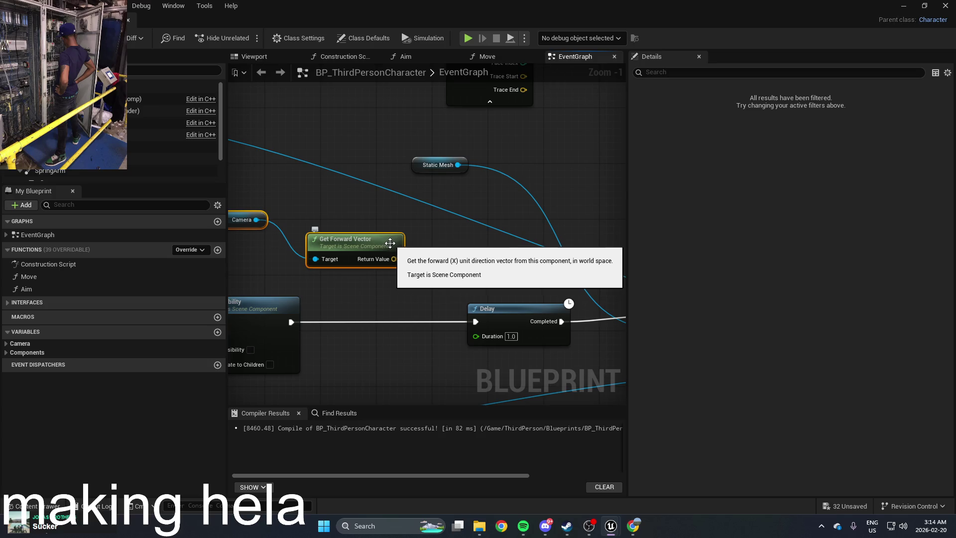
left_click_drag(389, 261, 446, 267)
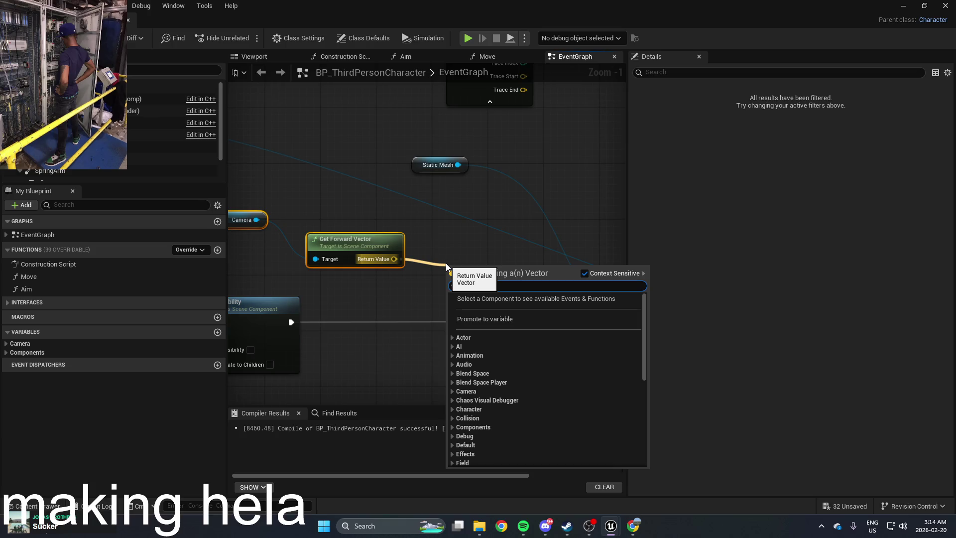
Search the action list for 'for', then cancel the pending vector connection
type("for")
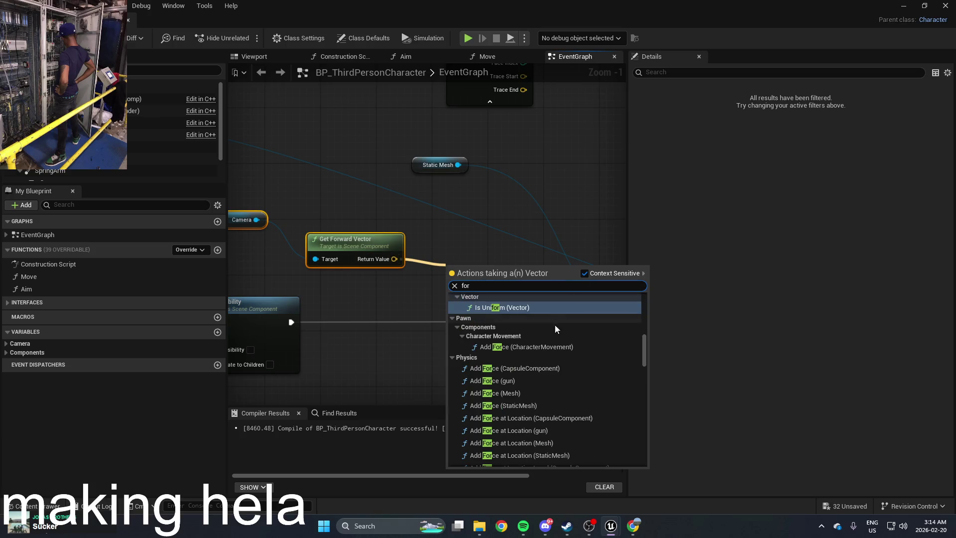
scroll(554, 346, "down", 5)
scroll(554, 352, "down", 15)
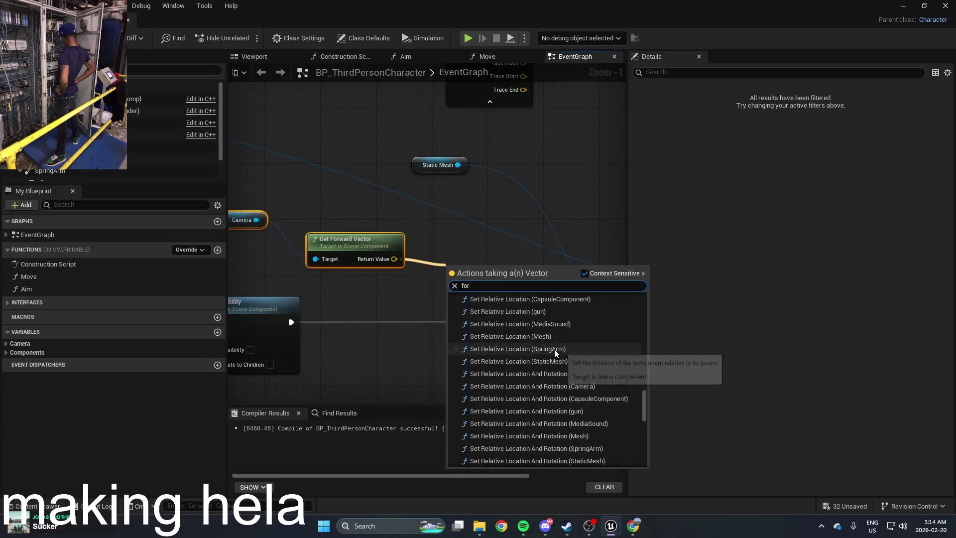
scroll(555, 352, "down", 5)
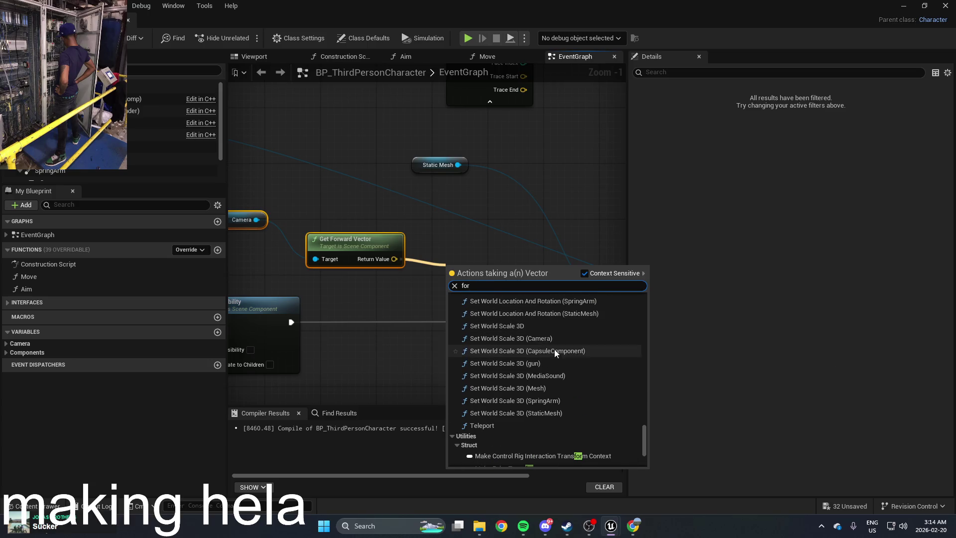
scroll(555, 349, "down", 3)
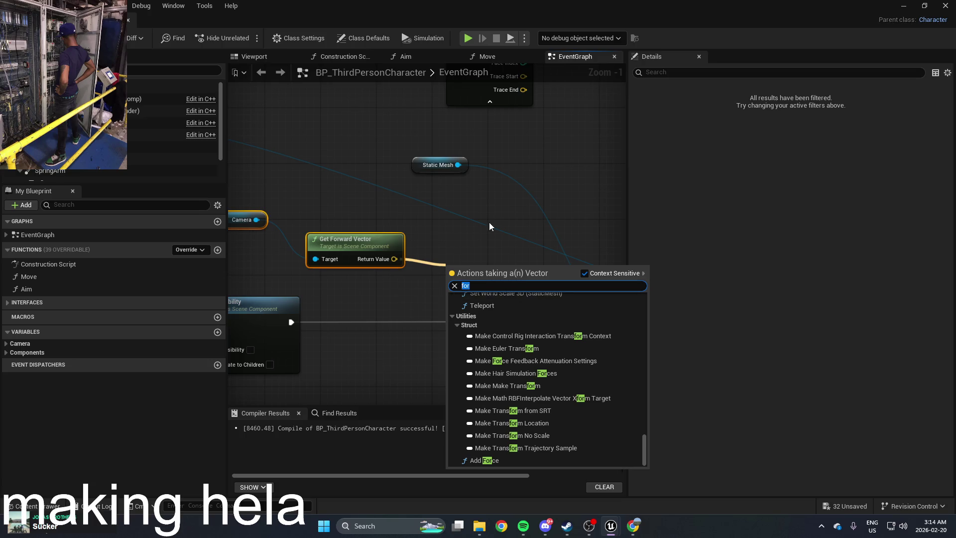
left_click(453, 256)
Add a For Loop node through a 'loop' search and clear a stray wire
right_click(455, 255)
type("loop")
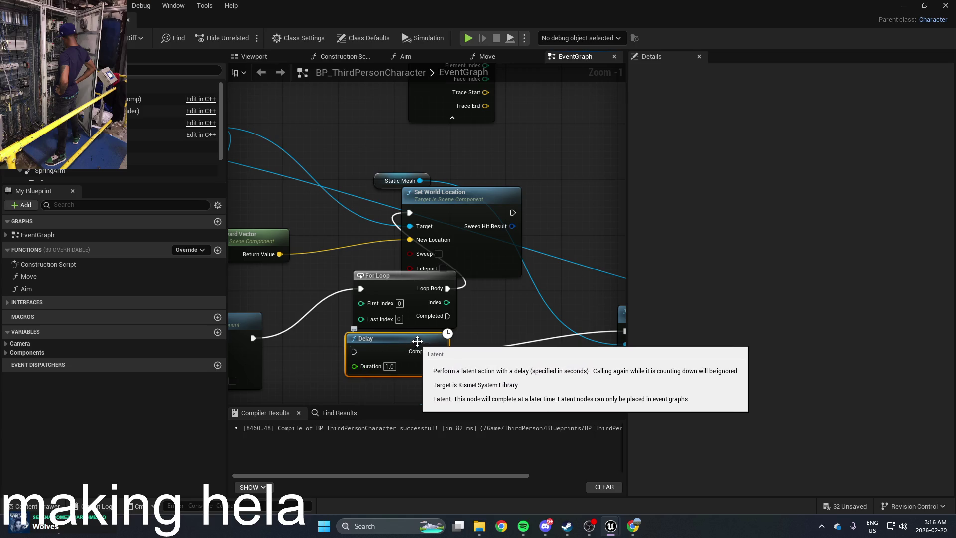
mouse_move(448, 316)
left_mouse_down()
mouse_move(440, 341)
mouse_move(359, 359)
left_mouse_up()
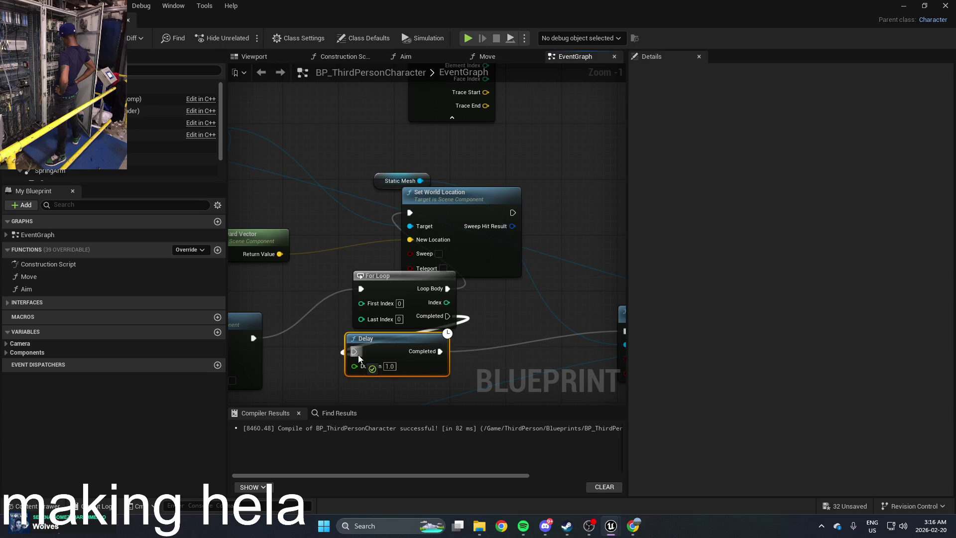
left_click_drag(362, 354, 470, 332)
left_click(469, 349)
Wire For Loop's Loop Body into the Delay, and Delay Completed into Set World Location
left_click_drag(410, 275, 355, 301)
mouse_move(452, 209)
left_mouse_down()
mouse_move(484, 240)
mouse_move(506, 224)
left_mouse_up()
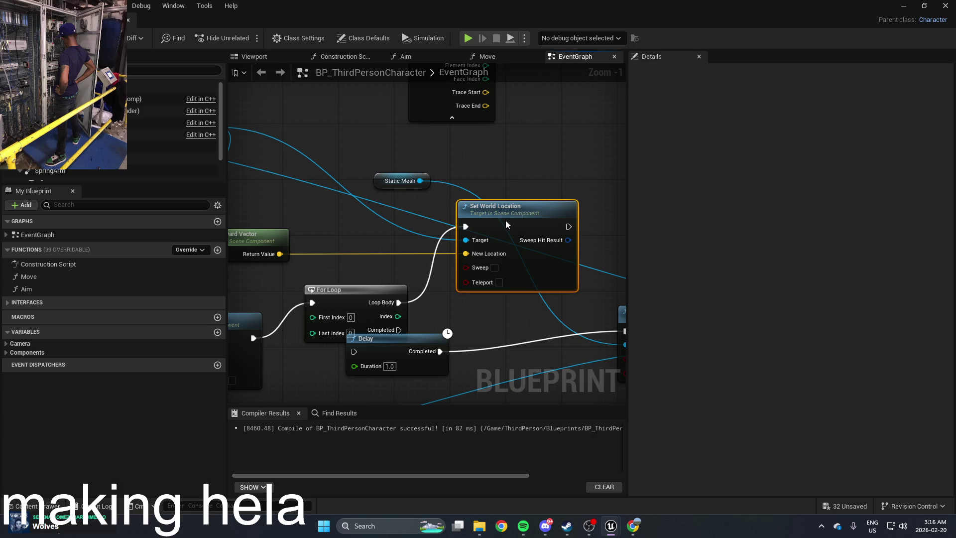
left_click_drag(506, 221, 504, 219)
mouse_move(355, 351)
left_mouse_down()
mouse_move(435, 314)
mouse_move(399, 302)
left_mouse_up()
left_click_drag(441, 351, 467, 229)
left_click_drag(503, 221, 553, 201)
Set the Delay Duration to 0.1, connect For Loop Completed to Set Visibility, and tidy the layout
left_click_drag(398, 365, 480, 274)
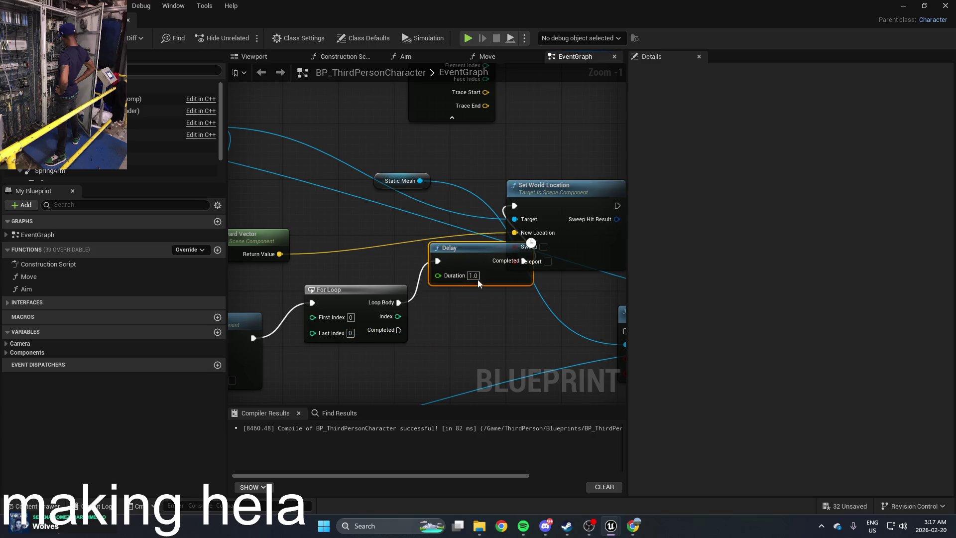
type("0.1")
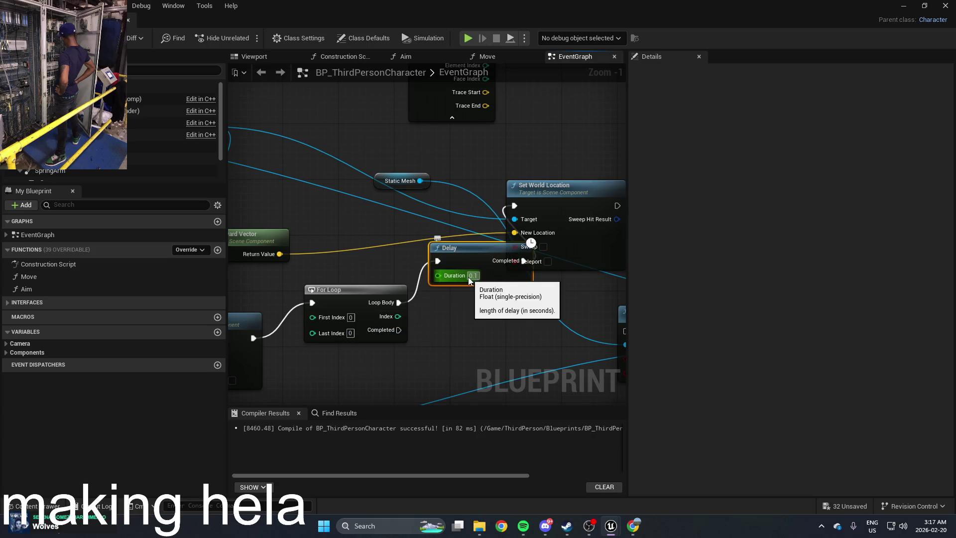
left_click(476, 299)
left_click_drag(466, 259, 431, 252)
left_click_drag(559, 193, 536, 178)
mouse_move(444, 328)
left_mouse_down()
mouse_move(372, 325)
mouse_move(553, 327)
left_mouse_up()
left_click_drag(443, 287, 474, 288)
left_click_drag(518, 174, 584, 156)
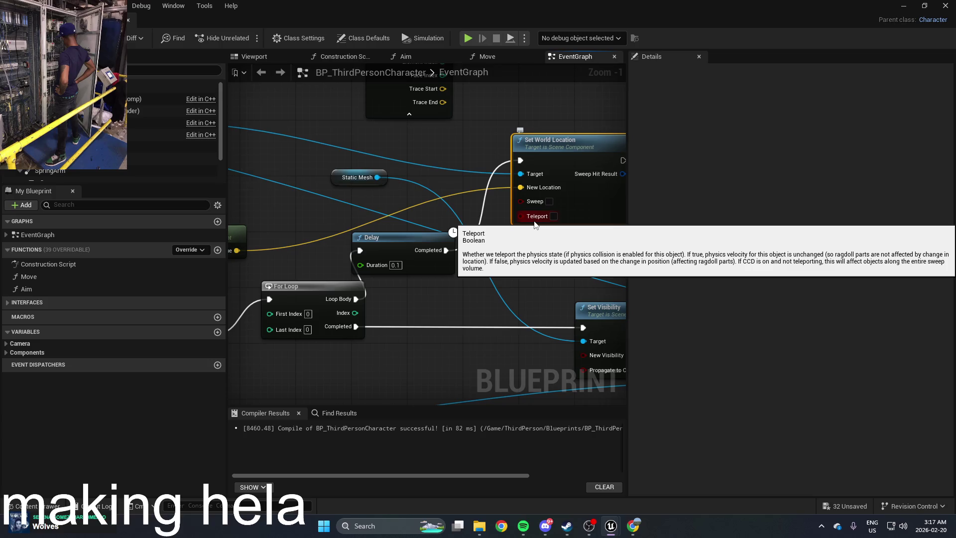
scroll(536, 235, "down", 1)
mouse_move(536, 235)
left_mouse_down()
mouse_move(450, 253)
mouse_move(472, 255)
left_mouse_up()
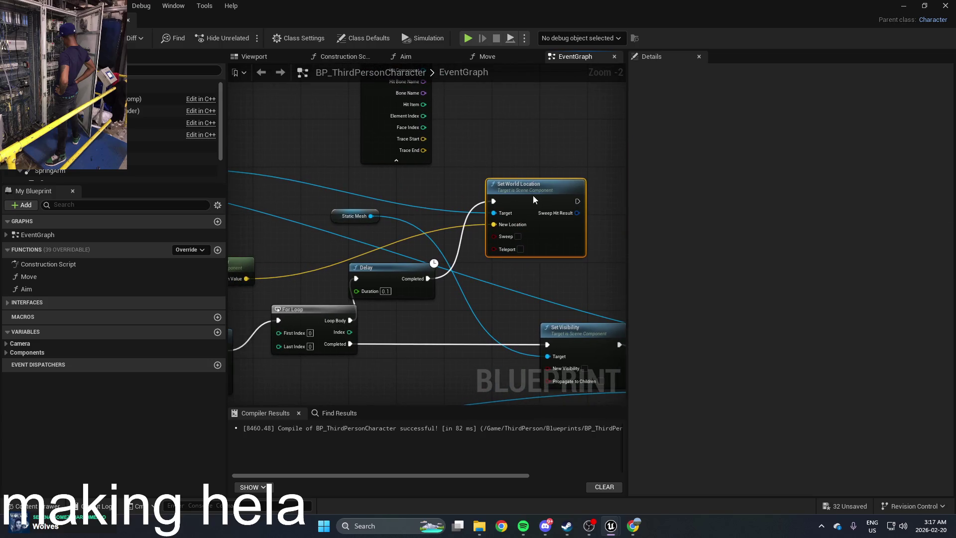
mouse_move(525, 190)
left_mouse_down()
mouse_move(408, 253)
mouse_move(442, 256)
mouse_move(369, 258)
left_mouse_up()
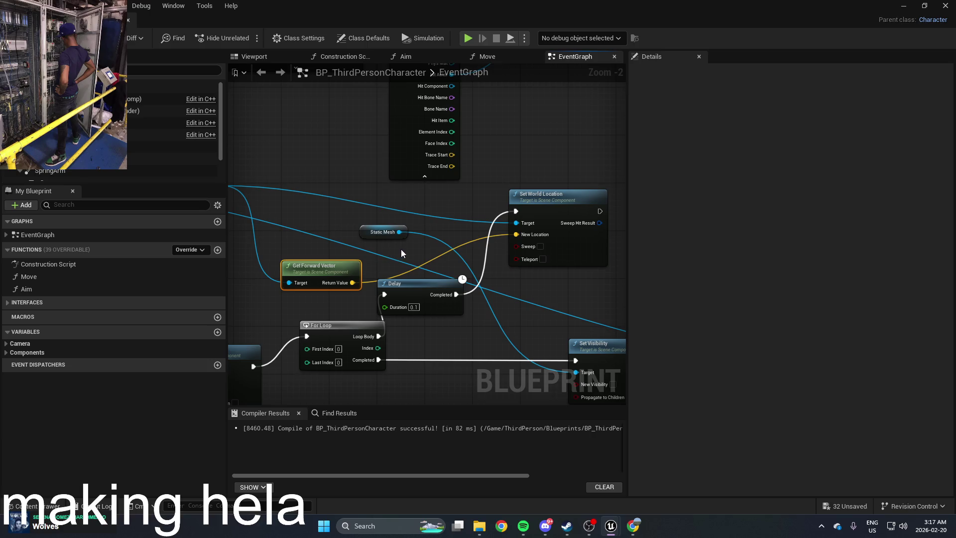
scroll(473, 245, "up", 2)
scroll(472, 245, "down", 2)
scroll(472, 245, "up", 2)
scroll(480, 243, "down", 2)
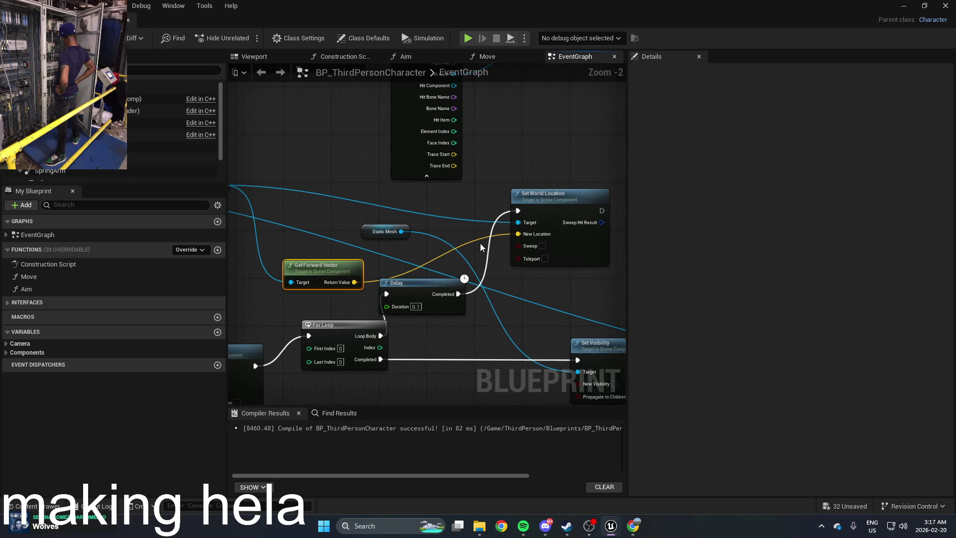
left_click_drag(480, 243, 503, 274)
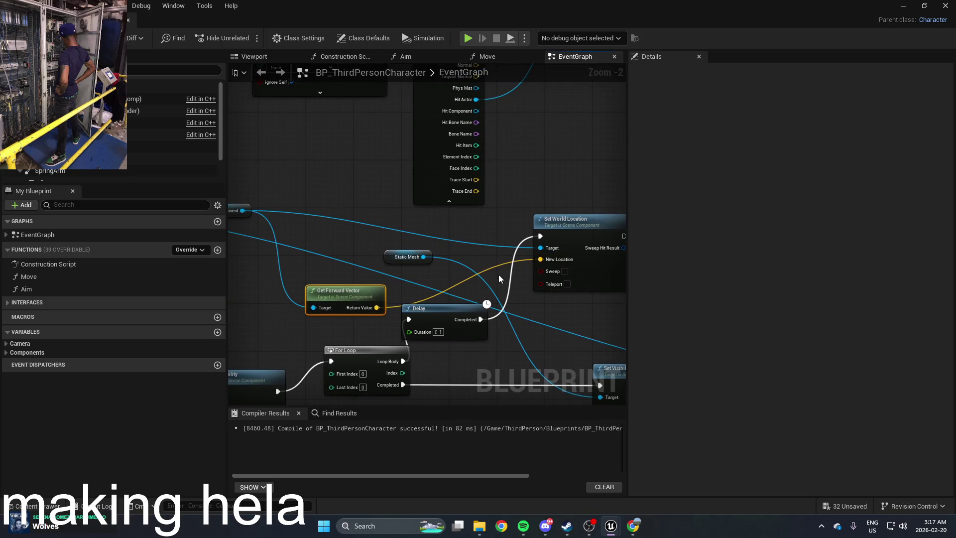
mouse_move(364, 278)
left_mouse_down()
mouse_move(421, 281)
mouse_move(380, 286)
left_mouse_up()
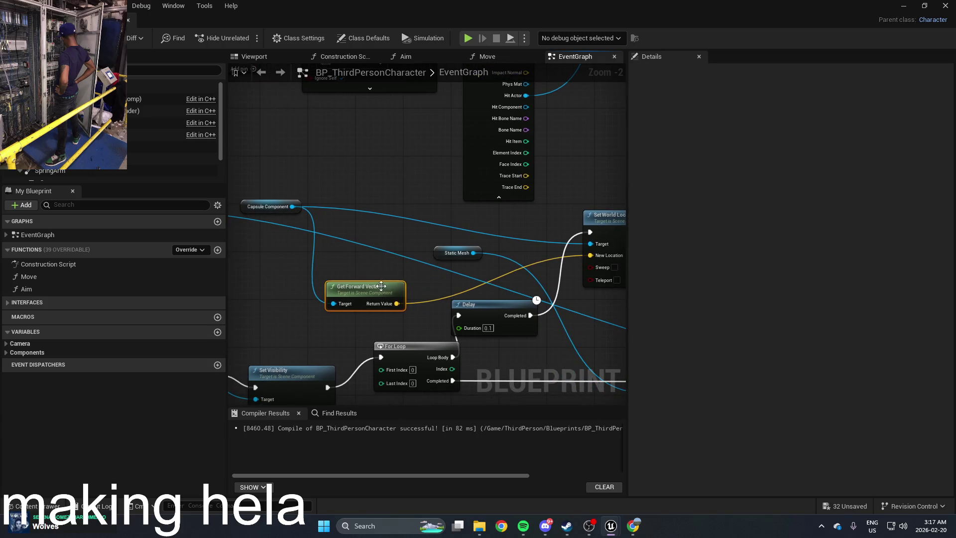
right_click(423, 287)
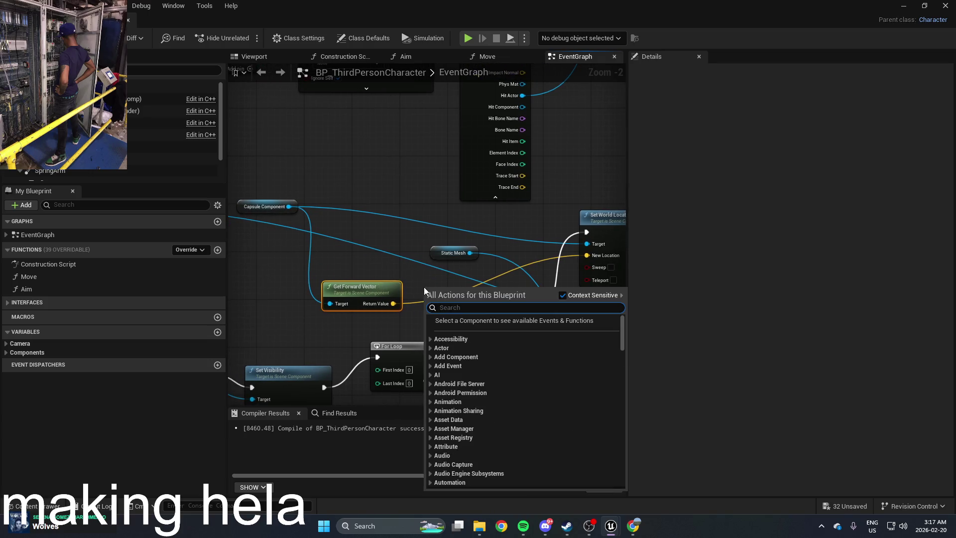
type("multipl")
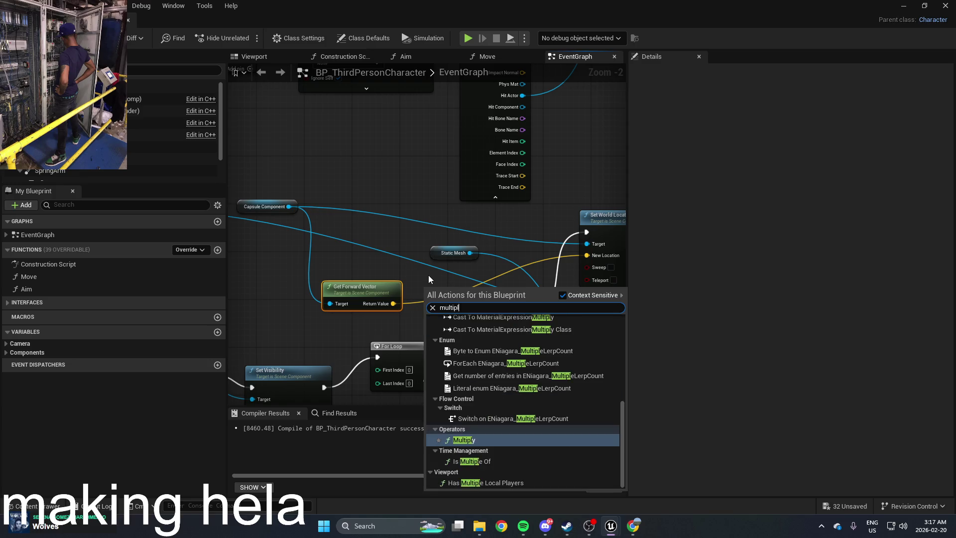
left_click(495, 441)
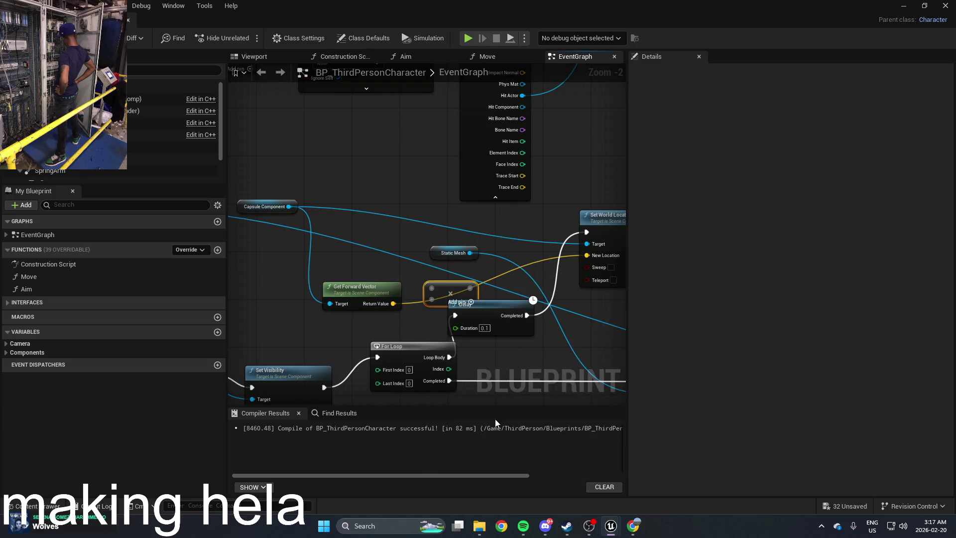
scroll(450, 276, "up", 2)
mouse_move(451, 274)
left_mouse_down()
mouse_move(440, 258)
mouse_move(451, 273)
mouse_move(382, 308)
left_mouse_up()
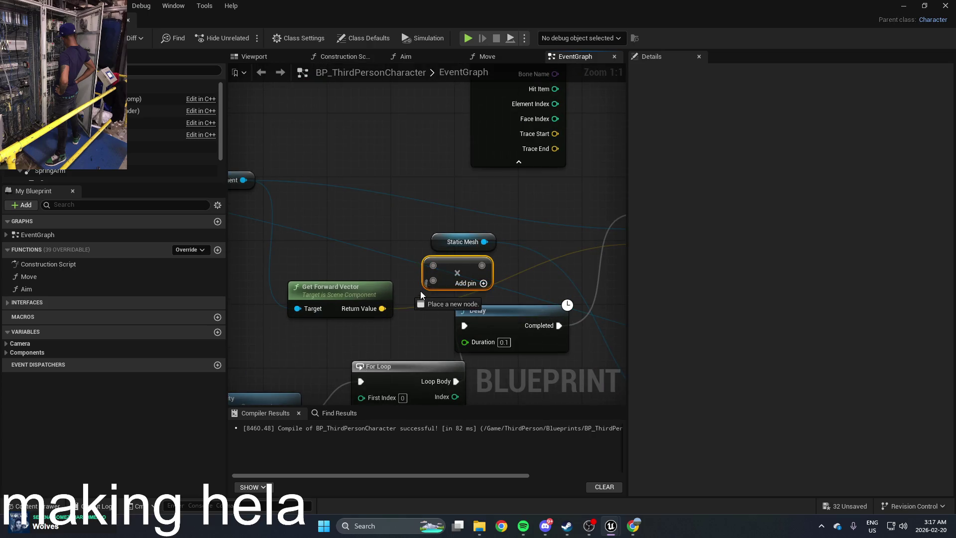
left_click_drag(433, 268, 367, 257)
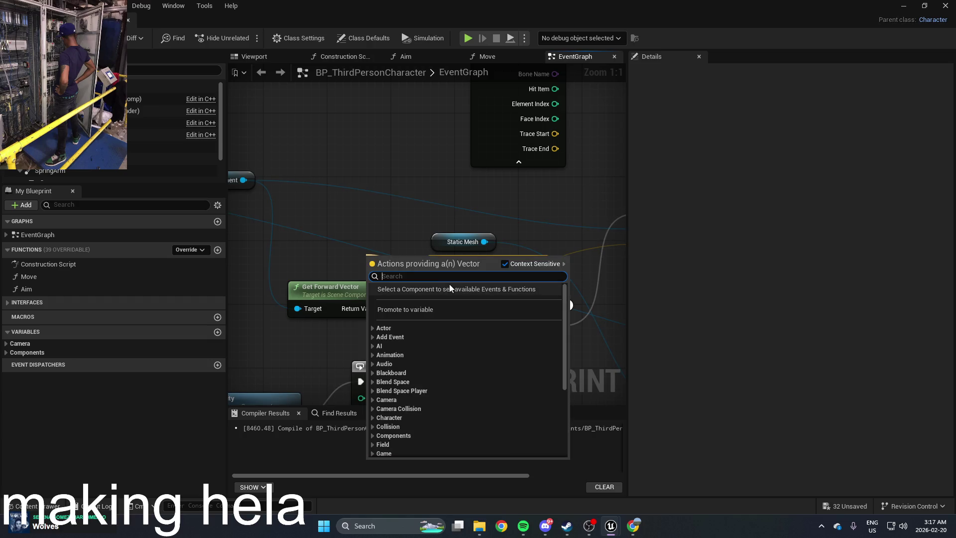
type("intege")
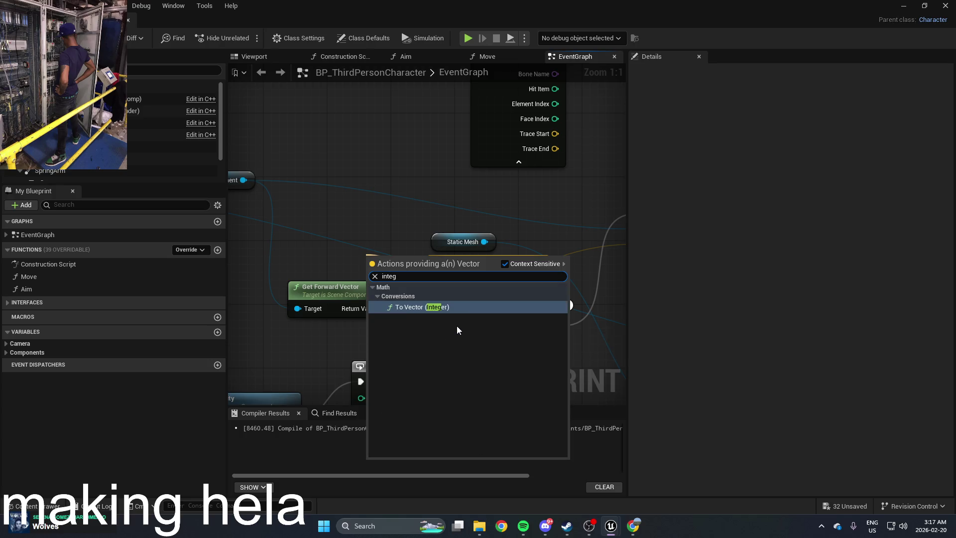
key("ctrl+a")
left_click(374, 276)
key("Escape")
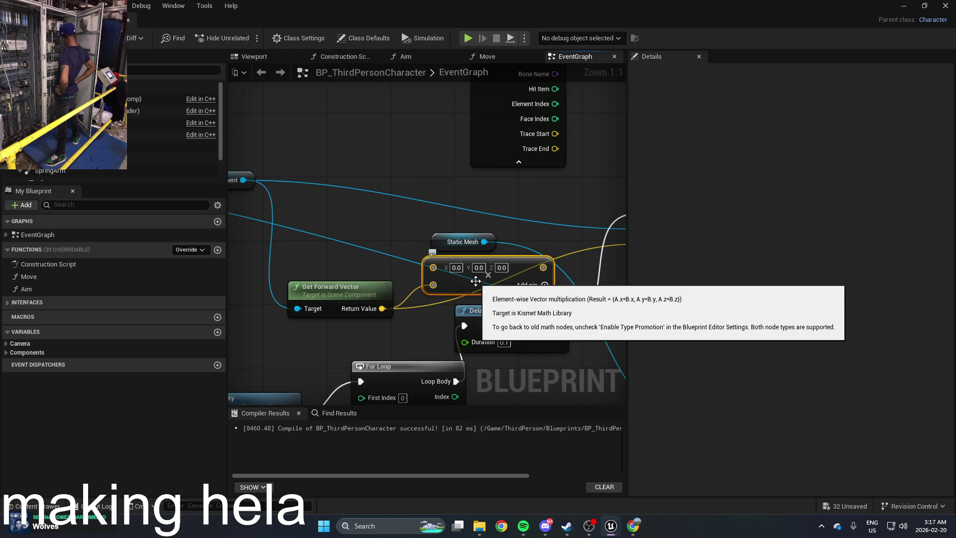
key("Delete")
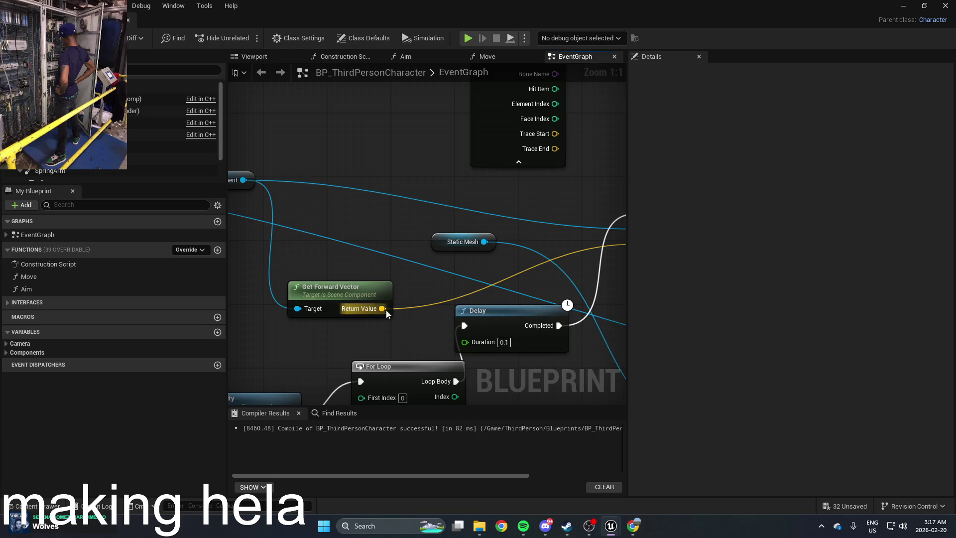
left_click_drag(383, 308, 471, 274)
type("add")
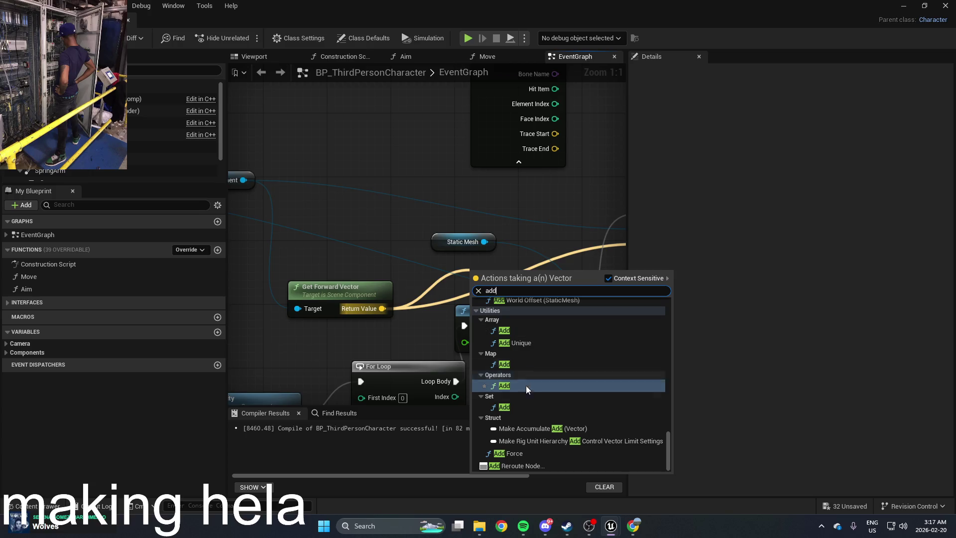
Add a vector Add node from the forward vector, with a To Vector (Integer) input of 5
left_click(528, 384)
mouse_move(489, 274)
left_mouse_down()
mouse_move(440, 247)
mouse_move(456, 250)
mouse_move(438, 267)
mouse_move(384, 265)
left_mouse_up()
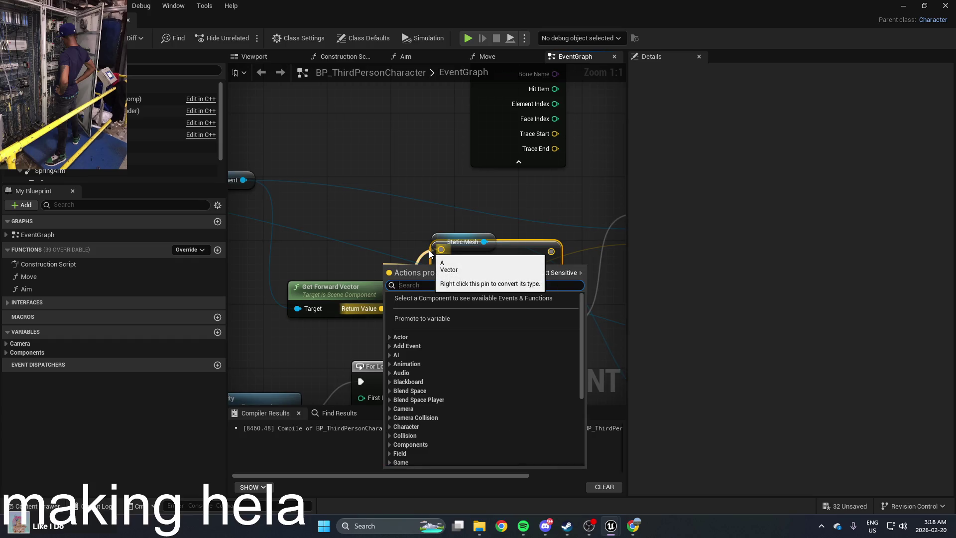
type("intege")
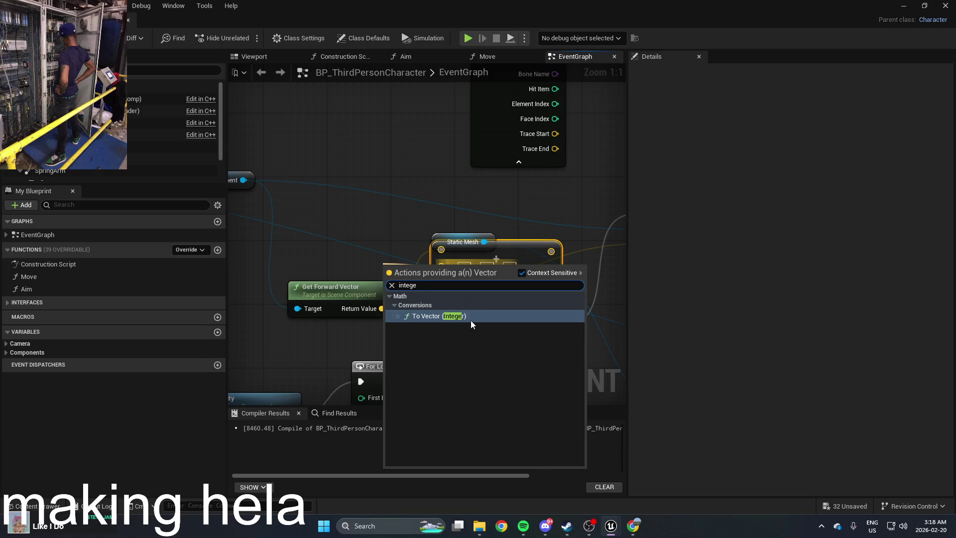
left_click(470, 318)
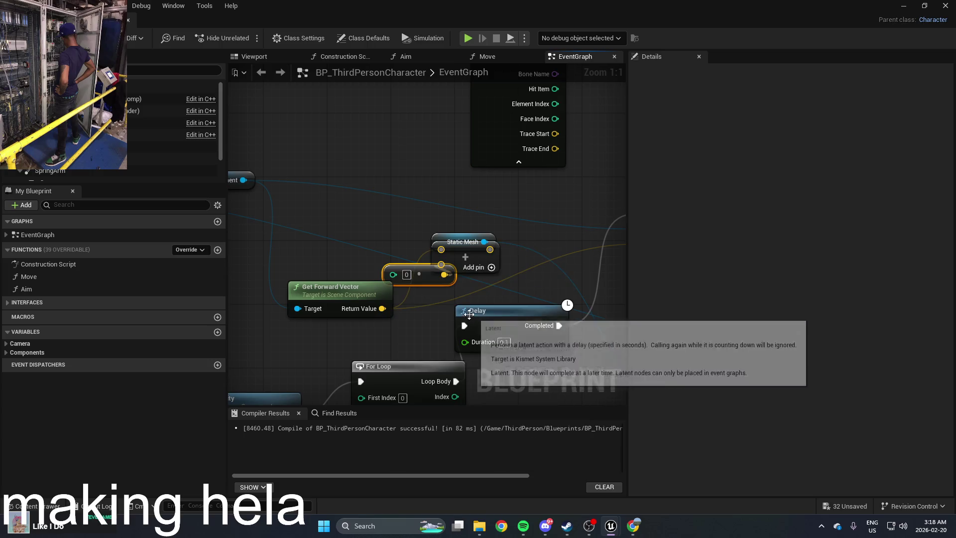
left_click(405, 276)
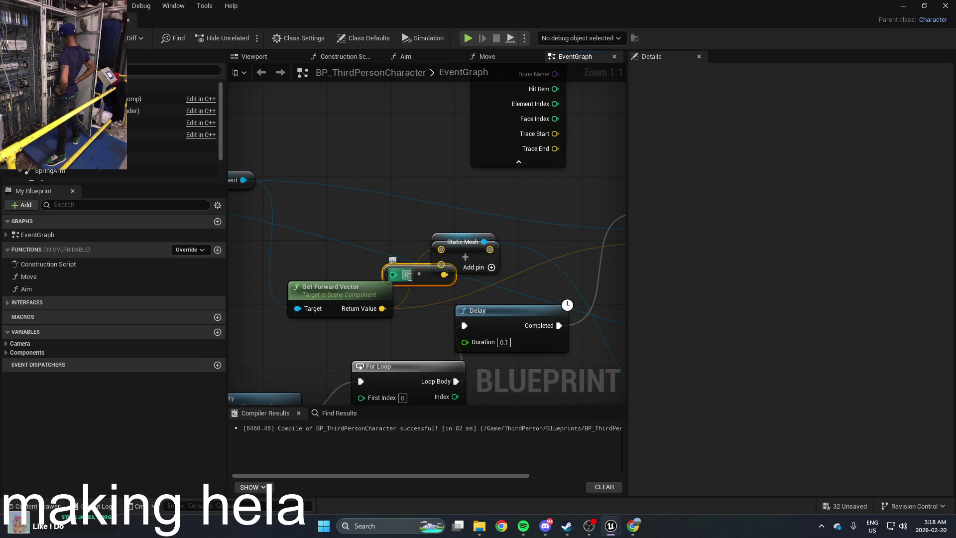
type("5")
key("Return")
left_click_drag(439, 277, 445, 316)
Wire the Add result into Set World Location's New Location and rearrange the surrounding nodes
mouse_move(492, 253)
left_mouse_down()
mouse_move(402, 269)
mouse_move(550, 260)
left_mouse_up()
left_click_drag(389, 275, 452, 299)
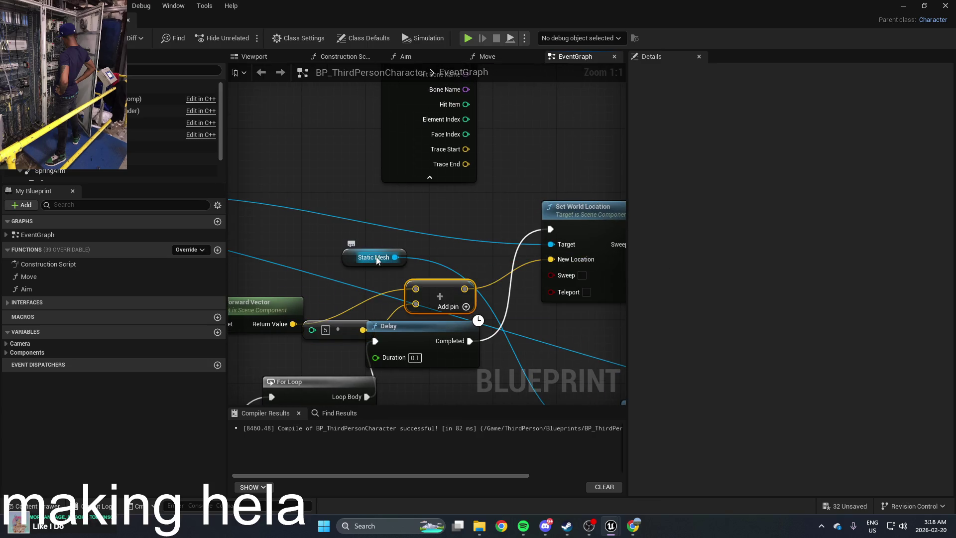
left_click_drag(388, 252, 381, 244)
scroll(414, 264, "down", 5)
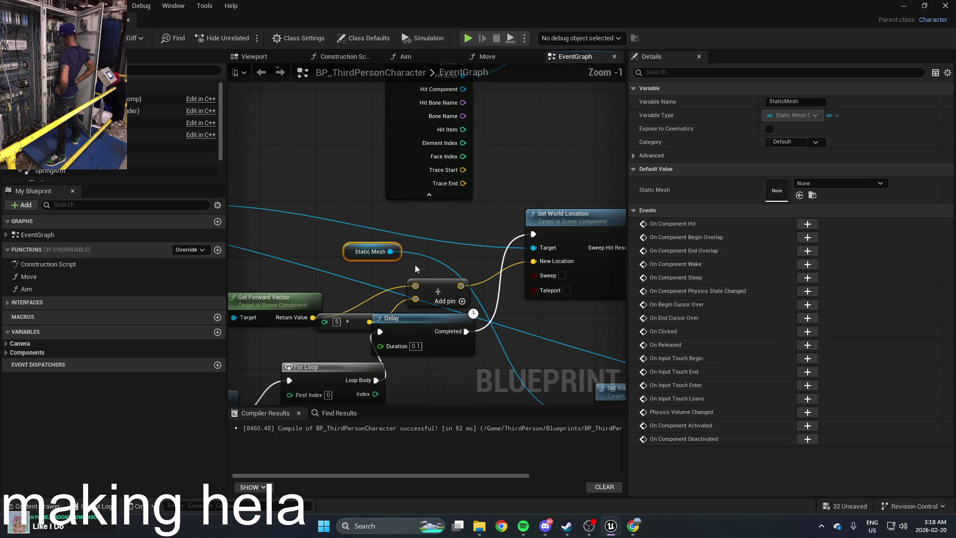
scroll(513, 228, "up", 1)
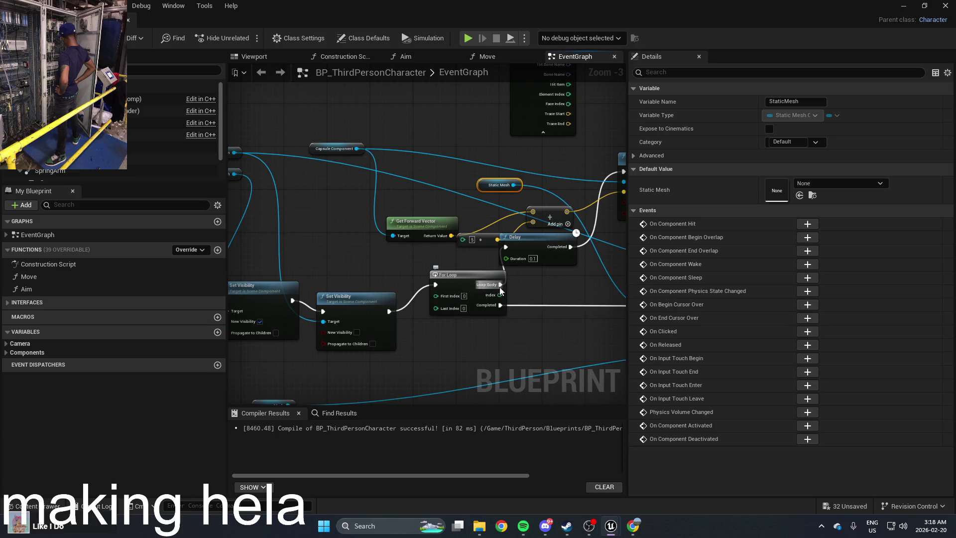
left_click_drag(525, 291, 438, 305)
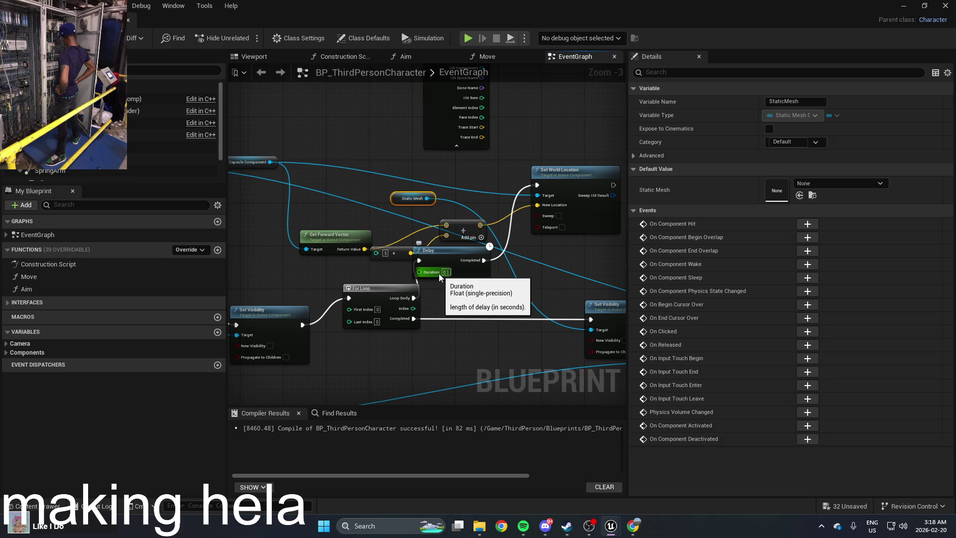
mouse_move(482, 294)
left_mouse_down()
mouse_move(398, 299)
mouse_move(411, 299)
left_mouse_up()
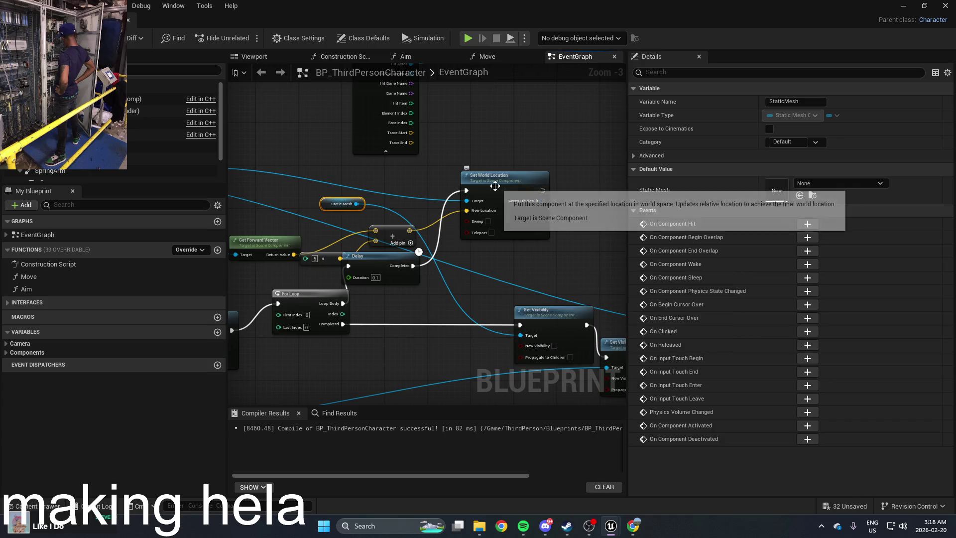
mouse_move(490, 190)
left_mouse_down()
mouse_move(506, 168)
mouse_move(533, 244)
left_mouse_up()
left_click_drag(285, 305, 353, 276)
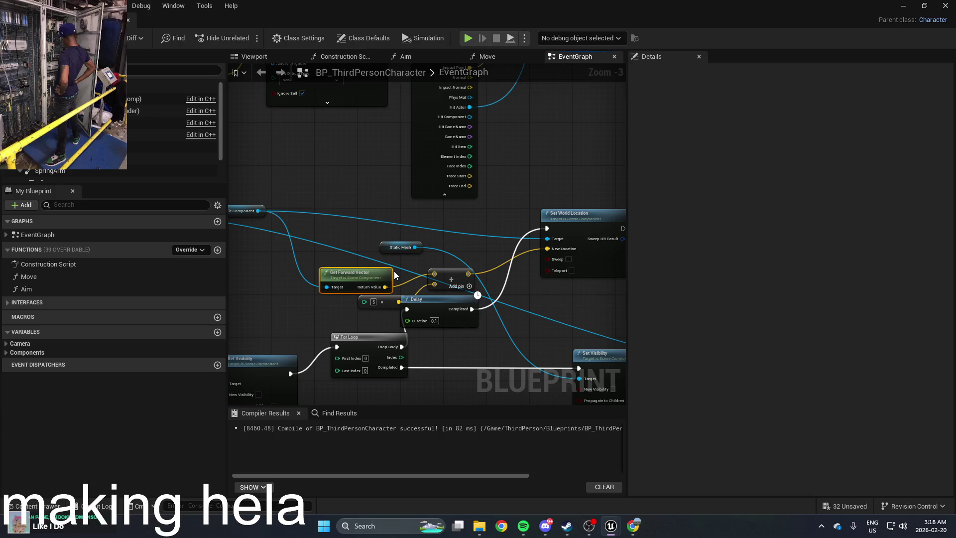
scroll(396, 273, "up", 1)
left_click_drag(365, 263, 459, 256)
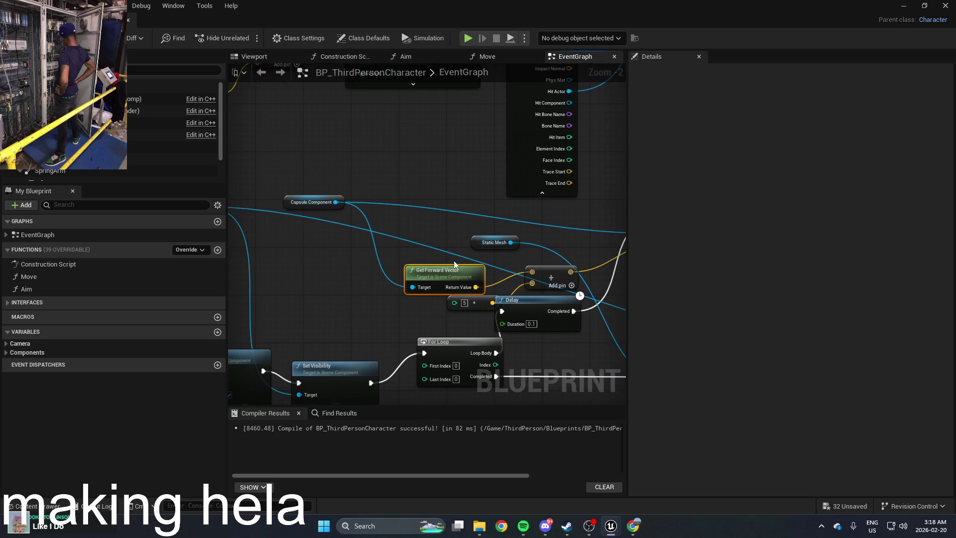
Drag the Camera component into the event graph
right_click(354, 280)
type("ca")
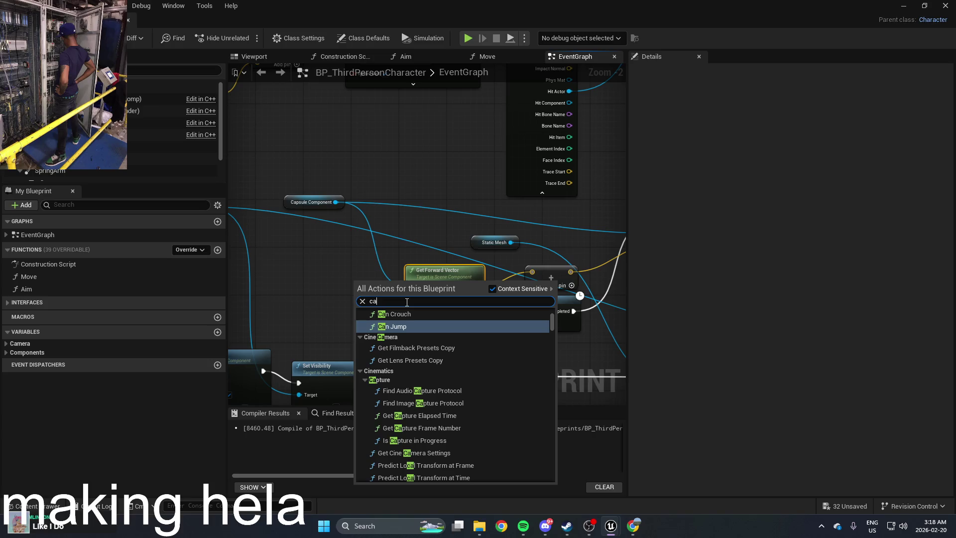
mouse_move(144, 161)
left_mouse_down()
mouse_move(133, 157)
mouse_move(165, 165)
mouse_move(316, 272)
mouse_move(309, 267)
mouse_move(342, 255)
mouse_move(359, 271)
mouse_move(351, 284)
mouse_move(397, 301)
left_mouse_up()
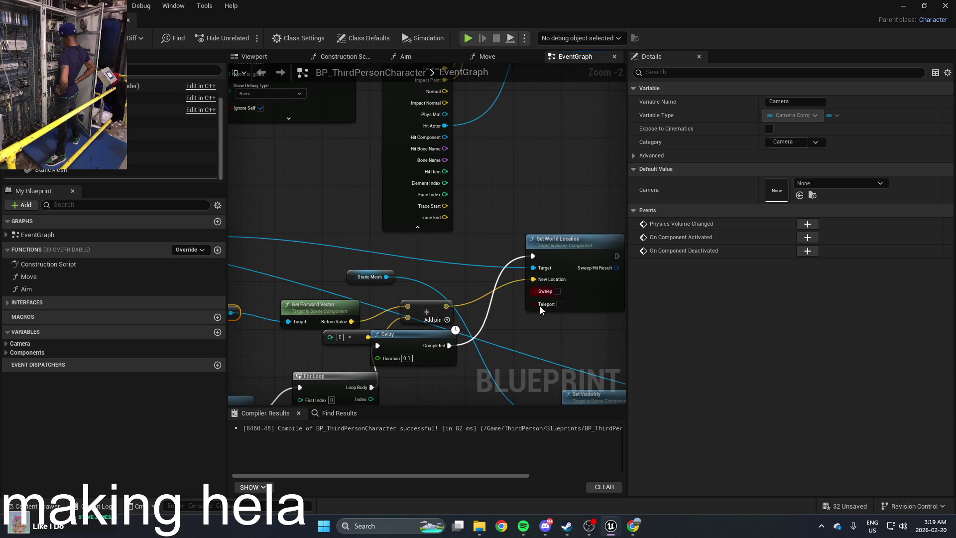
Enable Teleport on Set World Location and move the Delay node down beside the sum node
left_click(559, 304)
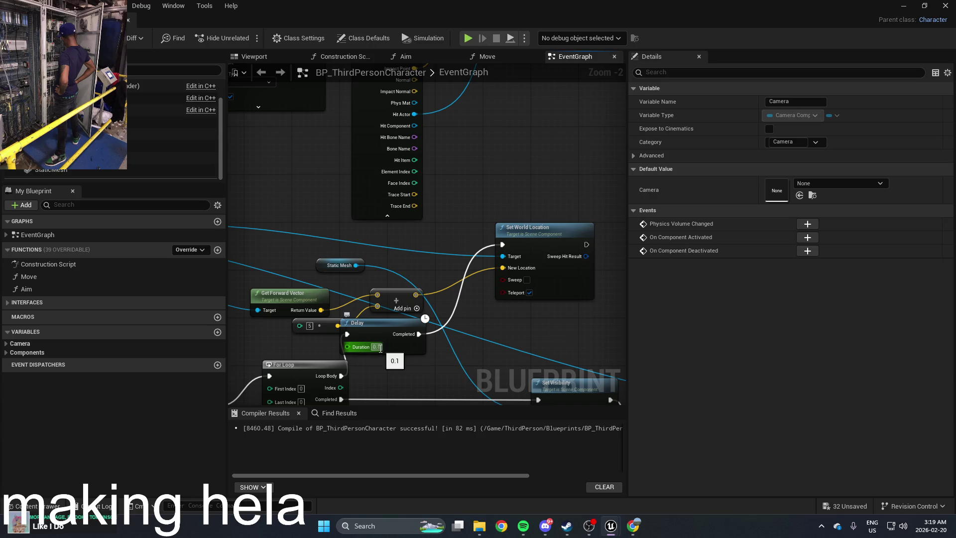
scroll(446, 333, "down", 1)
mouse_move(503, 330)
left_mouse_down()
mouse_move(492, 280)
mouse_move(499, 245)
left_mouse_up()
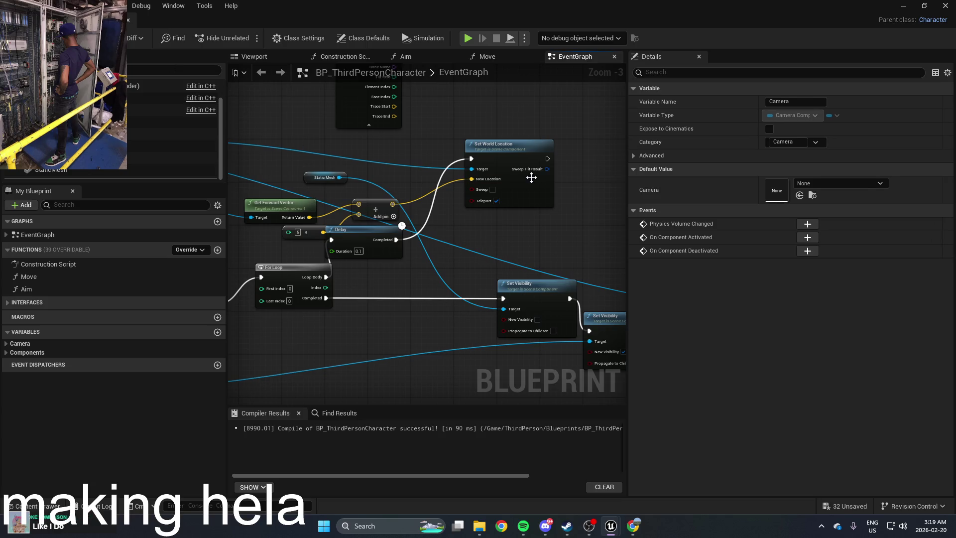
left_click_drag(456, 224, 474, 243)
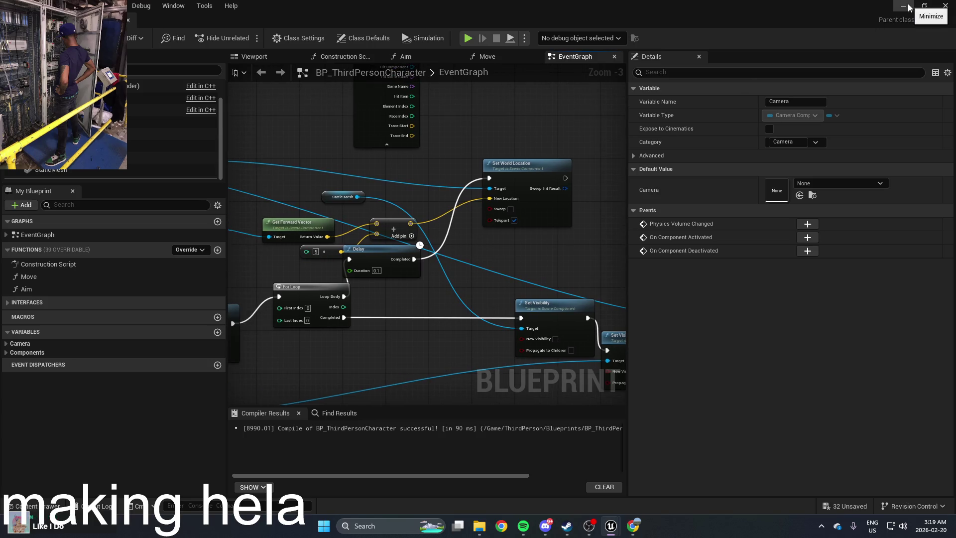
left_click_drag(400, 253, 405, 280)
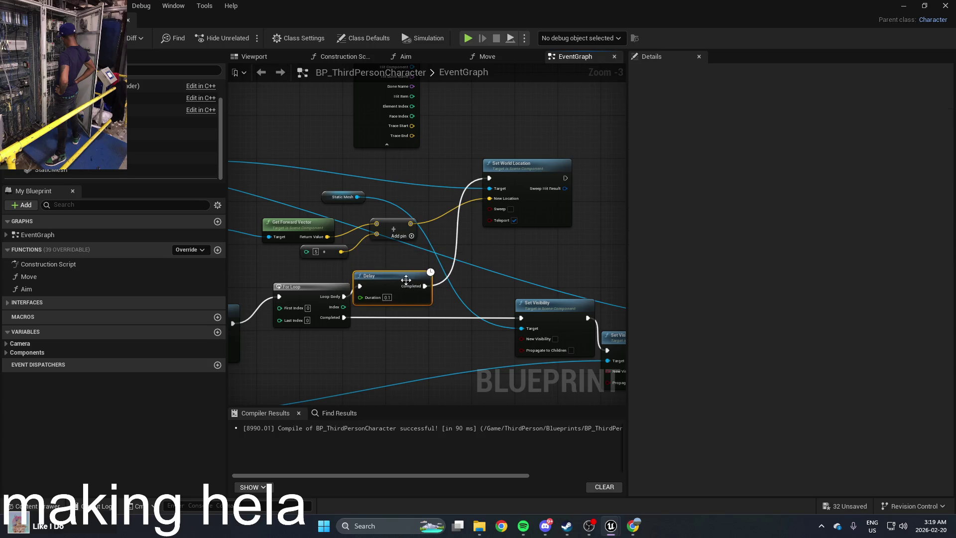
left_click(386, 238)
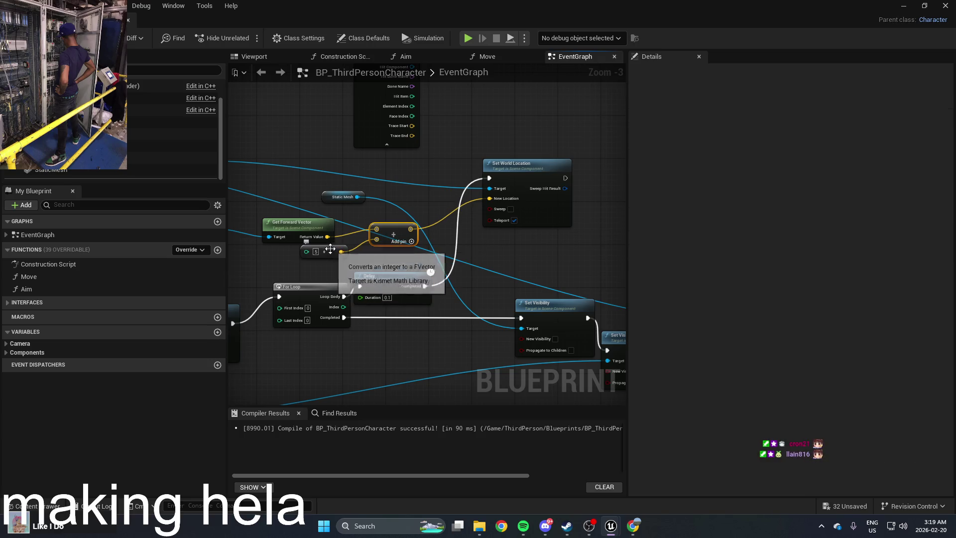
Minimize the Blueprint editor, run a quick play test, then reopen BP_ThirdPersonCharacter
left_click(904, 6)
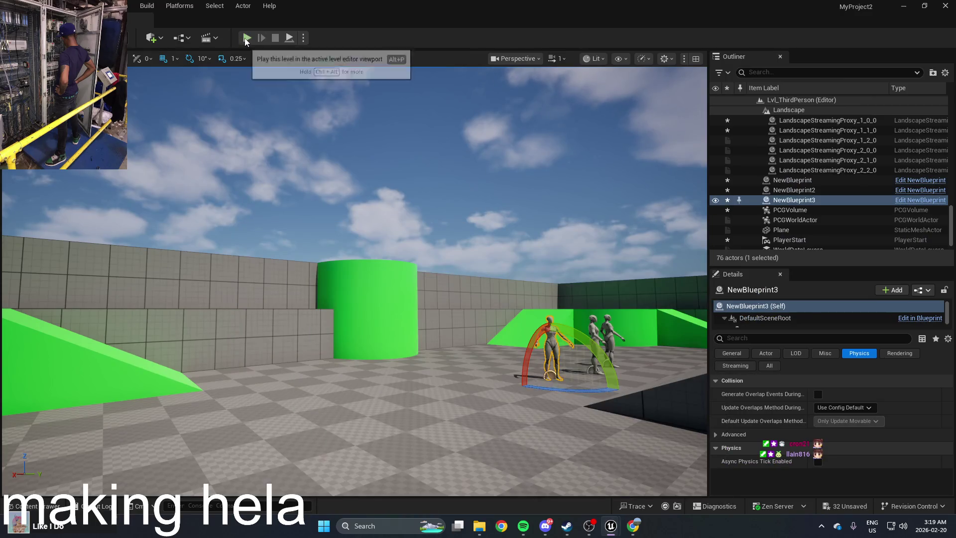
left_click(246, 38)
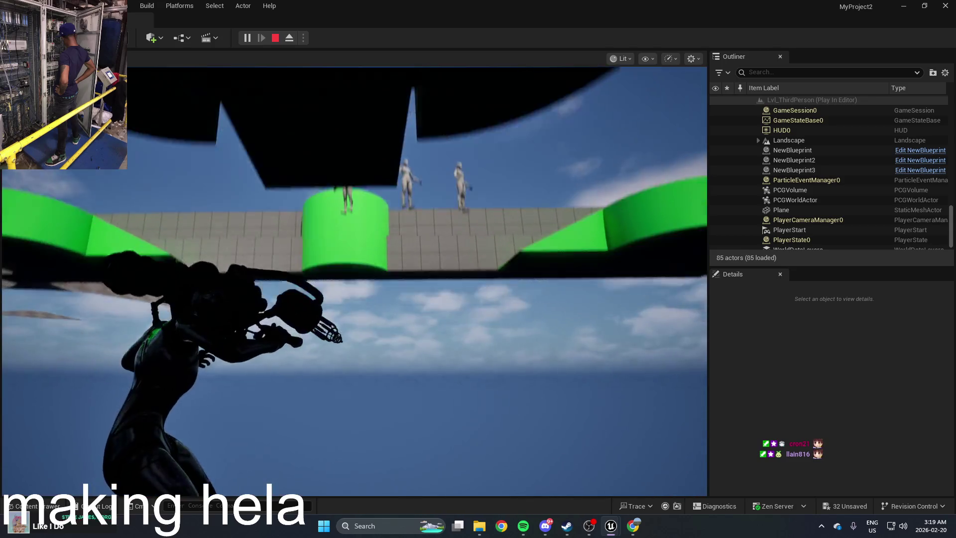
key("Escape")
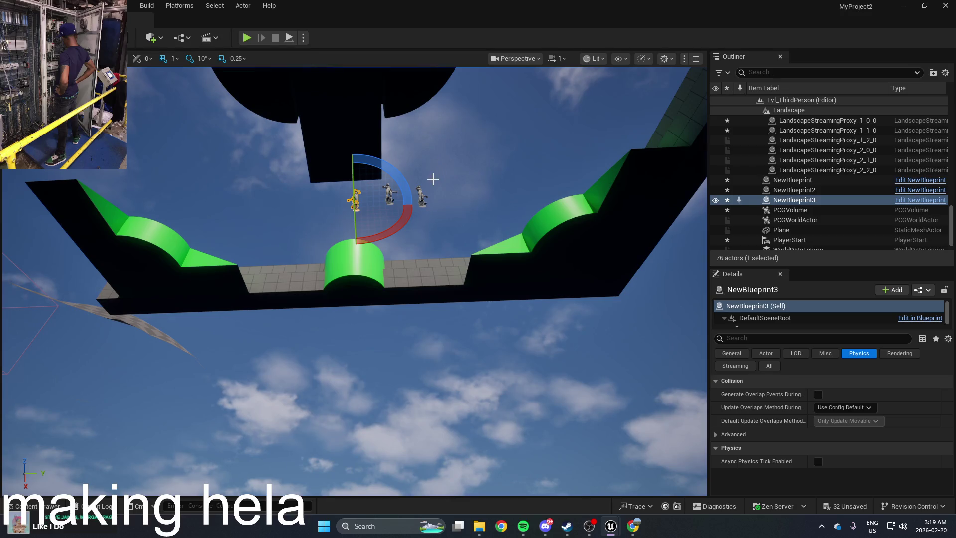
key("ctrl+space")
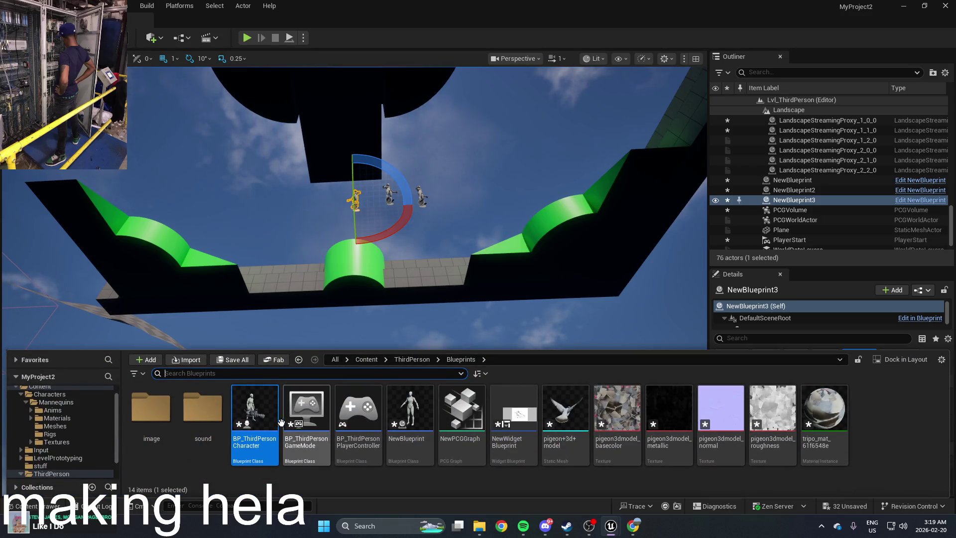
double_click(255, 433)
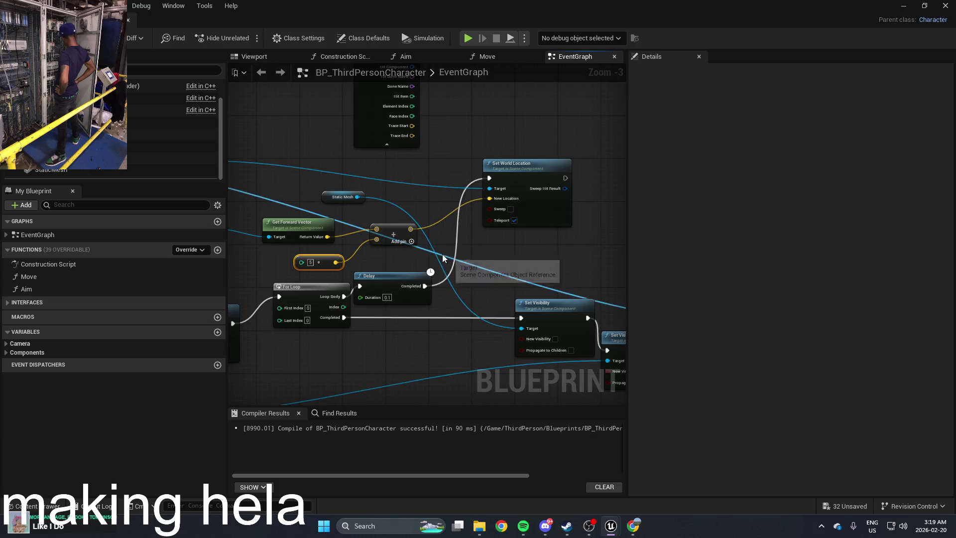
left_click_drag(442, 254, 496, 272)
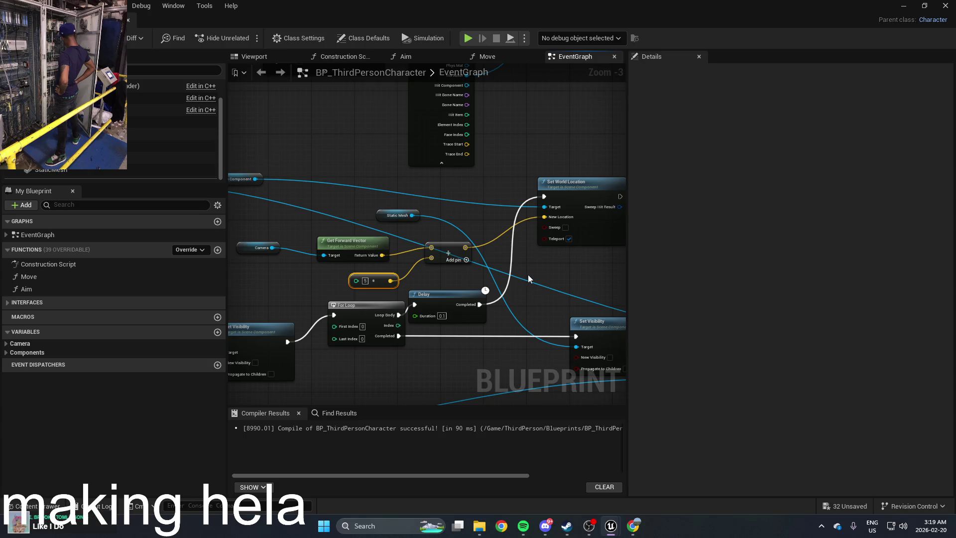
scroll(525, 269, "up", 1)
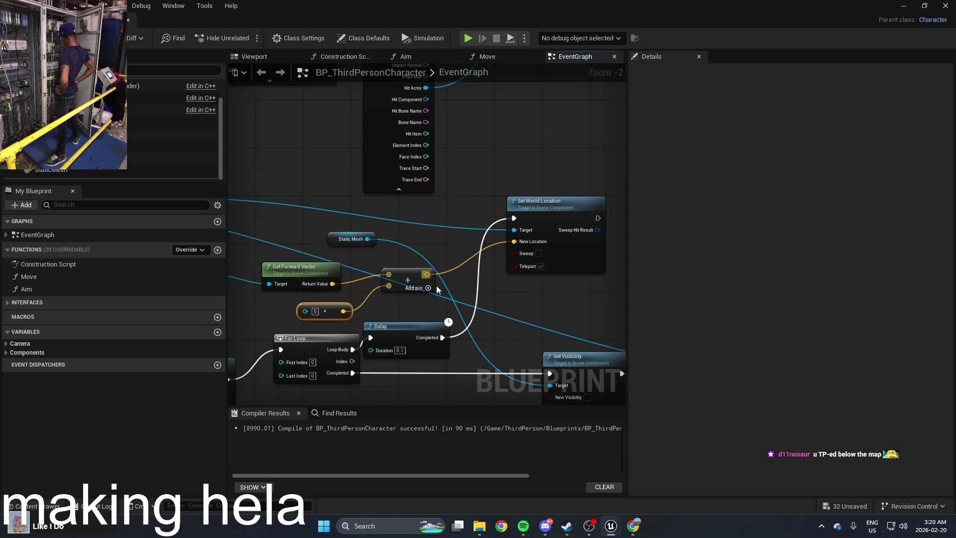
scroll(431, 277, "up", 2)
scroll(414, 290, "down", 2)
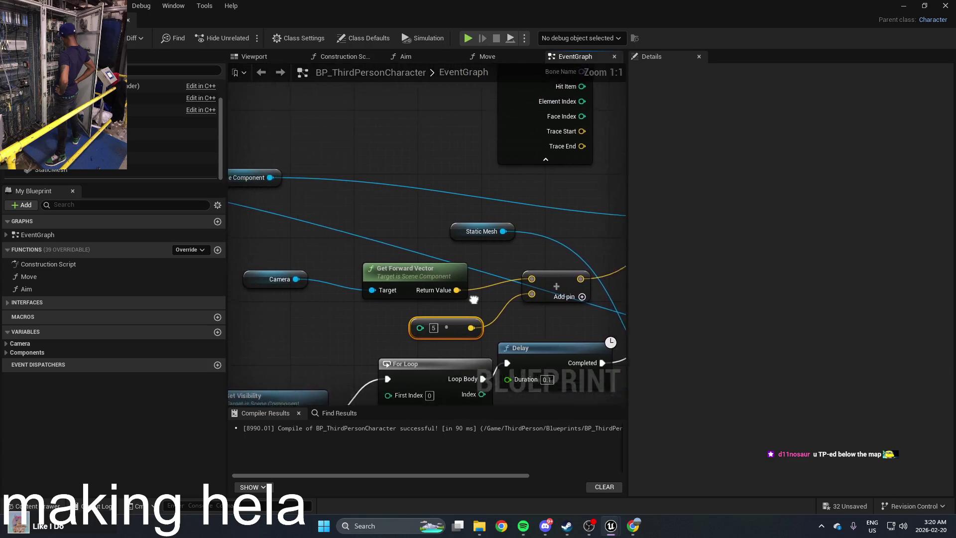
left_click_drag(572, 309, 331, 321)
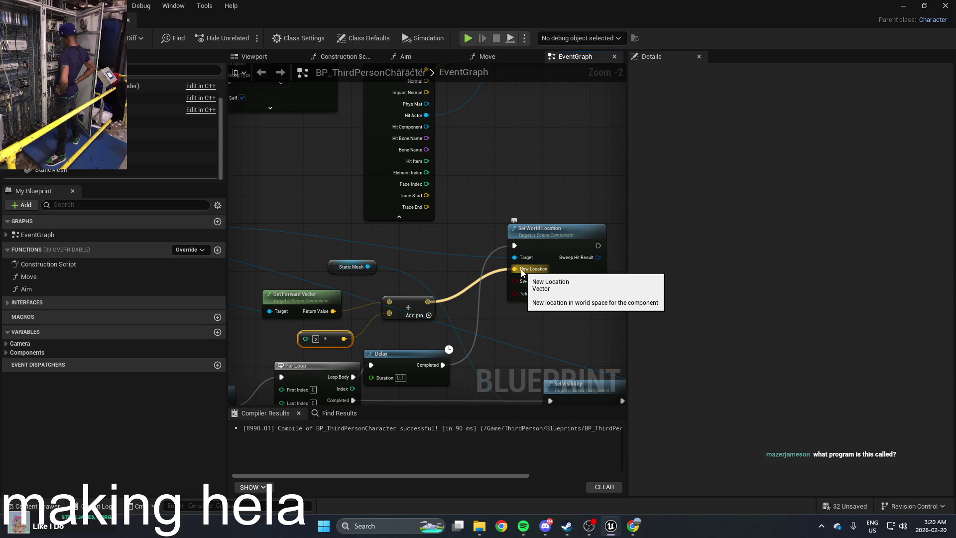
left_click_drag(437, 275, 497, 275)
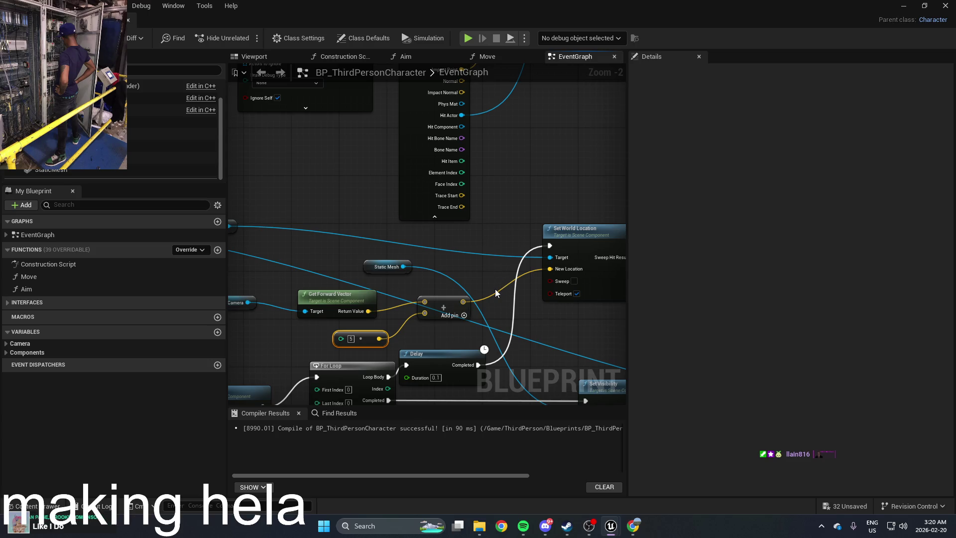
mouse_move(479, 263)
left_mouse_down()
mouse_move(551, 216)
mouse_move(399, 234)
left_mouse_up()
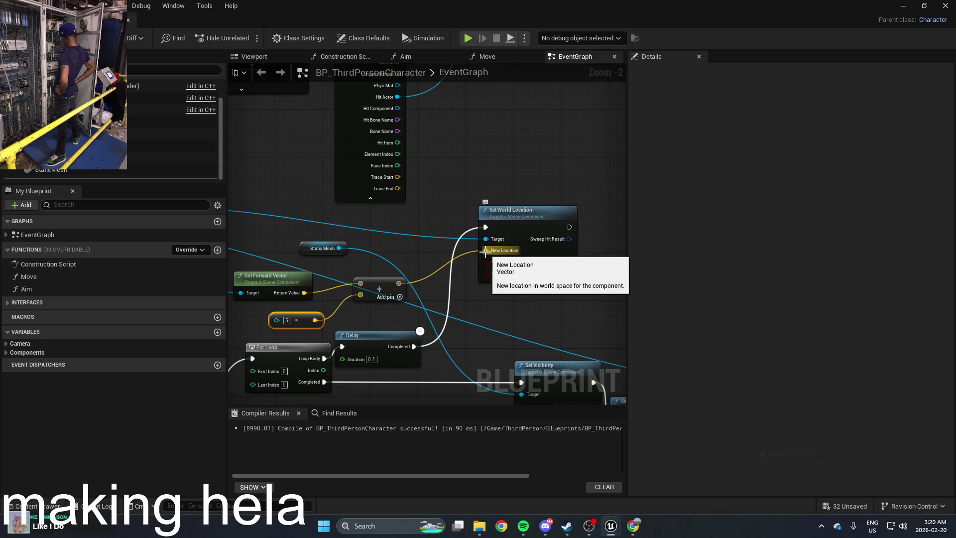
Try an Axis Z (Quat) node for New Location, then delete it
left_click_drag(485, 252, 437, 253)
type("z")
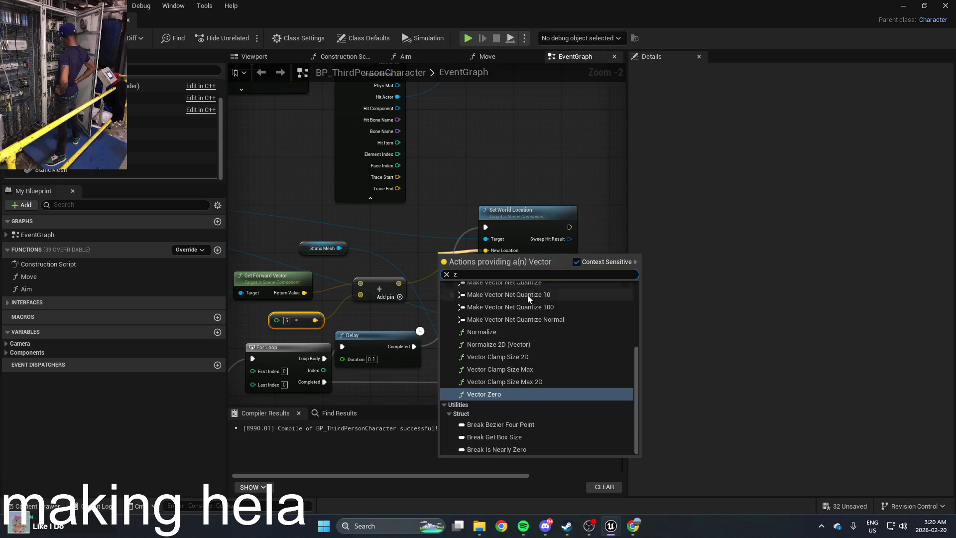
type(" ax")
left_click(527, 306)
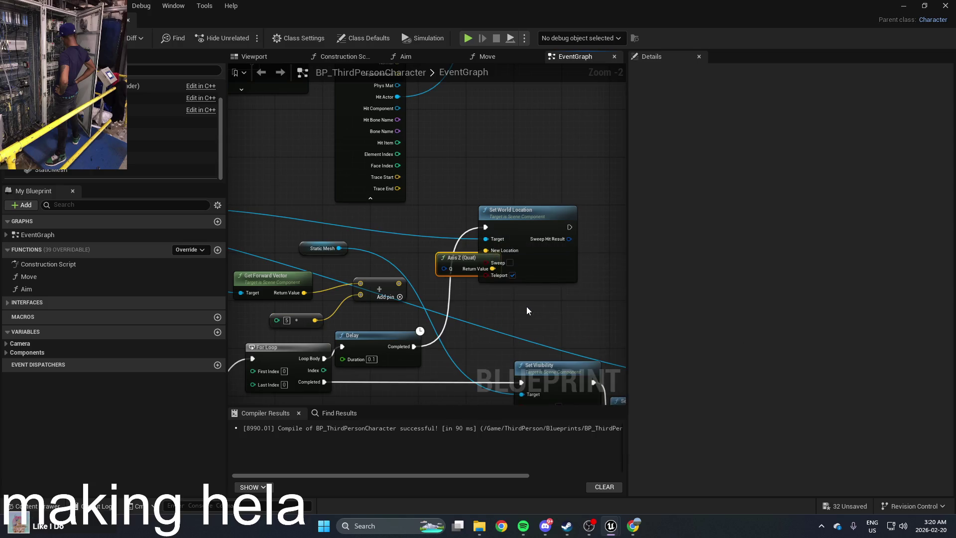
mouse_move(473, 260)
left_mouse_down()
mouse_move(443, 261)
mouse_move(476, 253)
left_mouse_up()
key("Delete")
Add a Break Axis node from an 'axis' search, then delete it
type("ax")
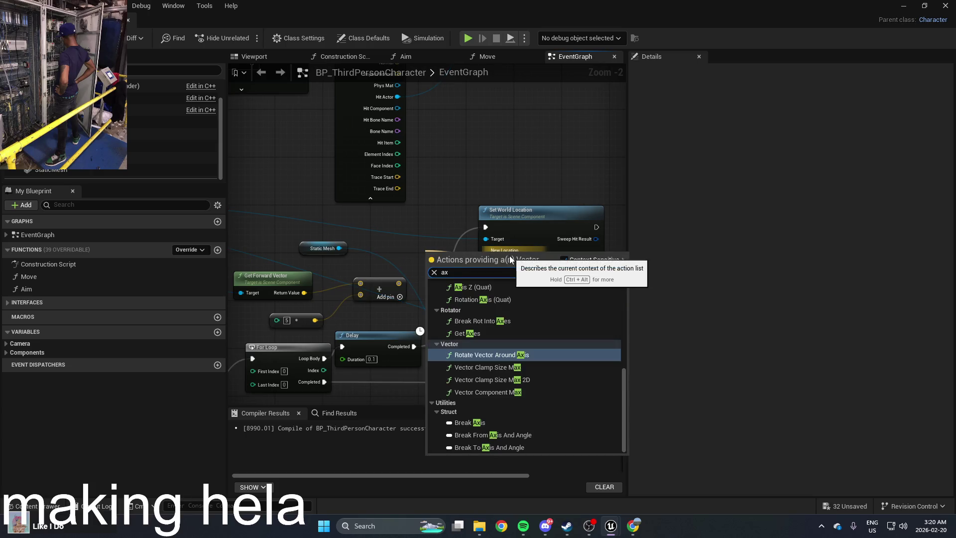
type("is")
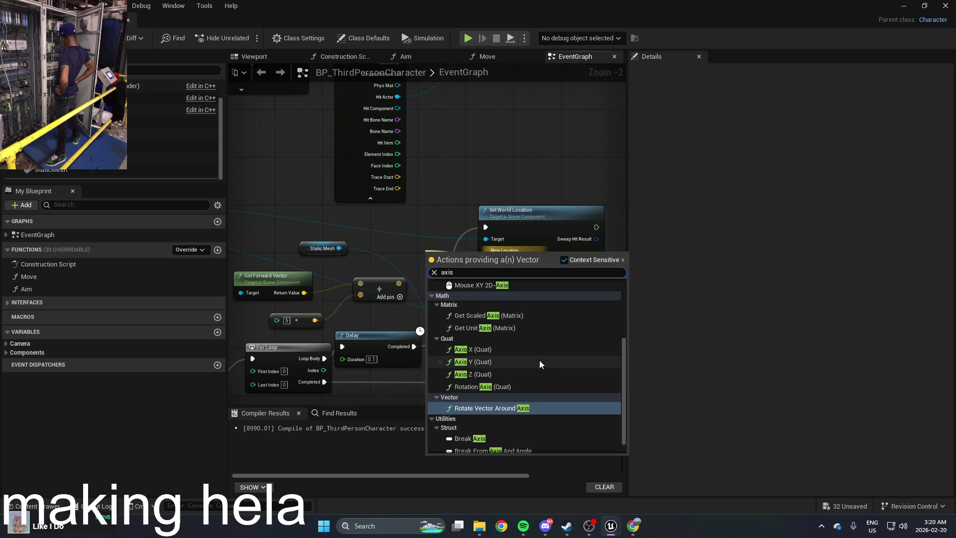
scroll(540, 363, "up", 4)
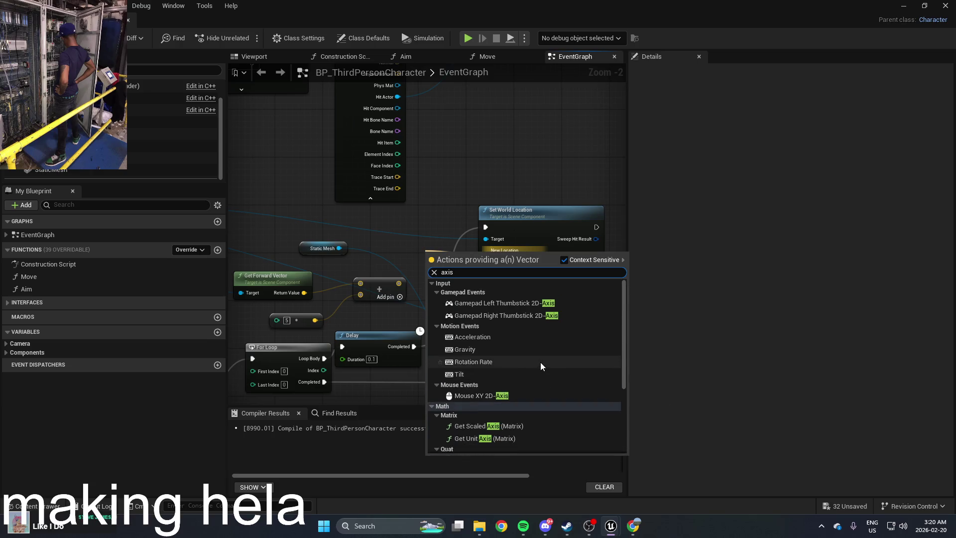
scroll(540, 362, "down", 5)
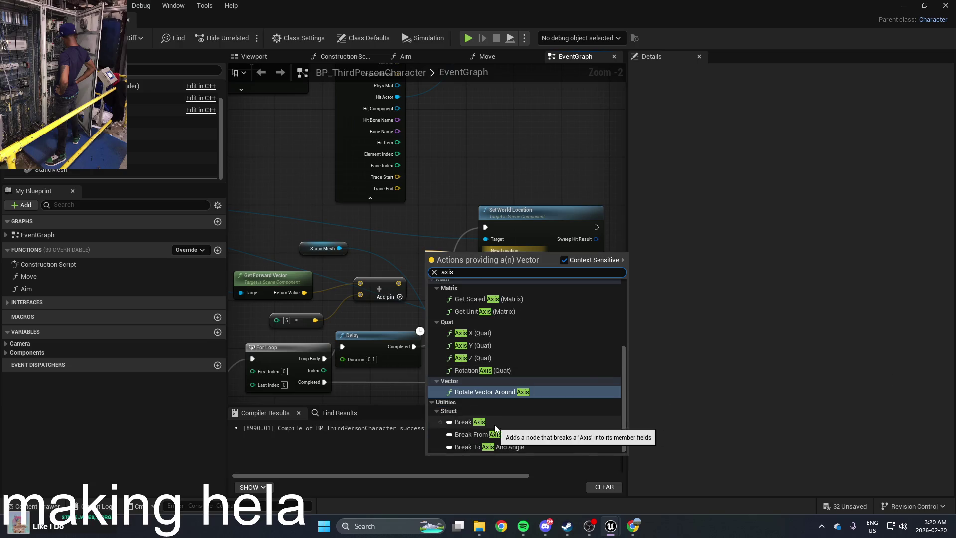
left_click(495, 425)
left_click_drag(473, 251, 369, 261)
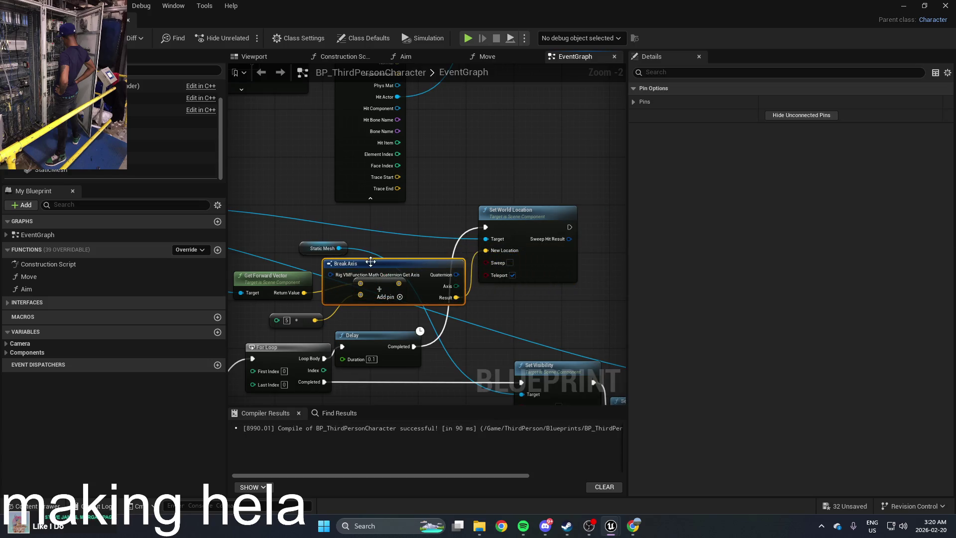
key("Delete")
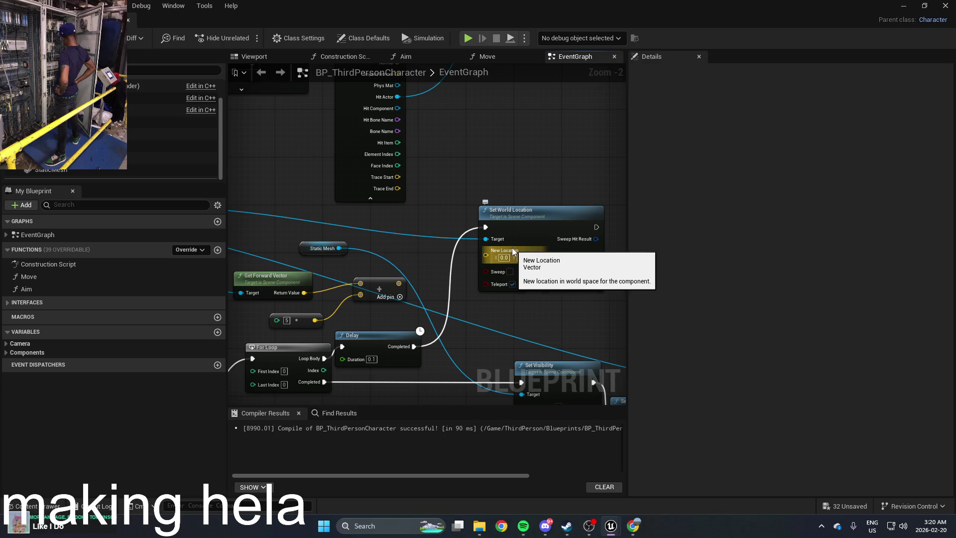
Search for 'break vector' and place a Break Vector node in the graph
right_click(468, 247)
type("vector")
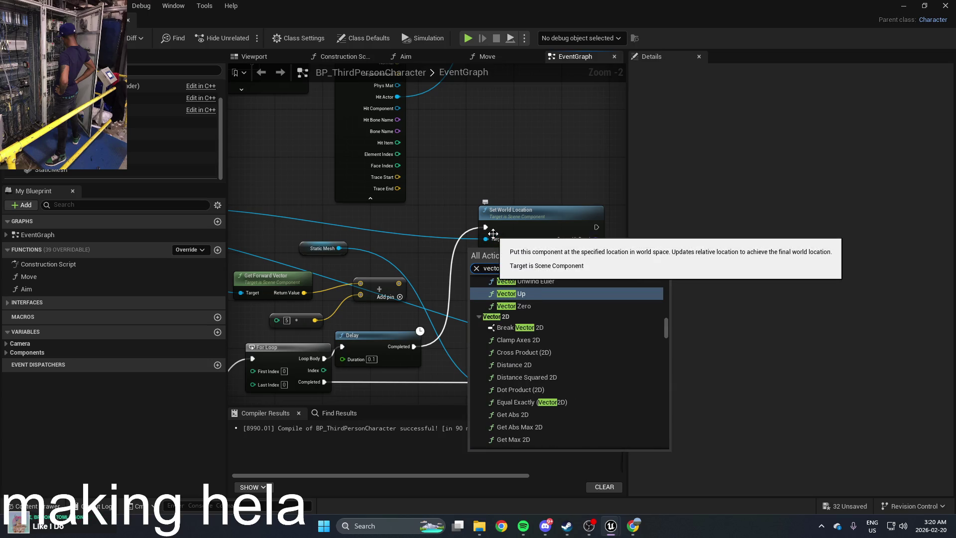
scroll(559, 350, "down", 3)
scroll(559, 351, "down", 2)
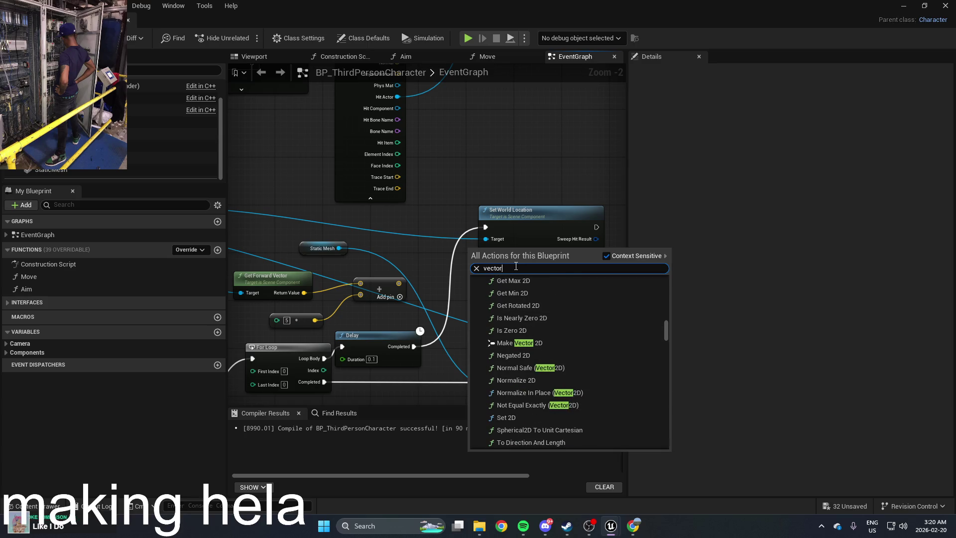
type("br")
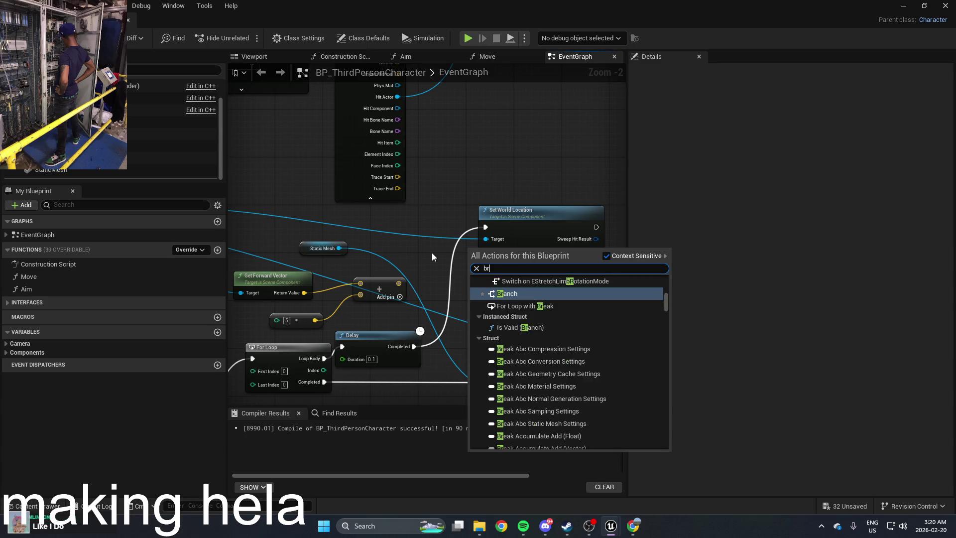
type("eak vec")
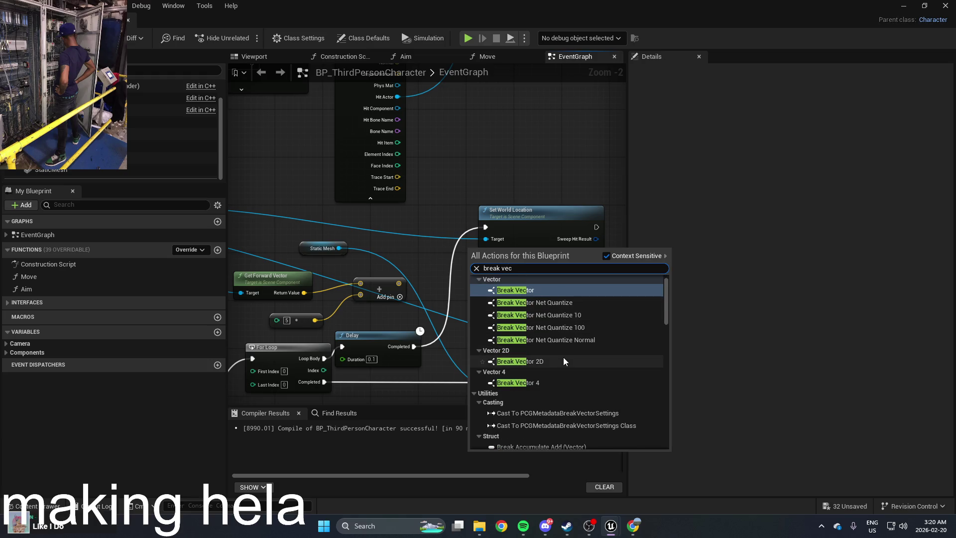
type("tor 3d")
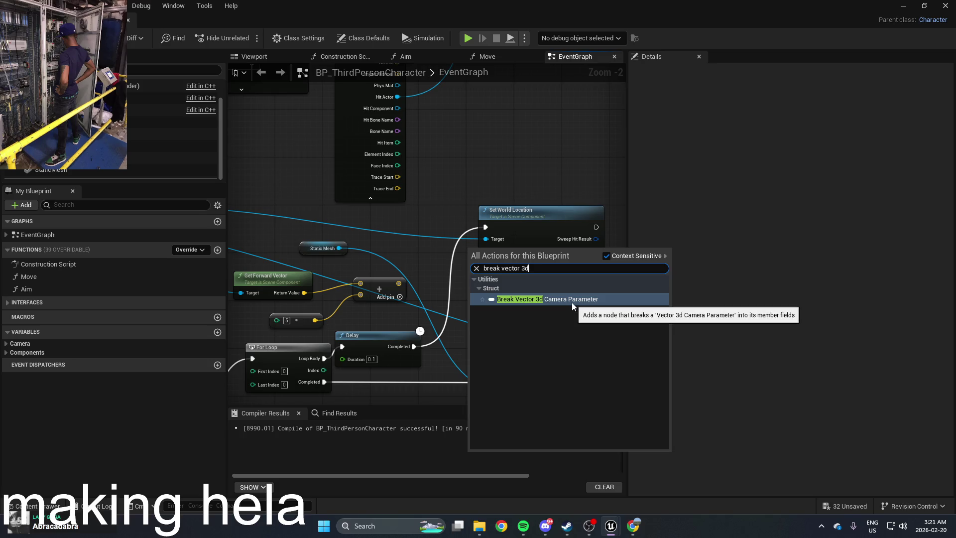
key("BackSpace")
key("BackSpace")
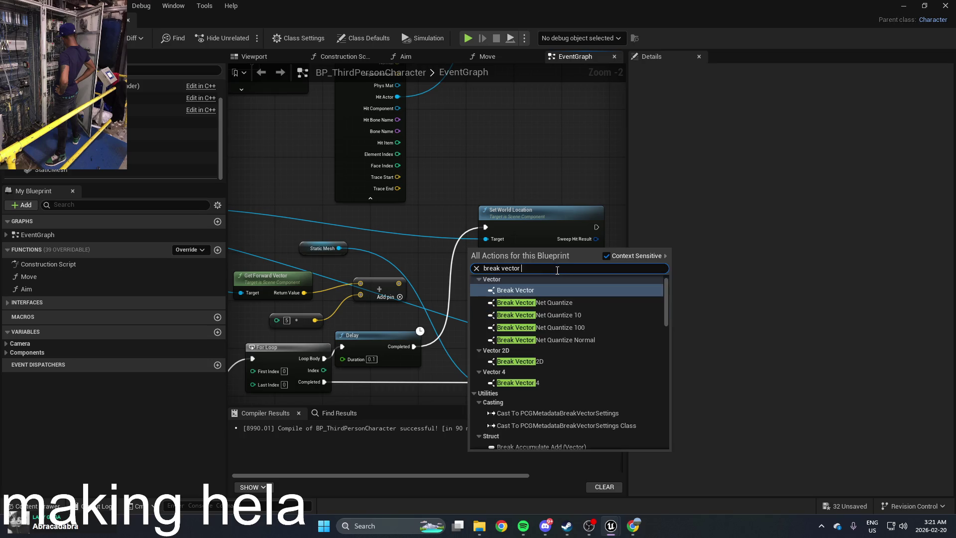
scroll(567, 309, "up", 1)
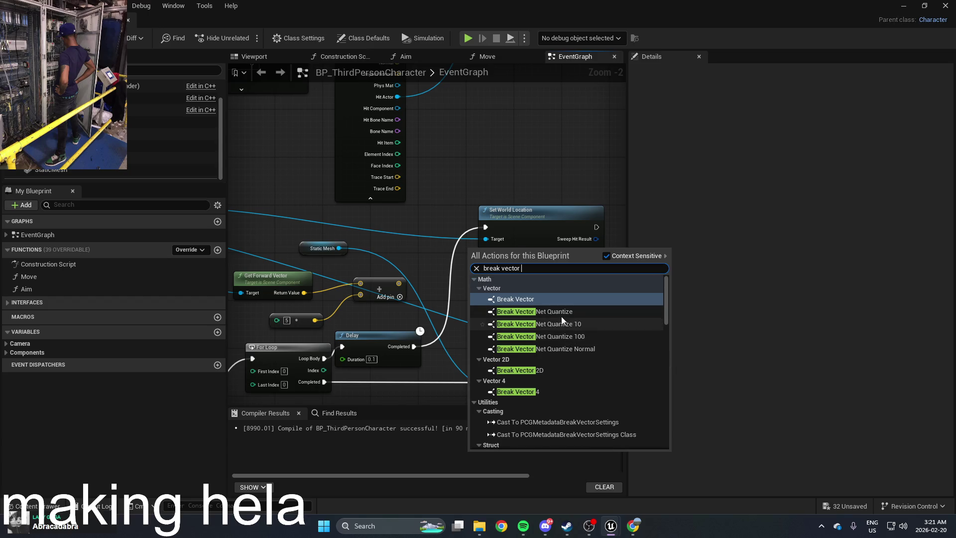
left_click(554, 299)
Move Break Vector clear of Set World Location and reposition the nearby nodes
mouse_move(467, 252)
left_mouse_down()
mouse_move(368, 240)
mouse_move(374, 226)
mouse_move(374, 235)
left_mouse_up()
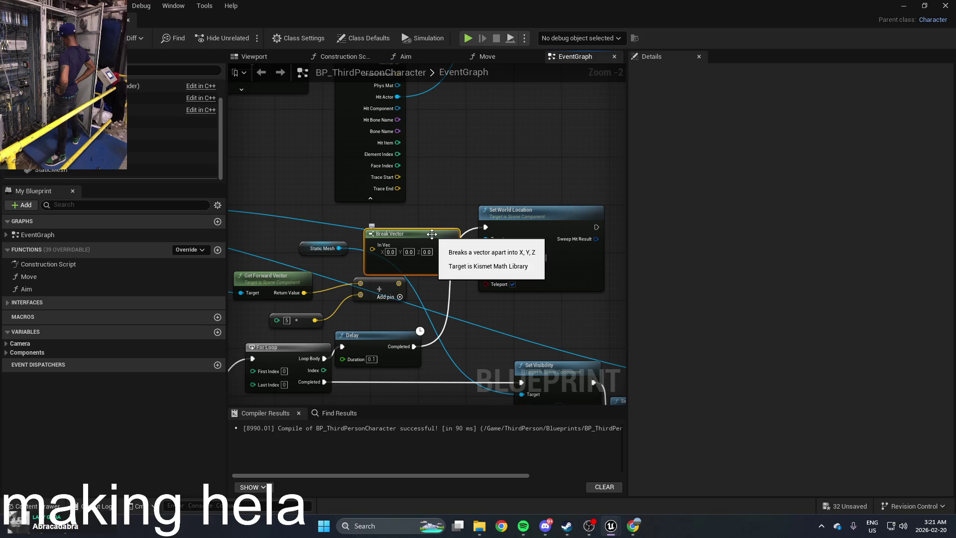
left_click_drag(518, 213, 565, 214)
mouse_move(417, 241)
left_mouse_down()
mouse_move(451, 256)
mouse_move(430, 254)
mouse_move(440, 240)
mouse_move(456, 244)
mouse_move(417, 239)
mouse_move(512, 236)
left_mouse_up()
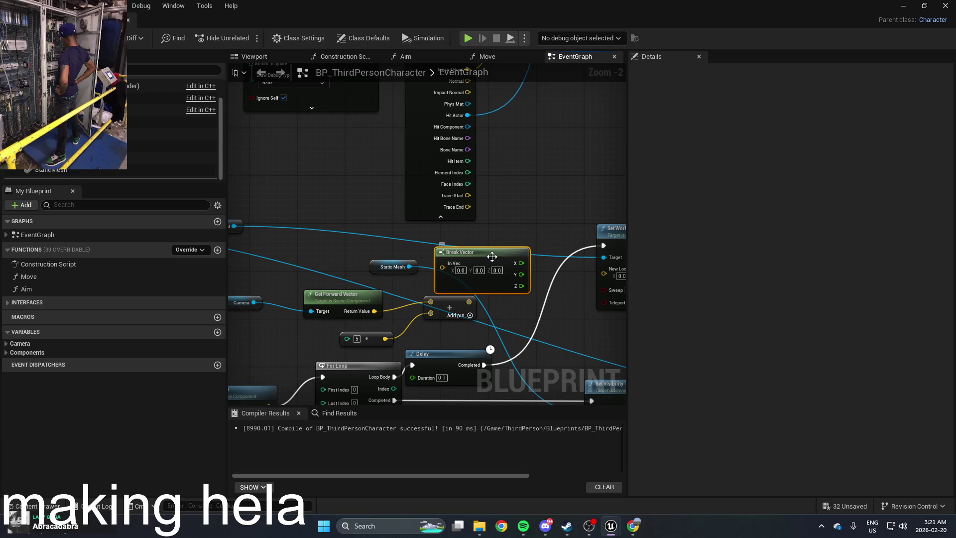
left_click_drag(387, 282, 427, 272)
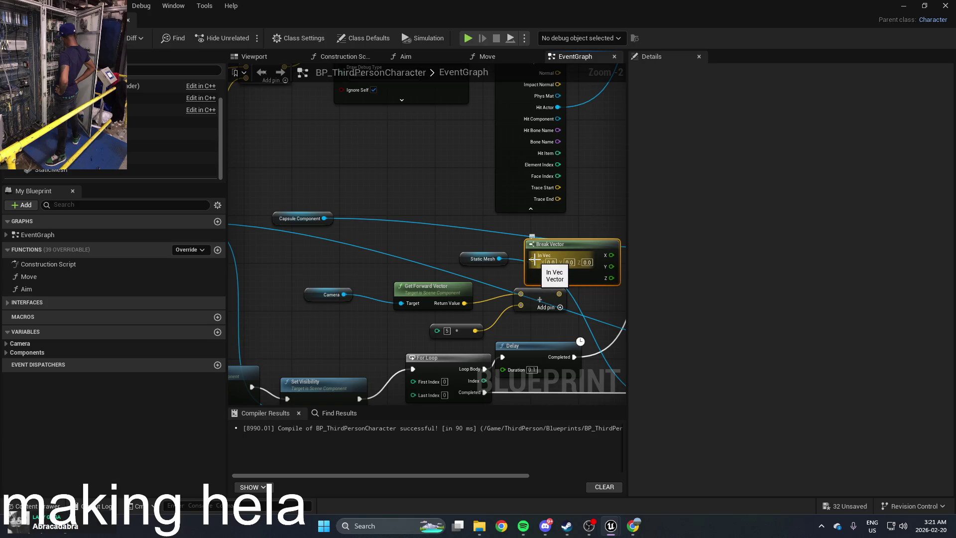
Connect a Capsule Component Get World Location node to Break Vector's In Vec input
mouse_move(533, 259)
left_mouse_down()
mouse_move(521, 270)
mouse_move(361, 288)
mouse_move(320, 233)
mouse_move(481, 242)
mouse_move(438, 240)
mouse_move(427, 219)
left_mouse_up()
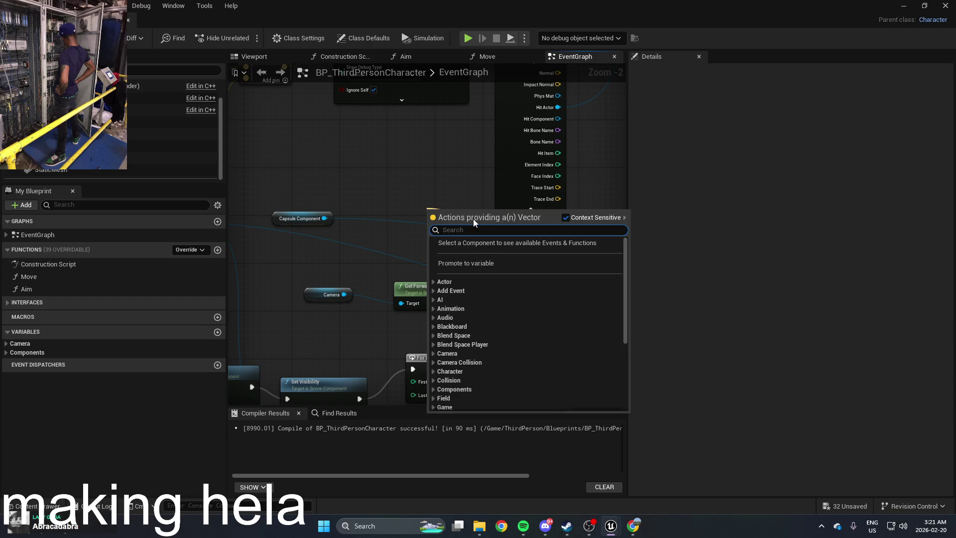
type("get wo")
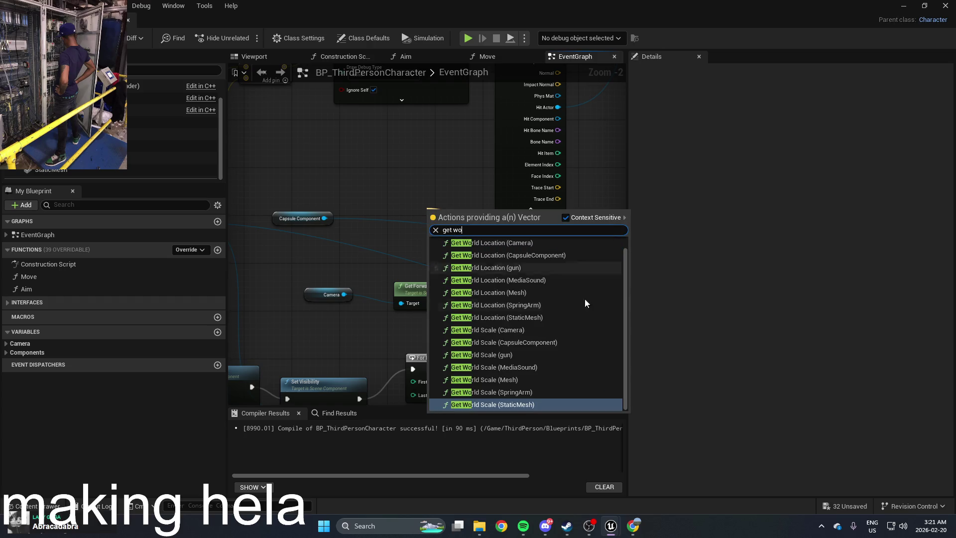
left_click(520, 255)
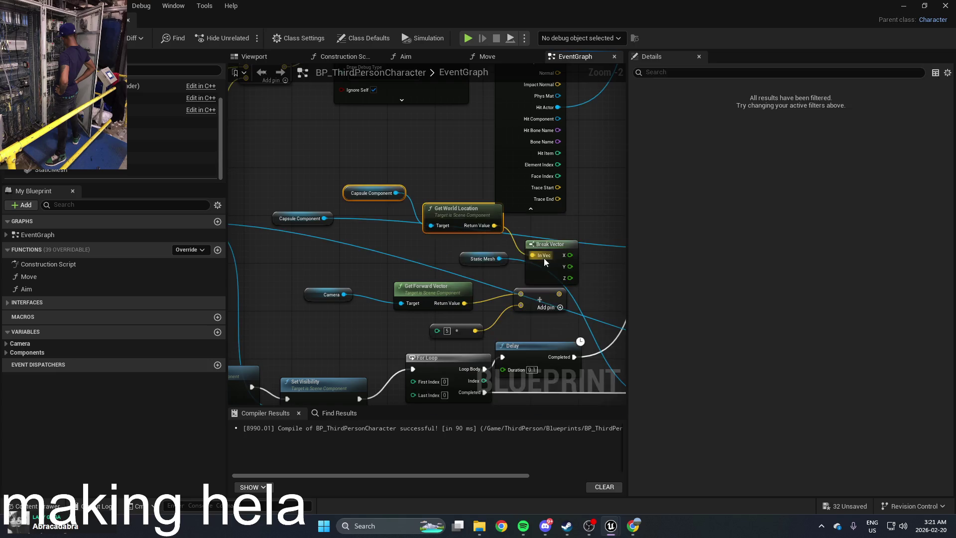
mouse_move(467, 215)
left_mouse_down()
mouse_move(438, 208)
mouse_move(428, 192)
left_mouse_up()
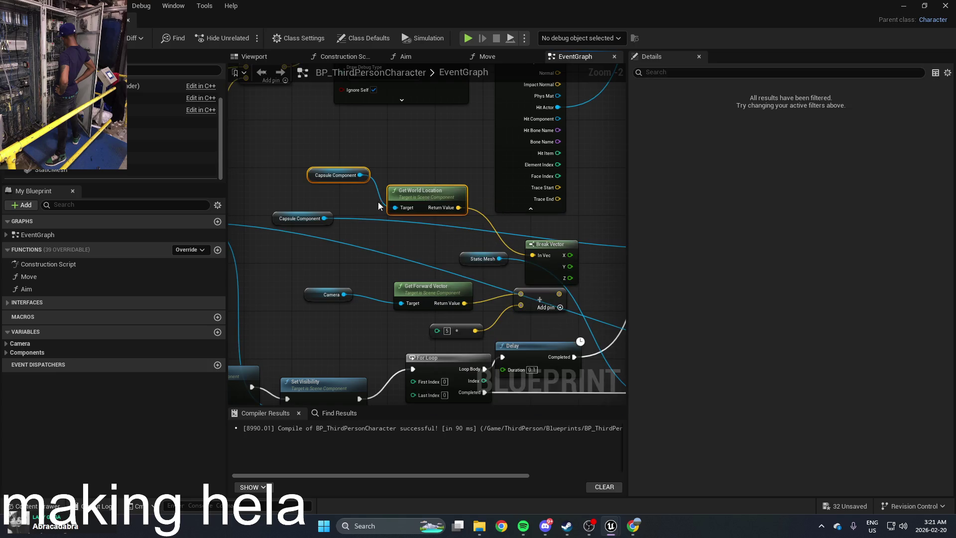
left_click_drag(584, 238, 432, 232)
right_click(455, 260)
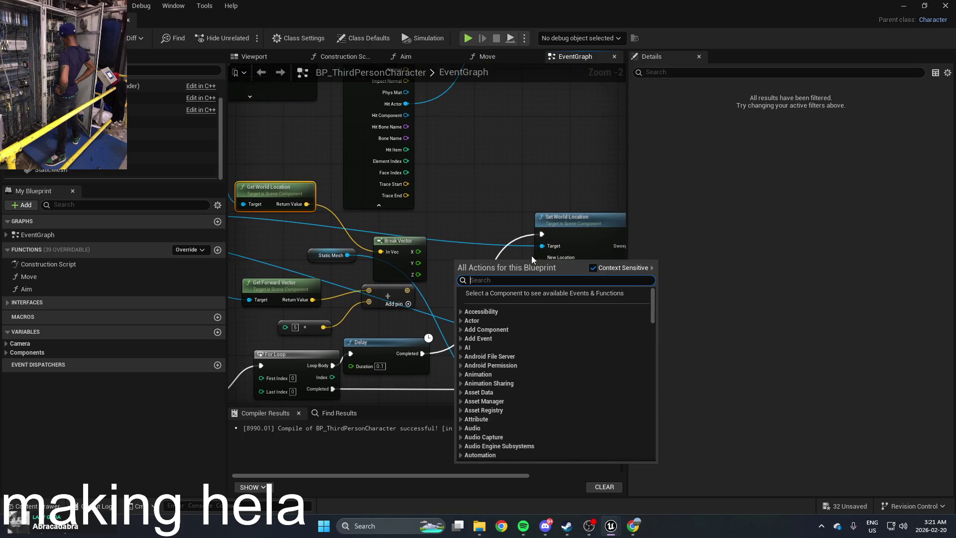
Add a Make Vector node beside Set World Location
type("make vec")
left_click(545, 300)
mouse_move(485, 256)
left_mouse_down()
mouse_move(489, 235)
mouse_move(504, 256)
left_mouse_up()
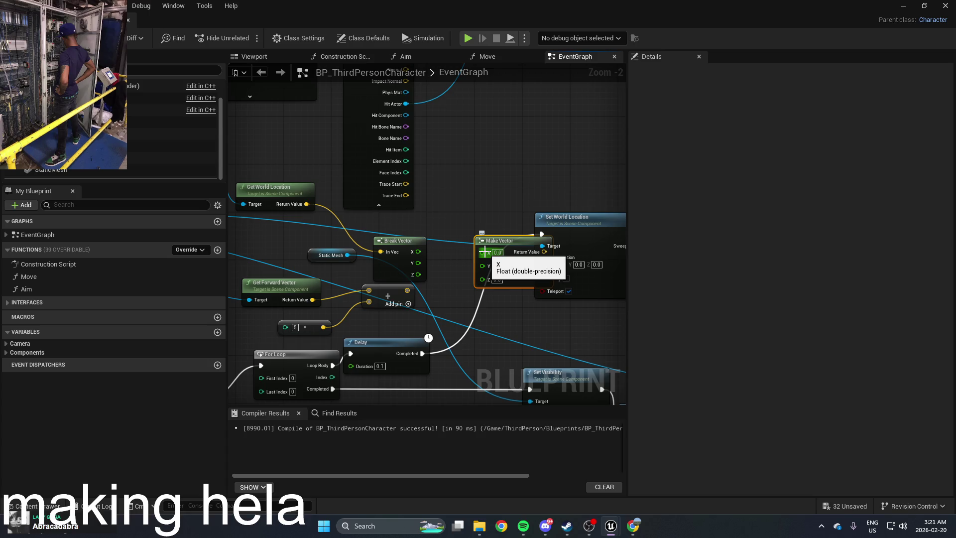
Wire the Add node's result into Set World Location's New Location, then select the integer 5 node
mouse_move(444, 229)
left_mouse_down()
mouse_move(561, 206)
mouse_move(483, 234)
mouse_move(543, 234)
mouse_move(377, 259)
left_mouse_up()
left_click_drag(396, 228, 295, 294)
mouse_move(481, 236)
left_mouse_down()
mouse_move(502, 218)
mouse_move(459, 218)
mouse_move(447, 259)
left_mouse_up()
mouse_move(424, 315)
left_mouse_down()
mouse_move(476, 311)
mouse_move(560, 282)
left_mouse_up()
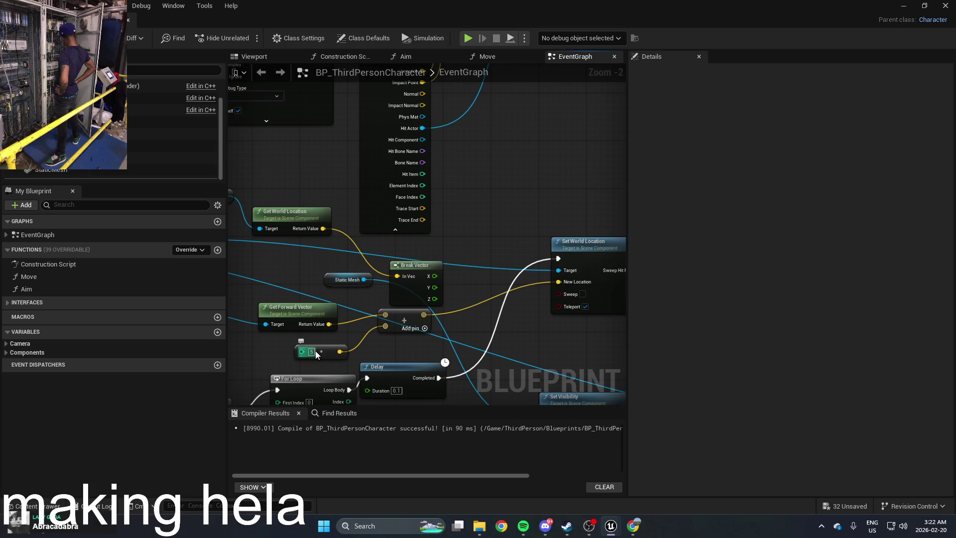
left_click(325, 355)
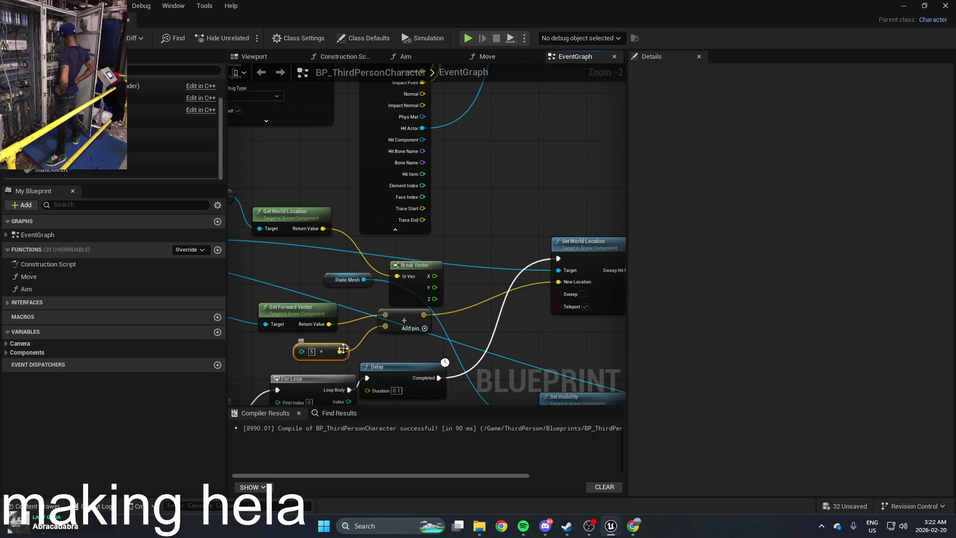
Delete the integer 5 node and feed Get Forward Vector into the Add node's second input
key("Delete")
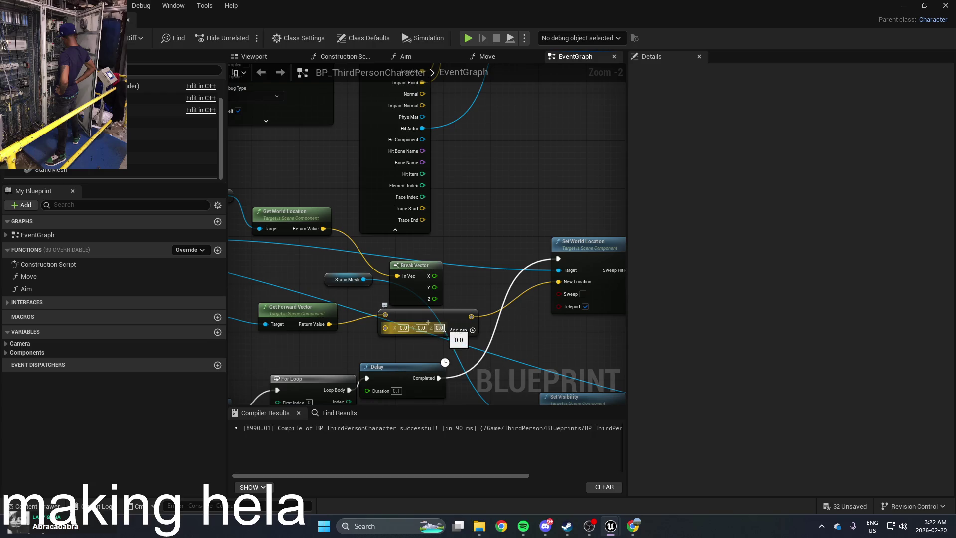
left_click_drag(366, 341, 392, 340)
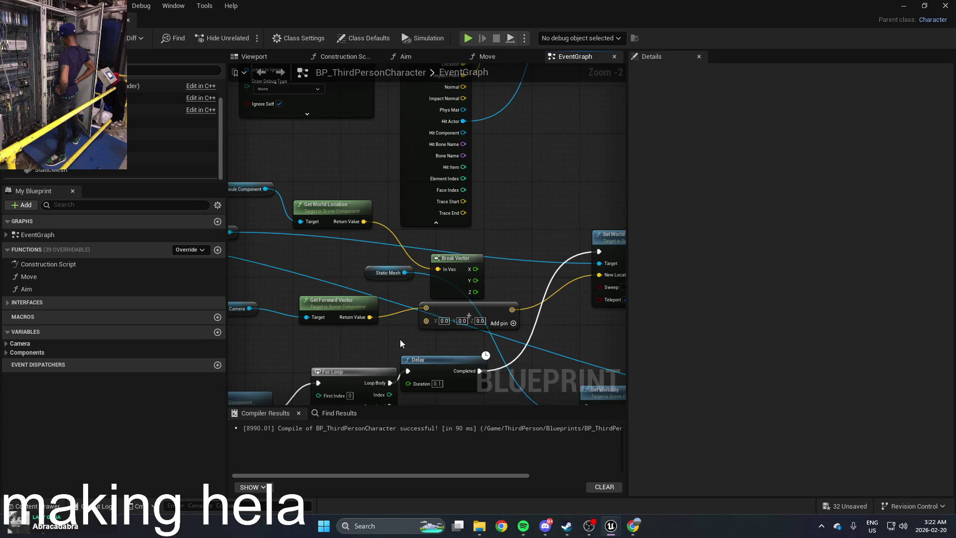
left_click_drag(394, 339, 492, 343)
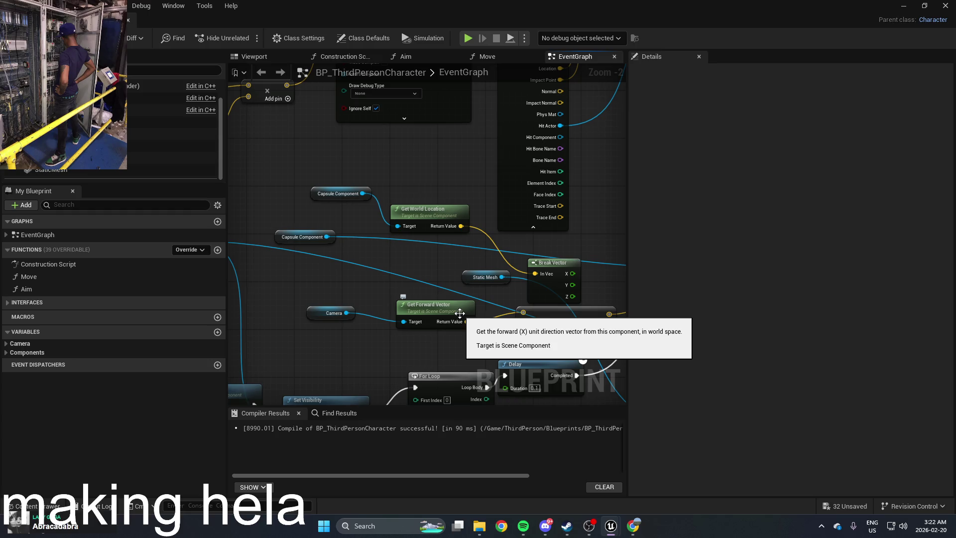
mouse_move(467, 321)
left_mouse_down()
mouse_move(525, 324)
mouse_move(454, 309)
left_mouse_up()
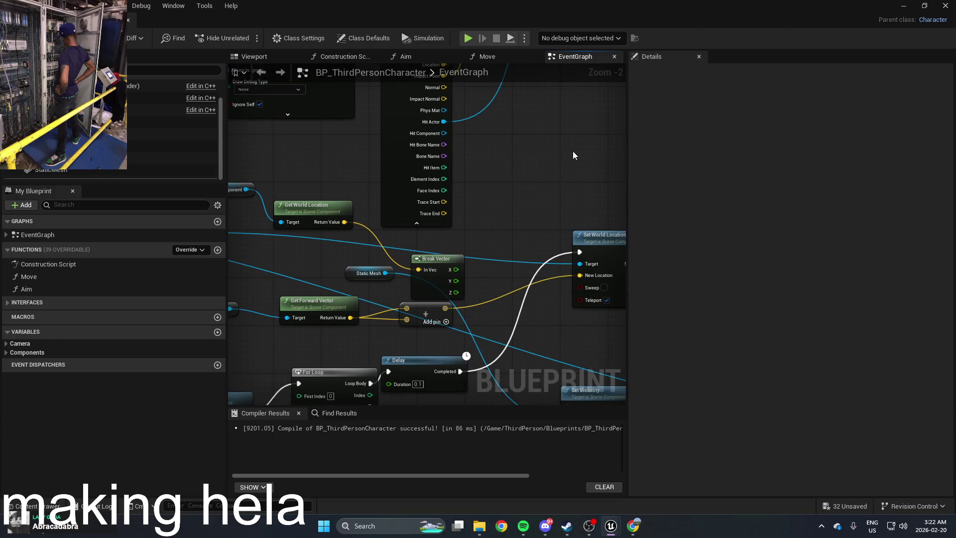
Delete the Break Vector and Get World Location nodes and return to the level editor
scroll(573, 155, "down", 1)
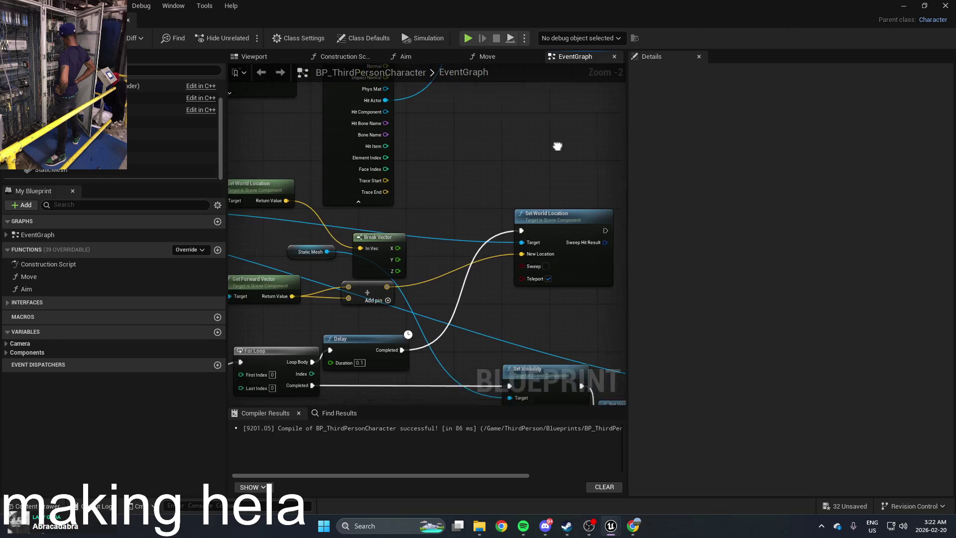
mouse_move(412, 227)
left_mouse_down()
mouse_move(365, 217)
mouse_move(384, 192)
left_mouse_up()
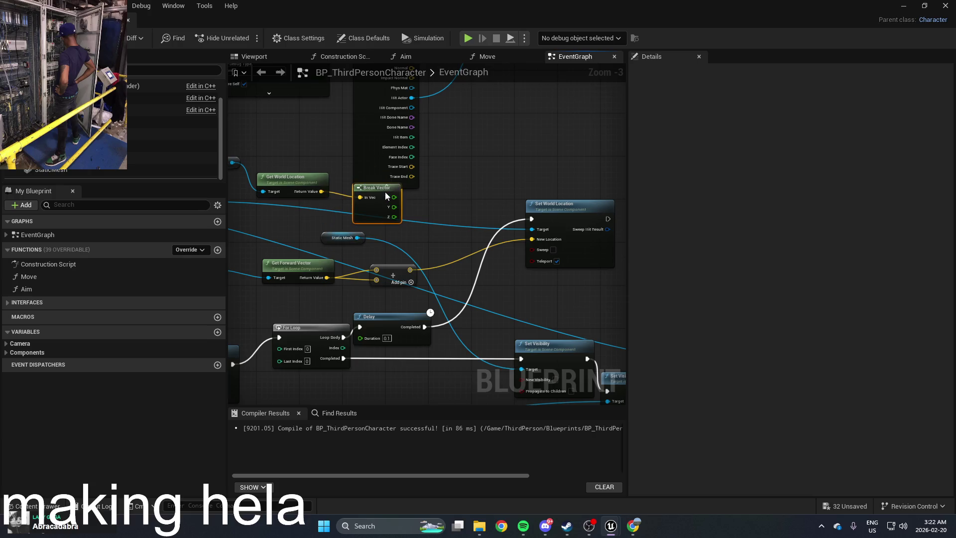
key("Delete")
left_click(292, 177)
key("Delete")
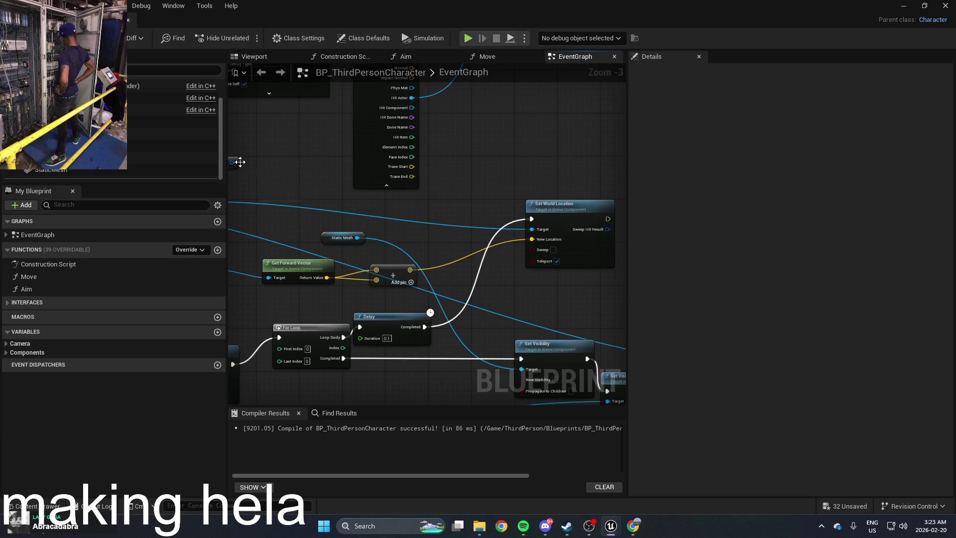
left_click(916, 6)
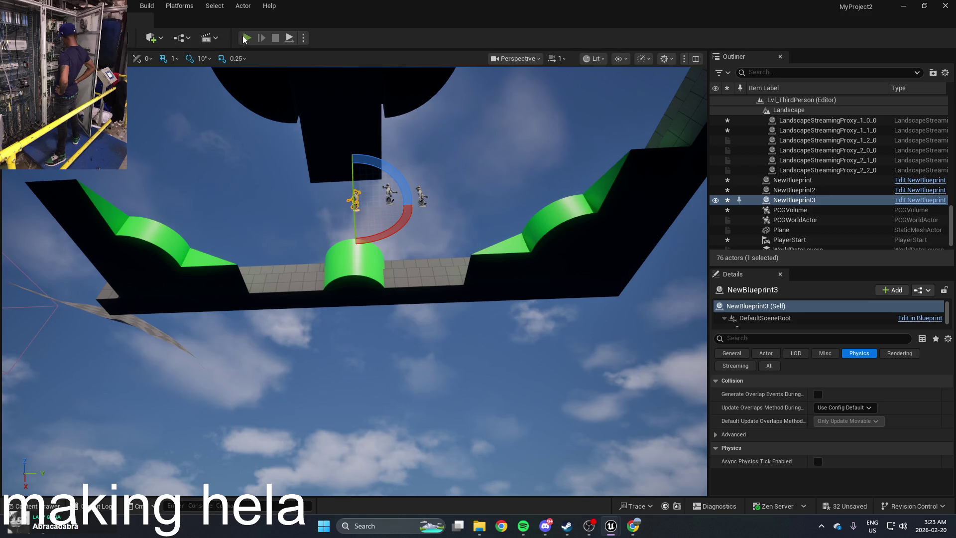
Run a quick play test, then reopen BP_ThirdPersonCharacter from the Content Drawer
left_click(246, 38)
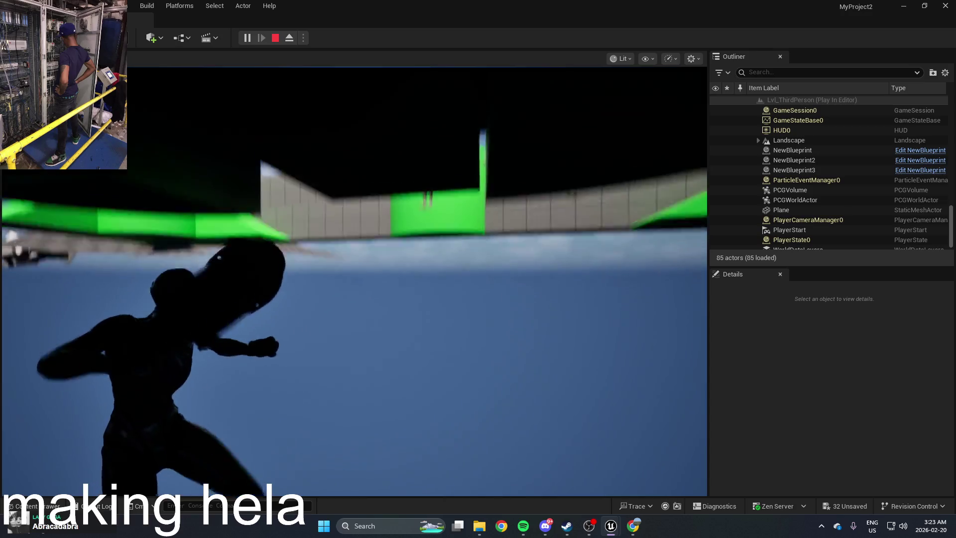
key("Escape")
key("alt+Tab")
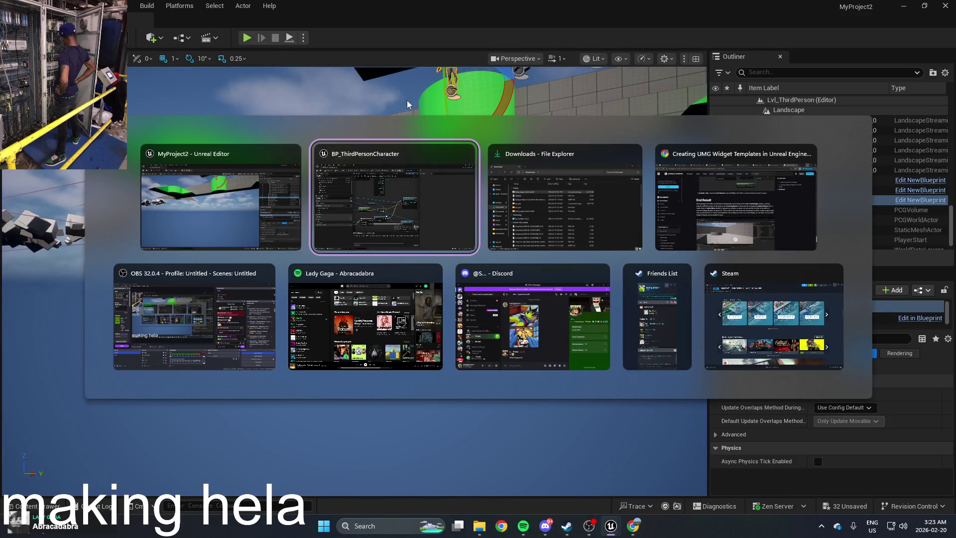
key("Escape")
left_click(416, 367)
key("ctrl+space")
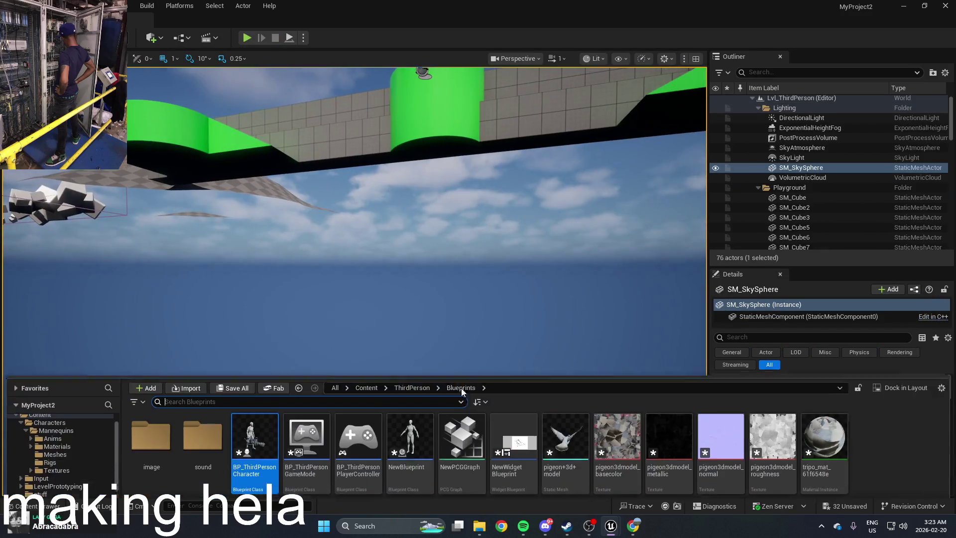
double_click(264, 428)
Set the For Loop's Last Index to 10
left_click_drag(373, 252, 528, 266)
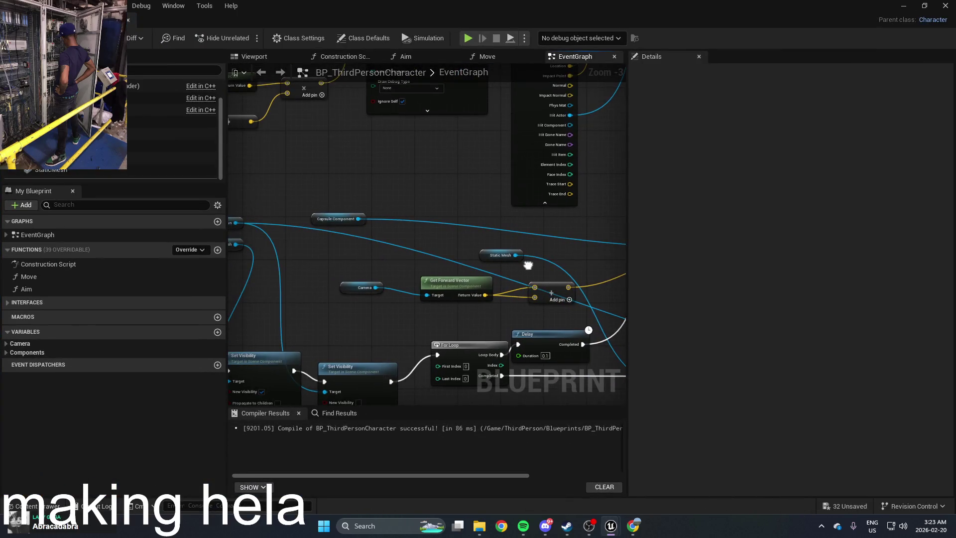
mouse_move(551, 317)
left_mouse_down()
mouse_move(448, 298)
mouse_move(470, 277)
mouse_move(440, 255)
left_mouse_up()
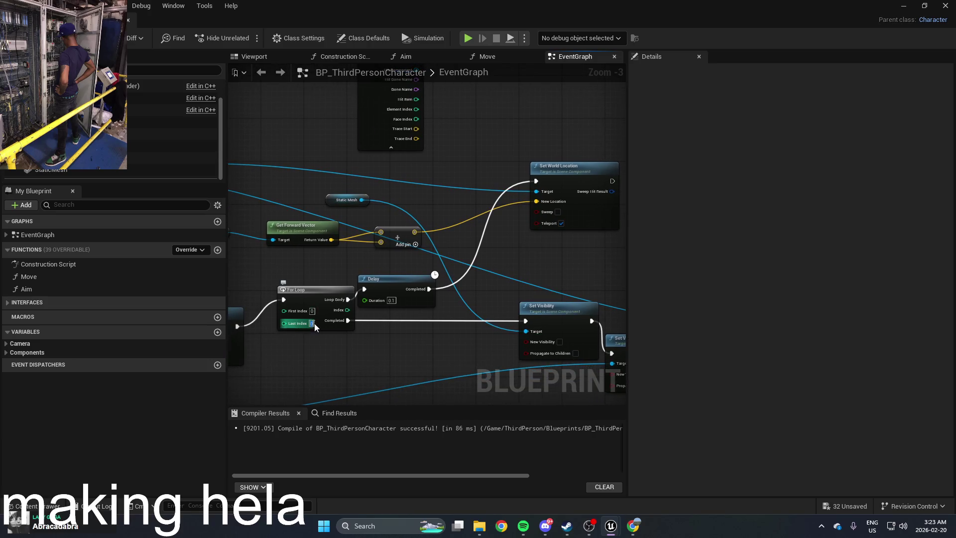
scroll(325, 321, "up", 3)
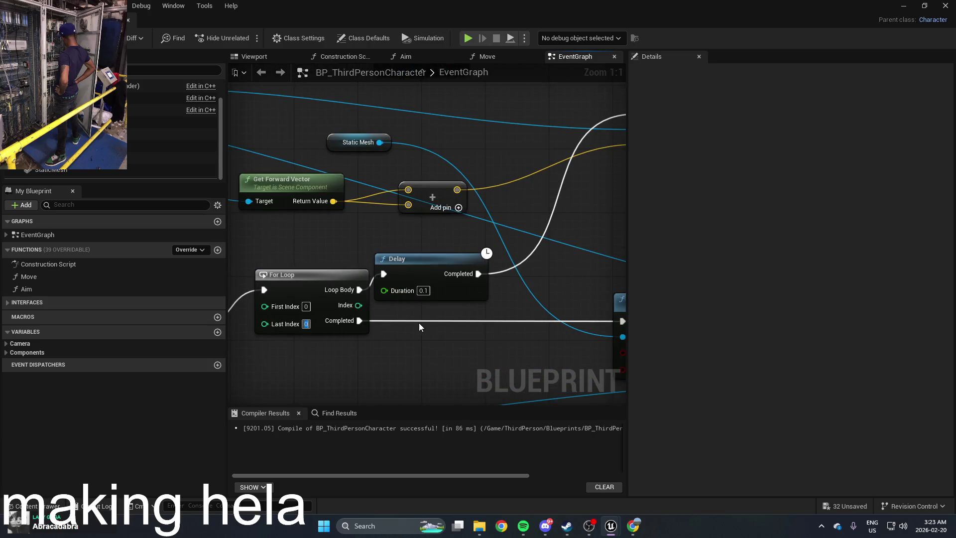
type("10")
key("Return")
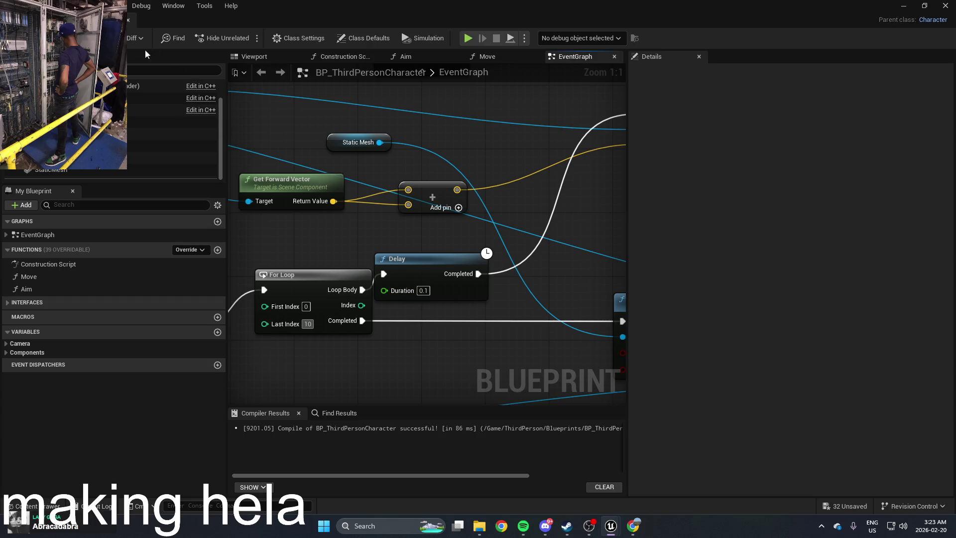
Play-test the level with the 10-iteration loop and stop the session
left_click(904, 6)
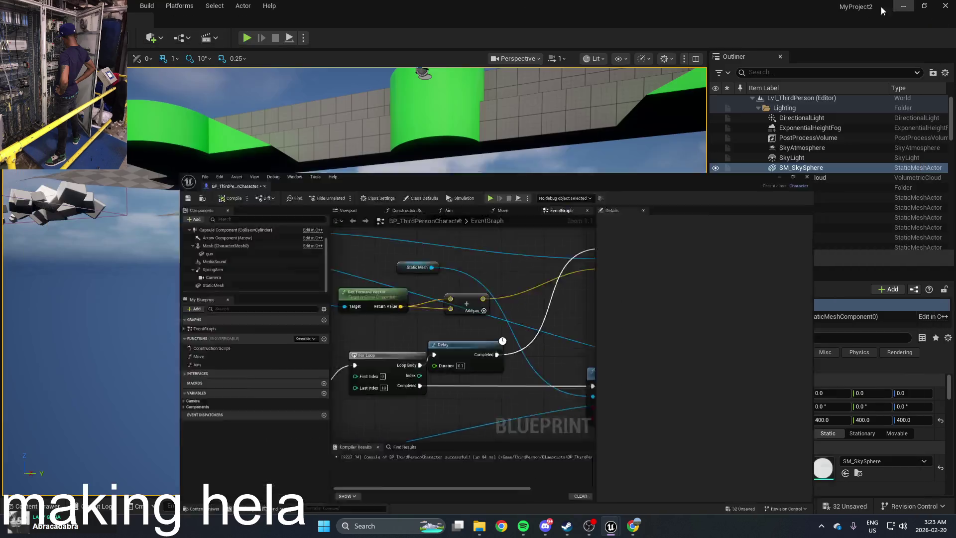
left_click(246, 38)
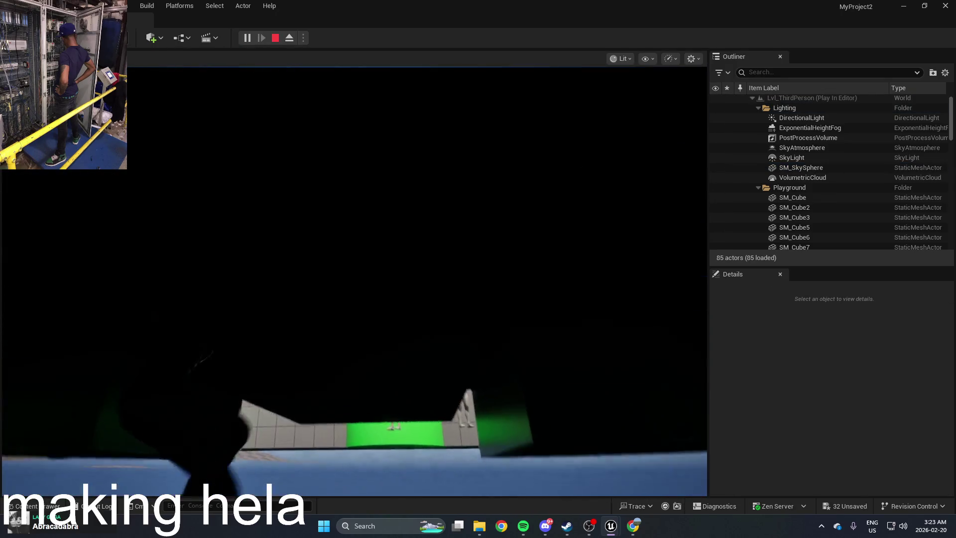
key("Escape")
left_click(363, 172)
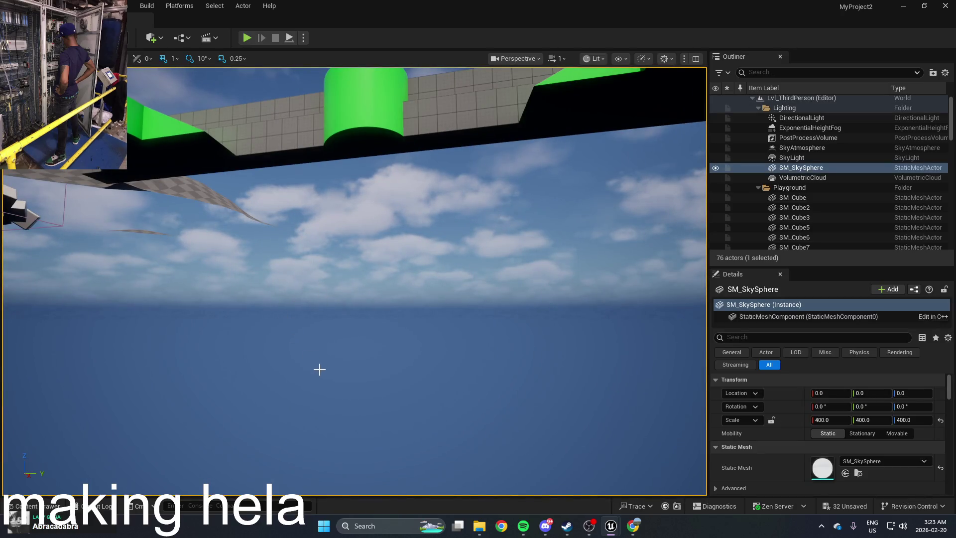
Reopen BP_ThirdPersonCharacter from the Content Drawer and locate the Set World Location node
key("ctrl+space")
double_click(286, 383)
left_click_drag(400, 263, 429, 289)
left_click_drag(353, 304, 481, 317)
scroll(481, 314, "down", 3)
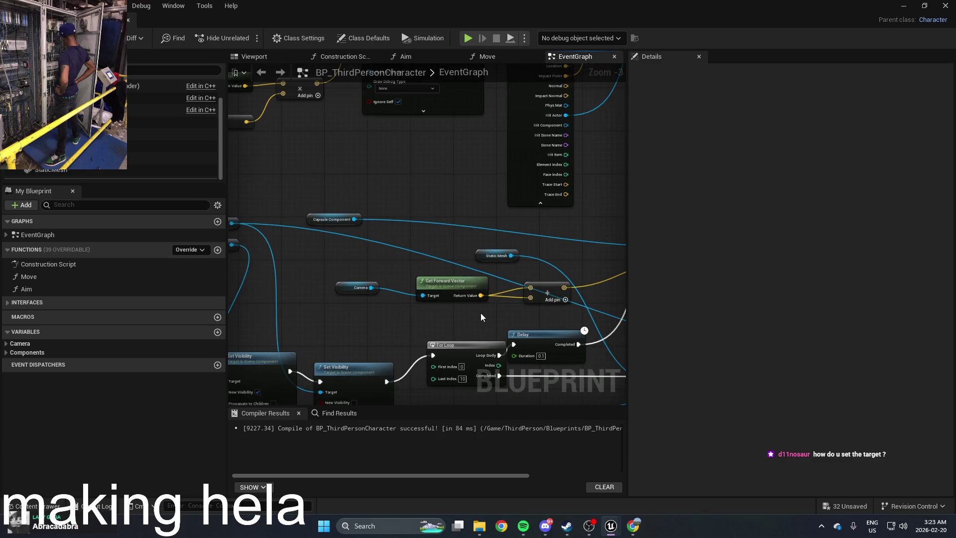
scroll(522, 321, "up", 1)
mouse_move(522, 321)
left_mouse_down()
mouse_move(372, 310)
mouse_move(468, 288)
mouse_move(617, 225)
mouse_move(524, 224)
mouse_move(615, 222)
mouse_move(547, 217)
mouse_move(391, 252)
mouse_move(370, 295)
left_mouse_up()
Delete the stray reroute node beside the Line Trace By Channel node
scroll(468, 288, "down", 1)
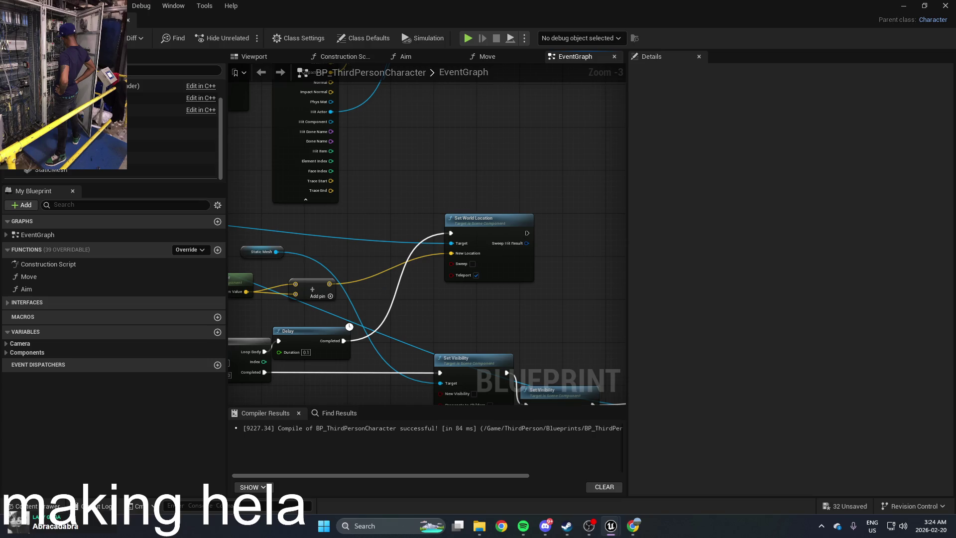
scroll(371, 297, "down", 3)
scroll(511, 307, "up", 3)
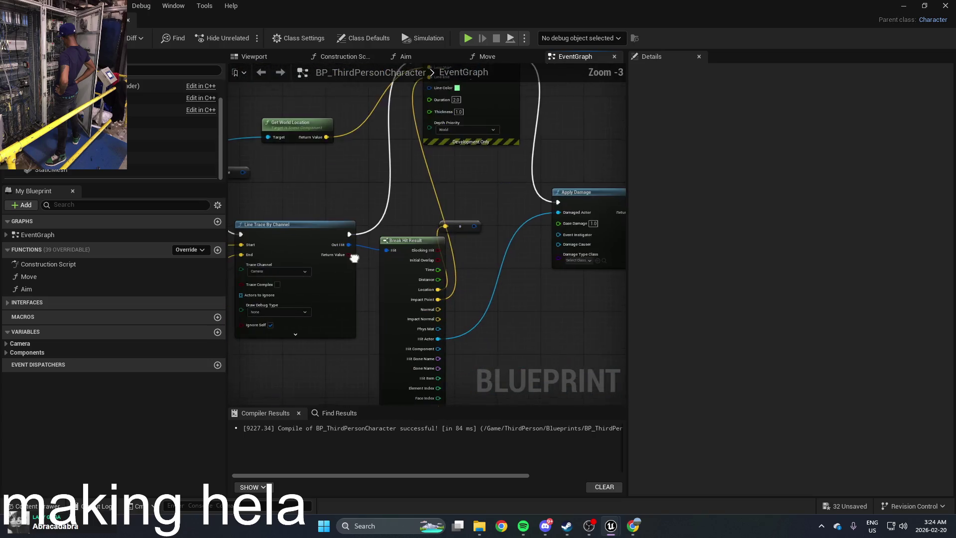
mouse_move(419, 246)
left_mouse_down()
mouse_move(419, 301)
mouse_move(465, 212)
left_mouse_up()
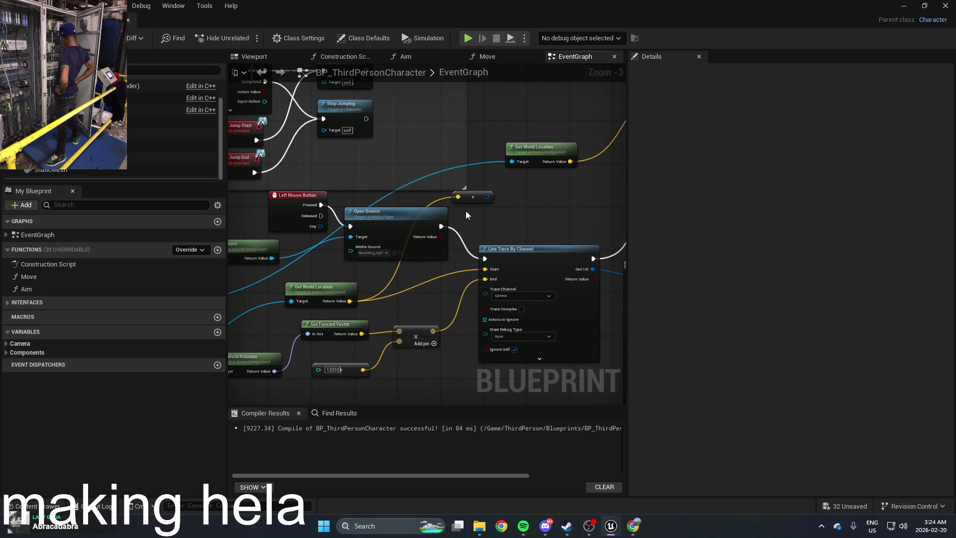
key("Delete")
mouse_move(521, 232)
left_mouse_down()
mouse_move(583, 205)
mouse_move(597, 209)
mouse_move(548, 195)
left_mouse_up()
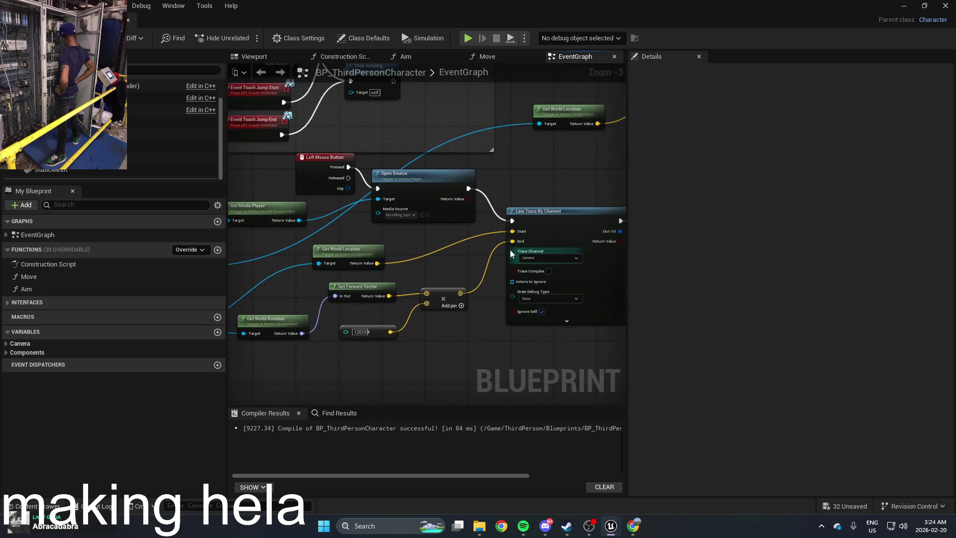
mouse_move(265, 303)
left_mouse_down()
mouse_move(340, 282)
mouse_move(441, 282)
mouse_move(307, 198)
mouse_move(352, 135)
mouse_move(421, 239)
left_mouse_up()
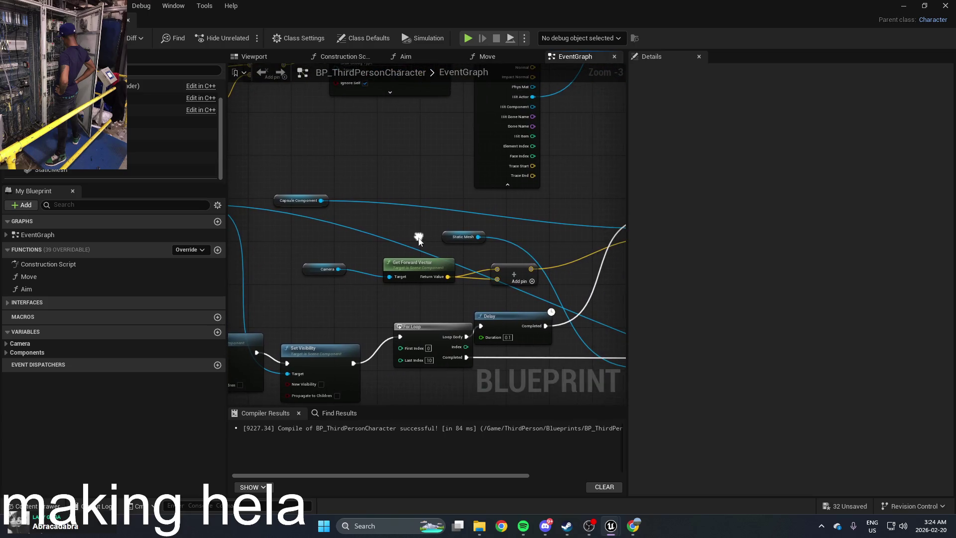
Add a Get World Rotation (Camera) node via 'get world rot' beside the Camera getter
left_click_drag(327, 269, 284, 263)
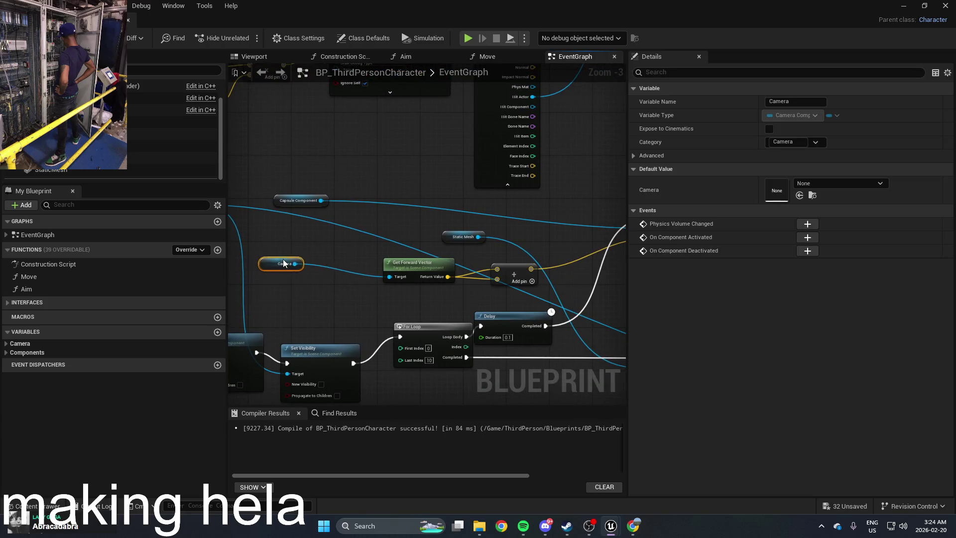
right_click(332, 253)
type("get")
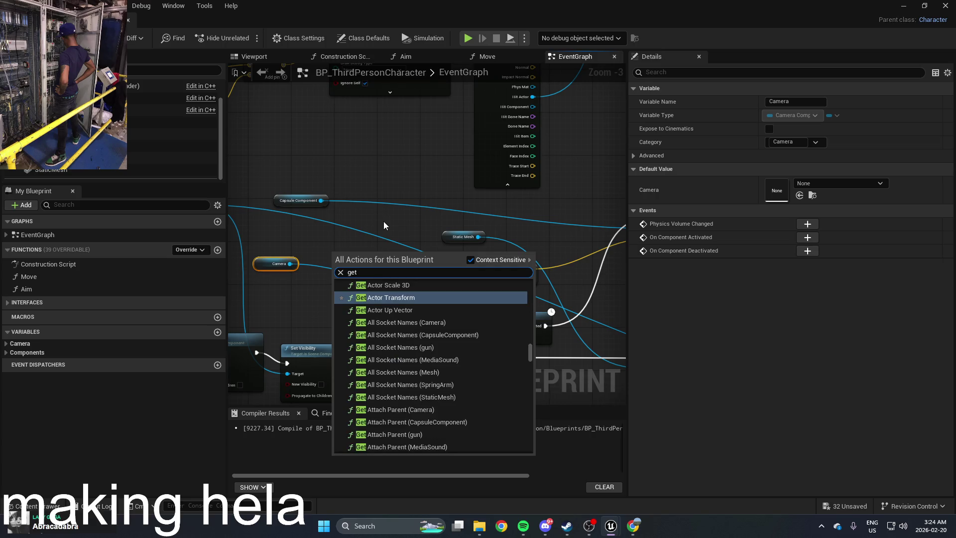
type(" world rot")
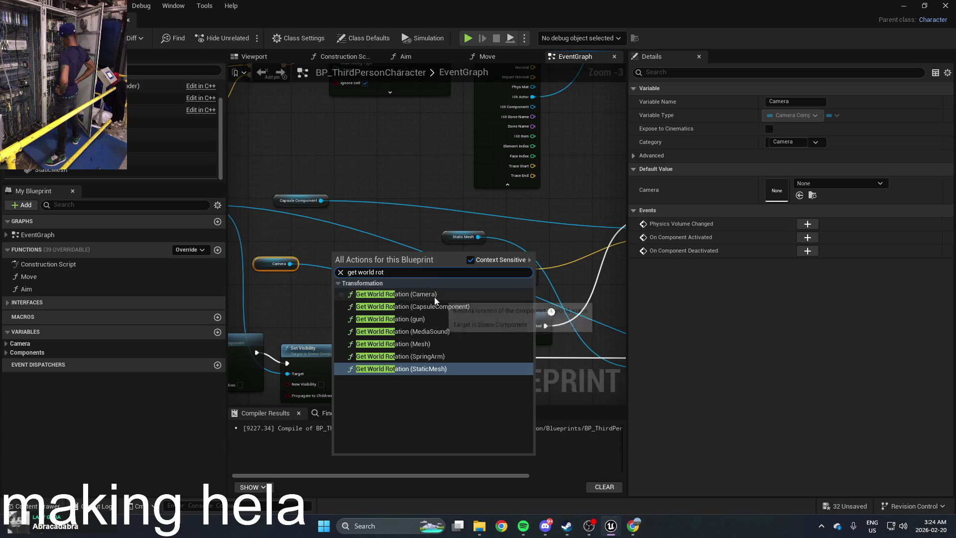
left_click(435, 296)
mouse_move(357, 248)
left_mouse_down()
mouse_move(350, 239)
mouse_move(593, 368)
mouse_move(387, 252)
left_mouse_up()
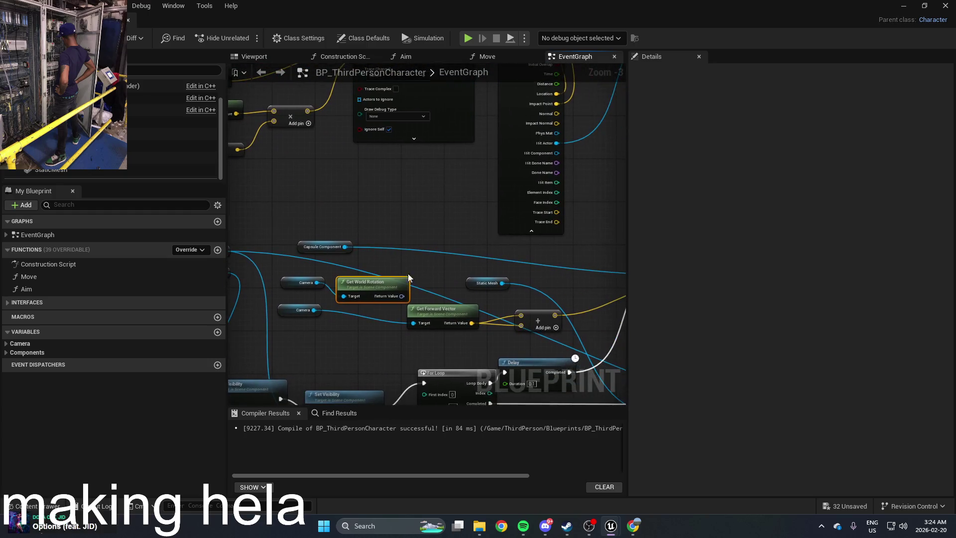
left_click(444, 313)
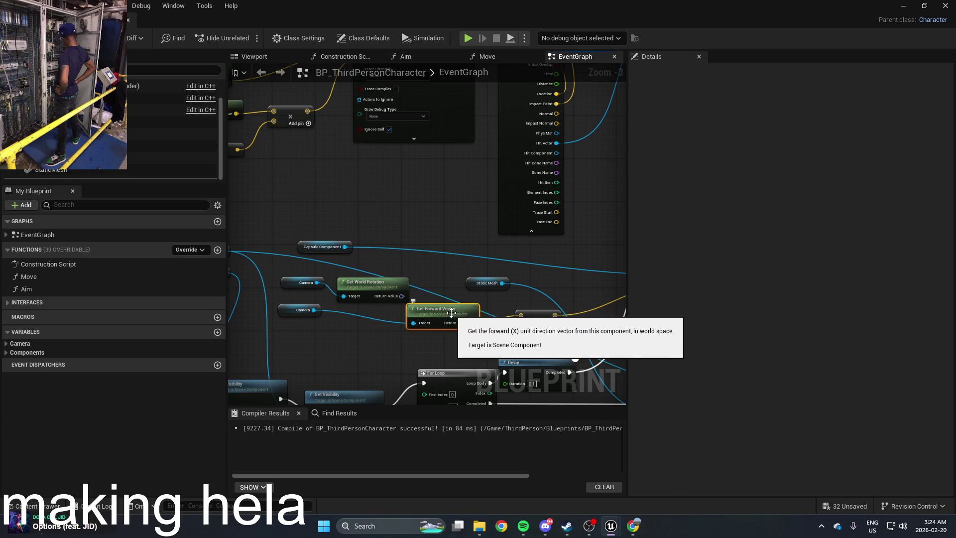
Delete the old Get Forward Vector node and check the existing Get World Rotation setup
key("Delete")
mouse_move(429, 276)
left_mouse_down()
mouse_move(508, 297)
mouse_move(509, 236)
left_mouse_up()
left_click(310, 204)
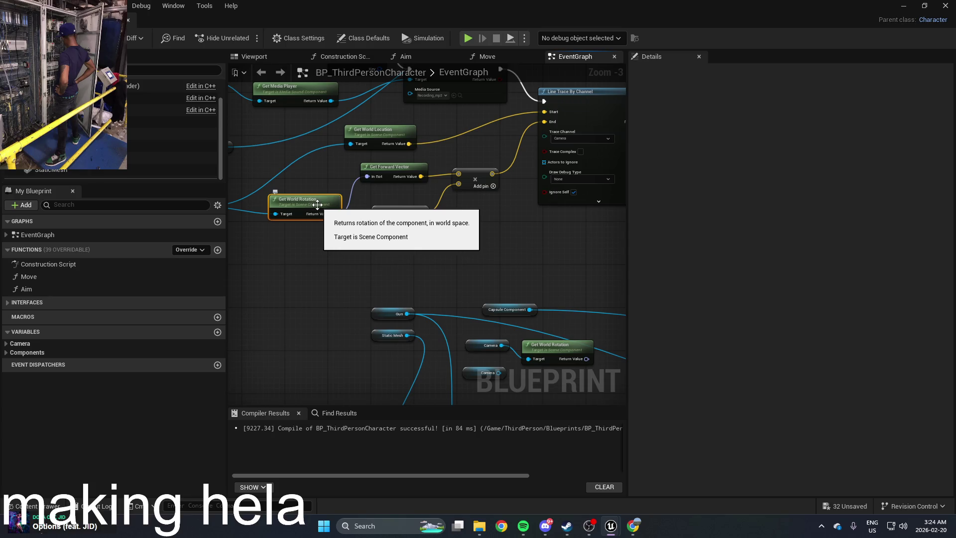
left_click_drag(465, 272, 439, 244)
scroll(439, 244, "down", 1)
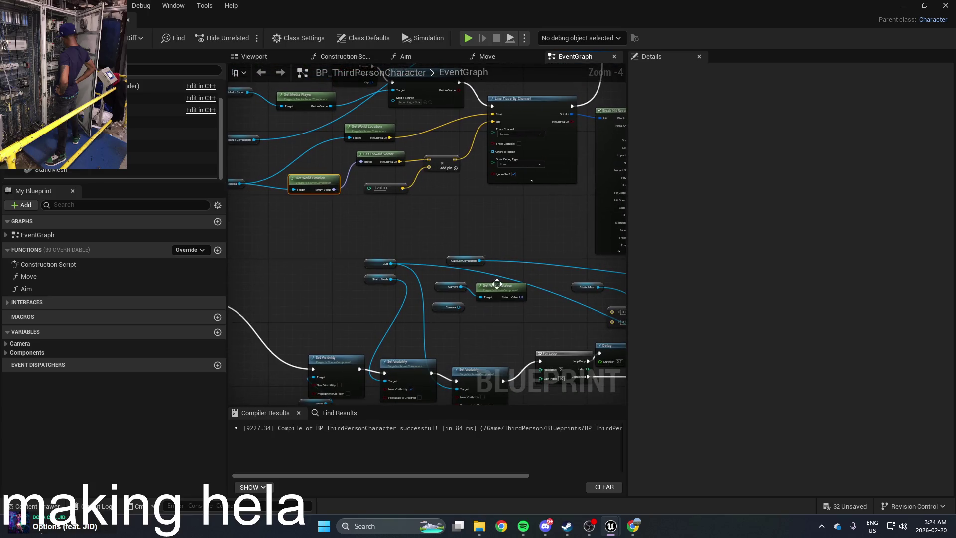
Add a rotation-based Get Forward Vector node next to the Add node
right_click(554, 309)
type("get")
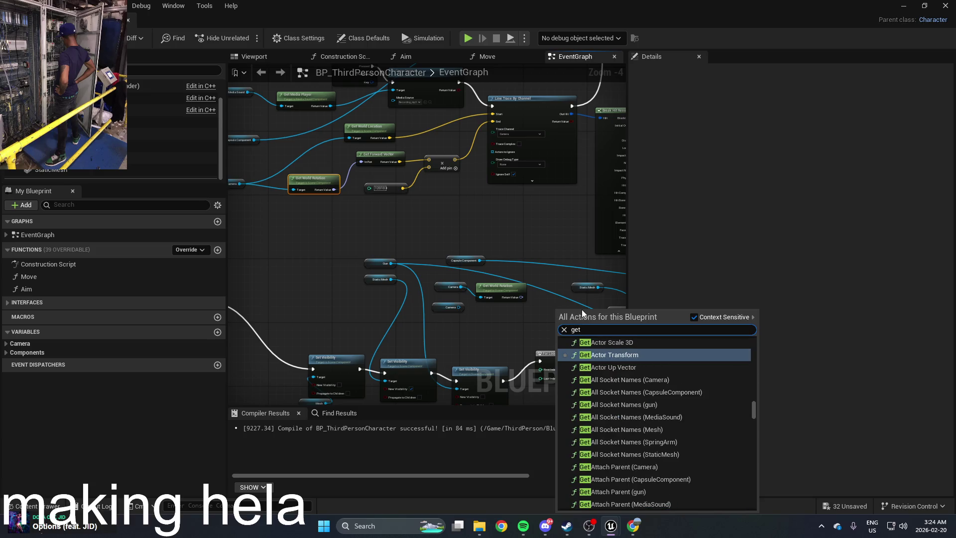
type(" forwa")
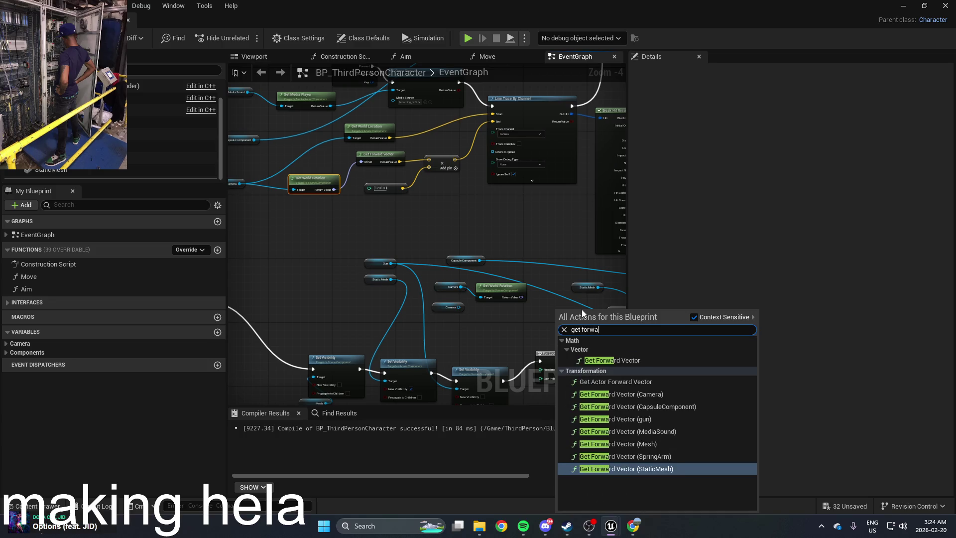
left_click(607, 362)
mouse_move(574, 323)
left_mouse_down()
mouse_move(537, 303)
mouse_move(470, 304)
mouse_move(560, 320)
left_mouse_up()
scroll(536, 303, "up", 1)
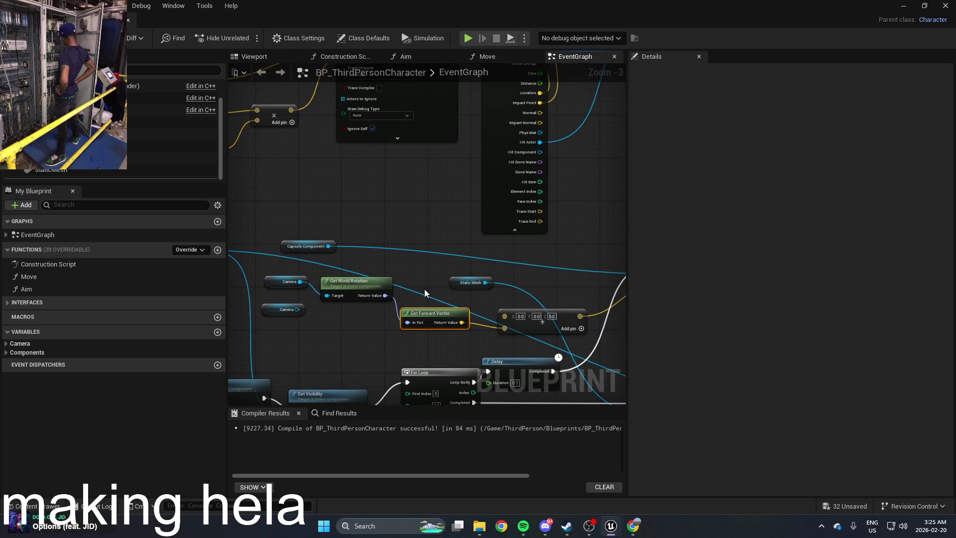
Compile BP_ThirdPersonCharacter with F7 and start a play session to test movement
left_click_drag(426, 290, 507, 373)
left_click_drag(491, 309, 375, 217)
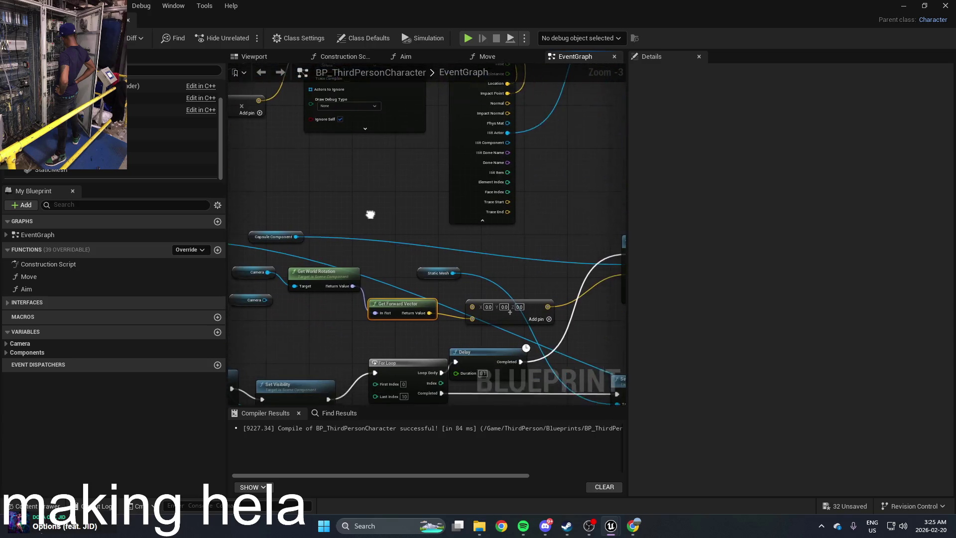
scroll(455, 277, "up", 3)
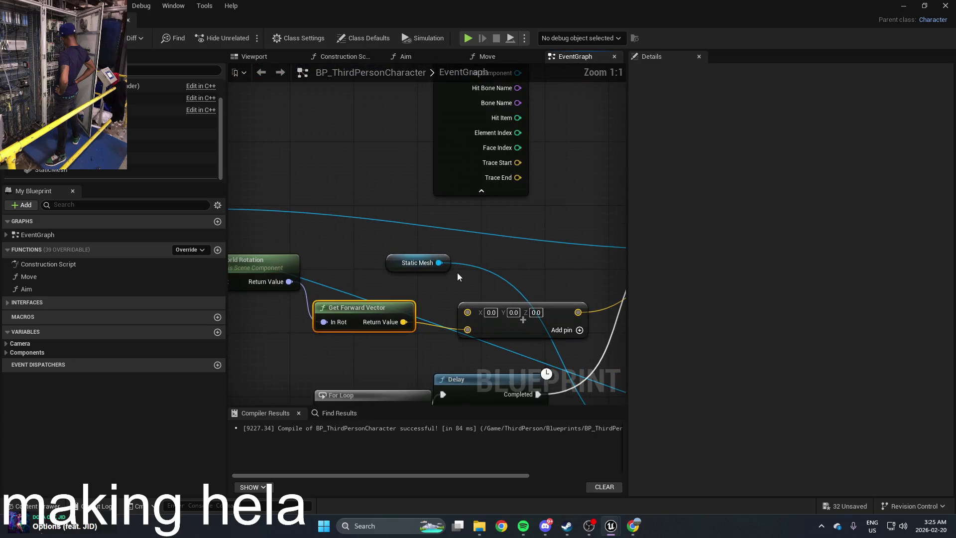
scroll(457, 272, "down", 2)
mouse_move(512, 269)
left_mouse_down()
mouse_move(306, 265)
mouse_move(475, 277)
left_mouse_up()
key("F7")
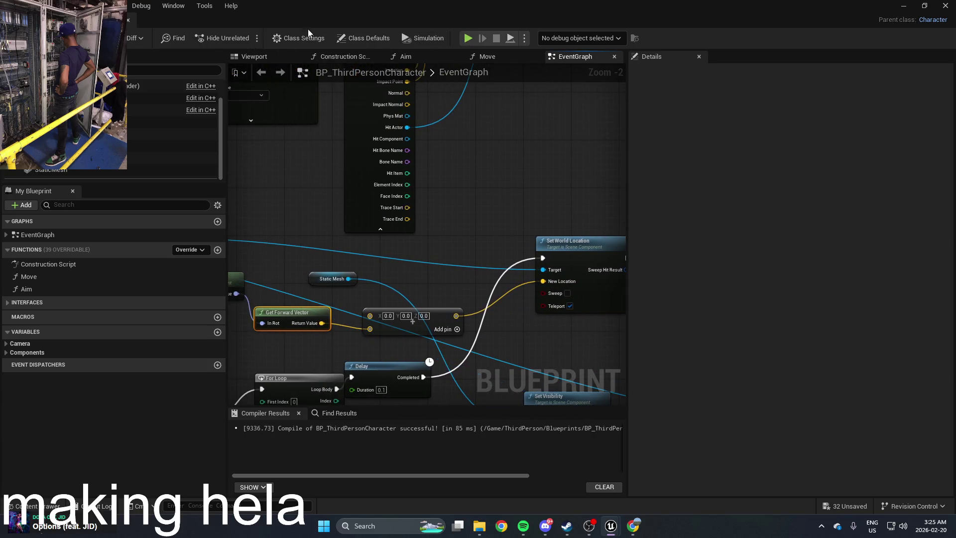
left_click(903, 6)
left_click(252, 38)
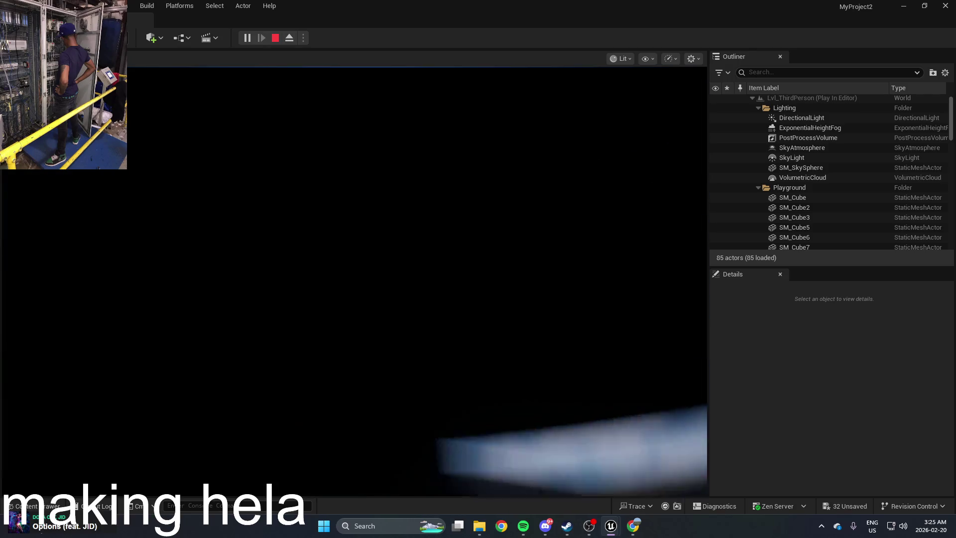
Run two short play tests of the updated character
key("Escape")
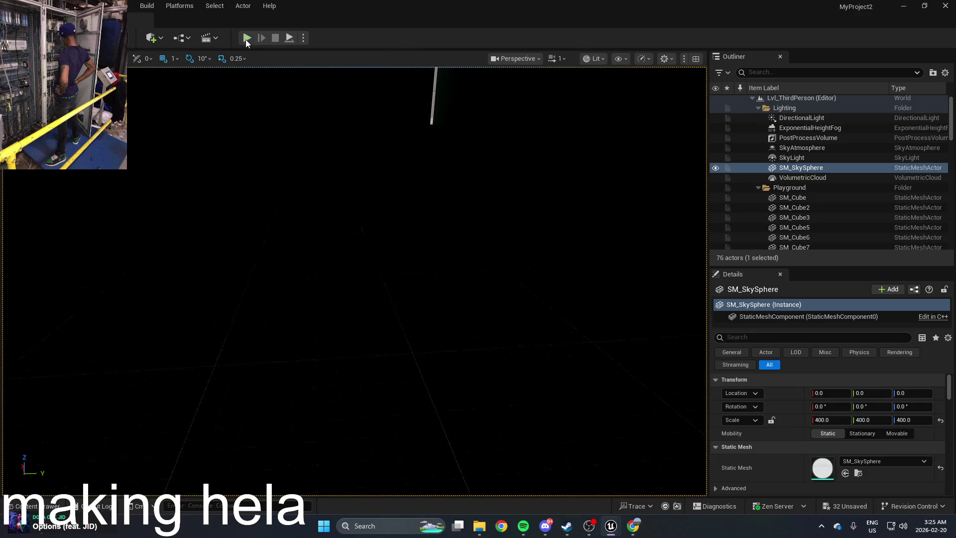
left_click(246, 38)
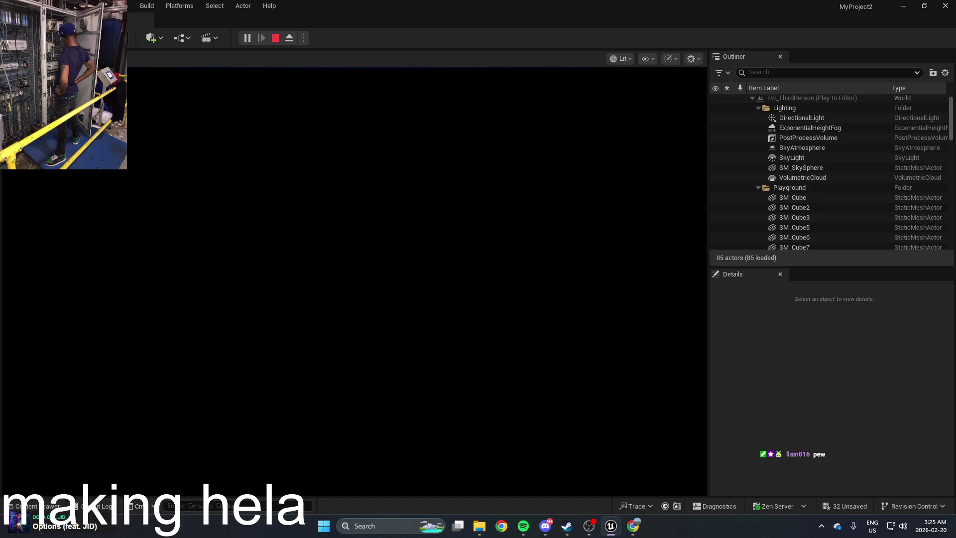
key("Escape")
Play again walking toward the green ramp with W, then reopen BP_ThirdPersonCharacter
left_click(250, 38)
key("w")
key("Escape")
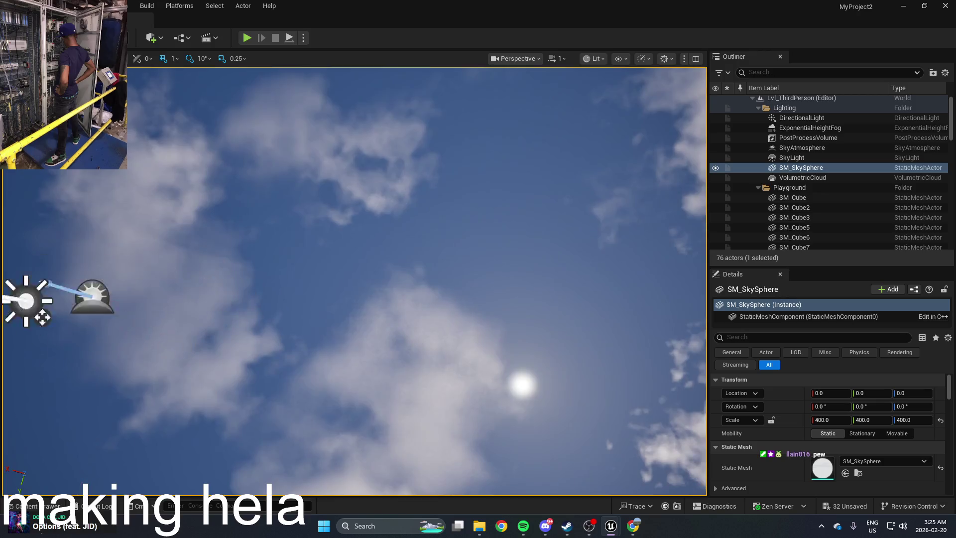
key("ctrl+space")
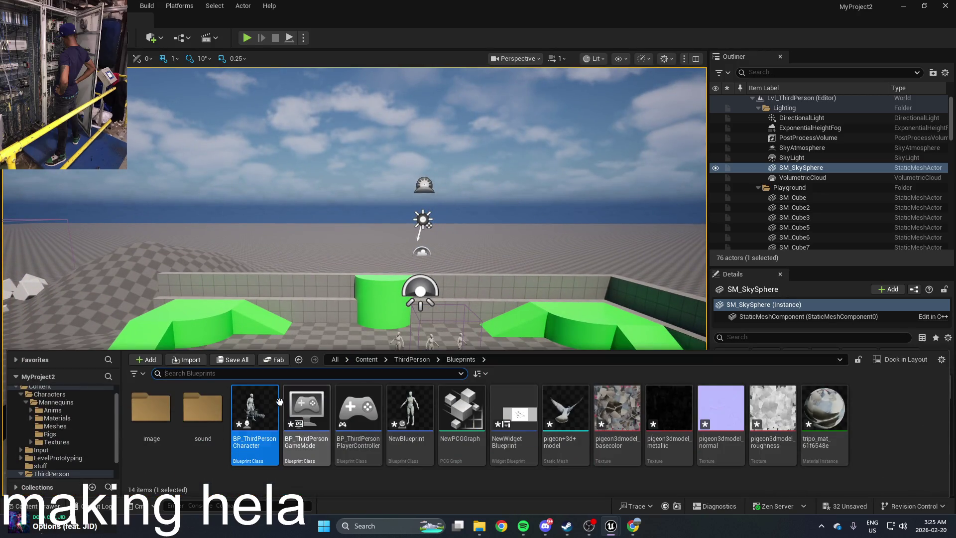
double_click(268, 407)
Widen the graph area and drag a new connection from the Add node's A pin
mouse_move(372, 339)
left_mouse_down()
mouse_move(487, 264)
mouse_move(508, 238)
mouse_move(502, 207)
mouse_move(376, 211)
mouse_move(529, 136)
mouse_move(561, 152)
mouse_move(298, 179)
left_mouse_up()
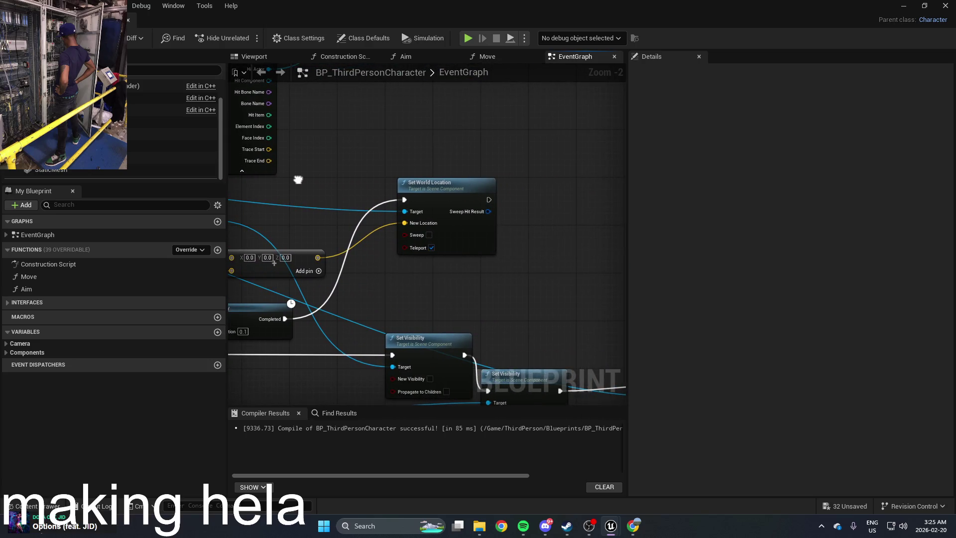
left_click_drag(298, 179, 526, 187)
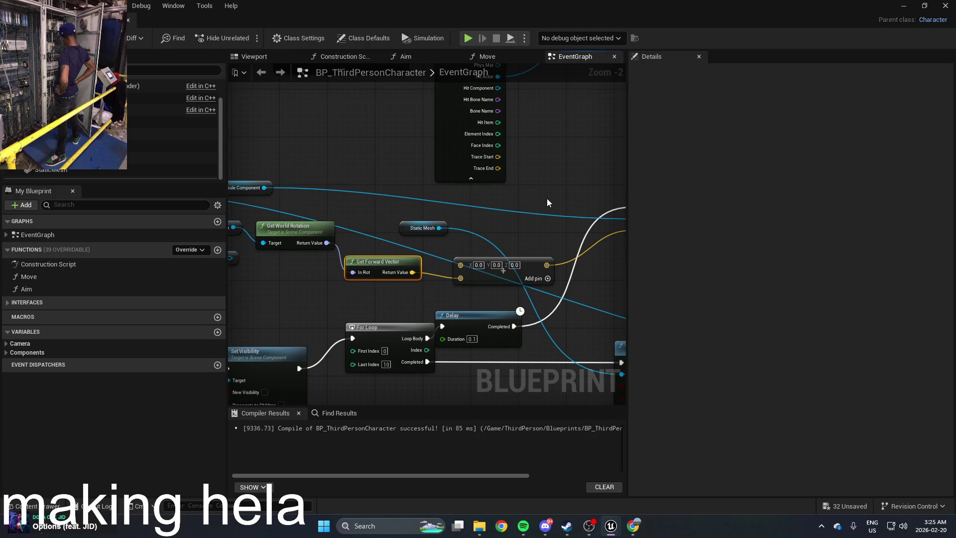
left_click_drag(544, 186, 517, 184)
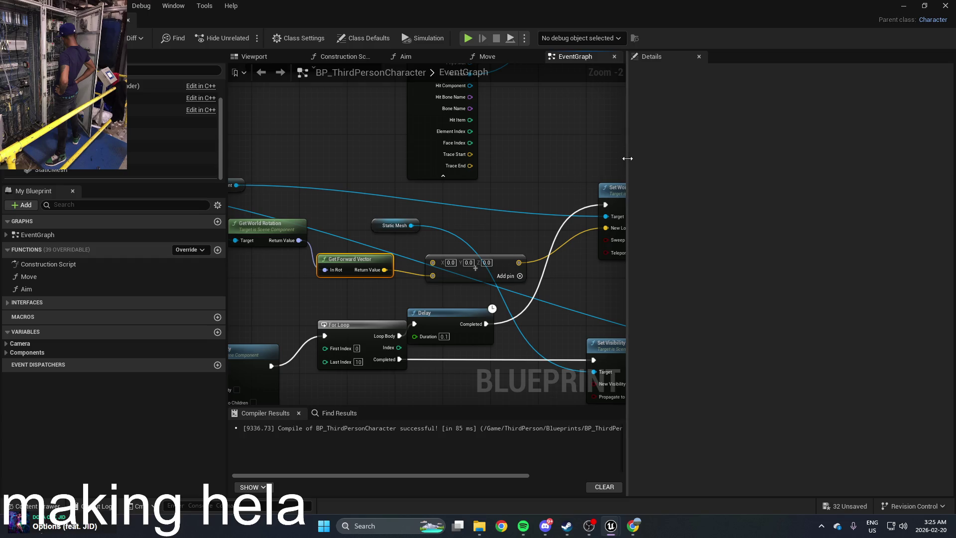
left_click_drag(627, 159, 736, 158)
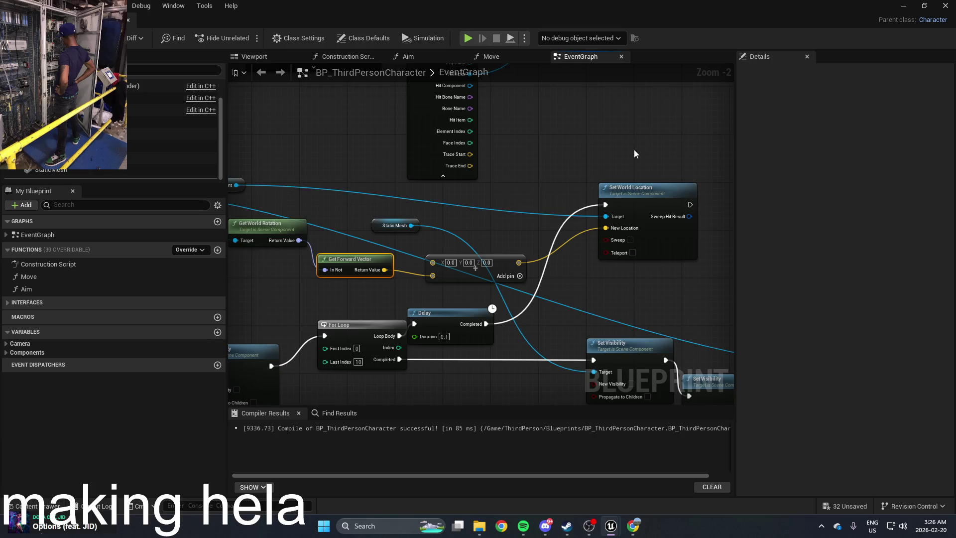
left_click_drag(543, 152, 599, 203)
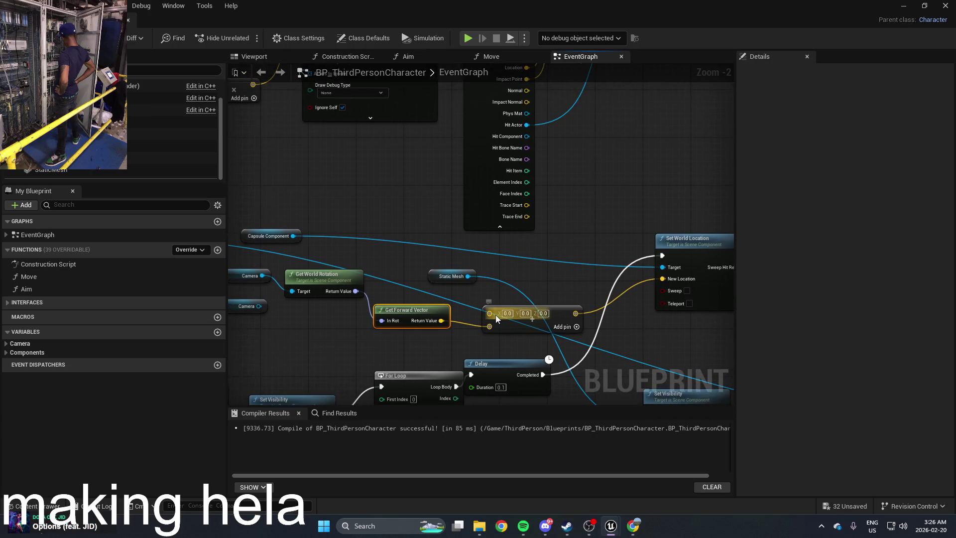
left_click_drag(491, 313, 455, 300)
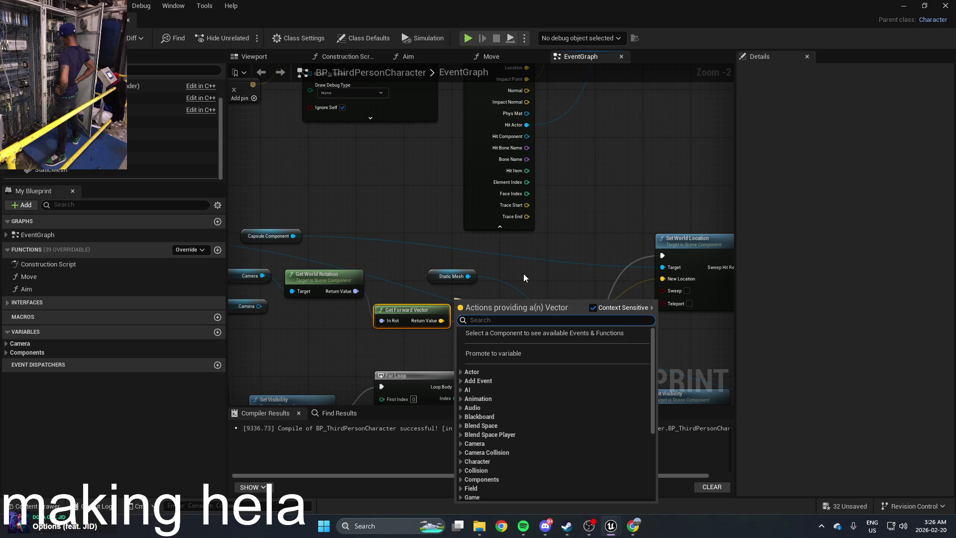
Add a Multiply node and feed the forward vector into it, undoing a stray link
type("mu")
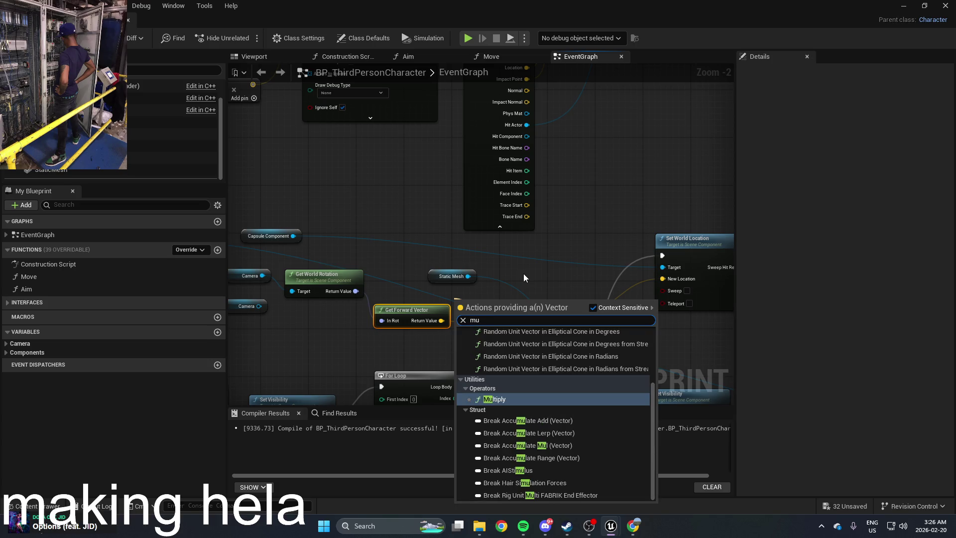
key("Return")
left_click_drag(459, 307, 527, 288)
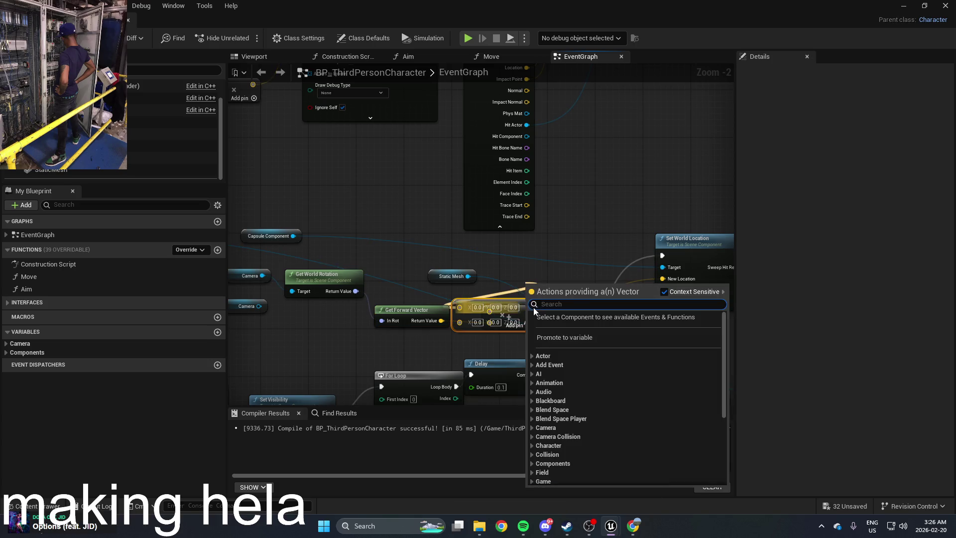
left_click(524, 264)
left_click(514, 310)
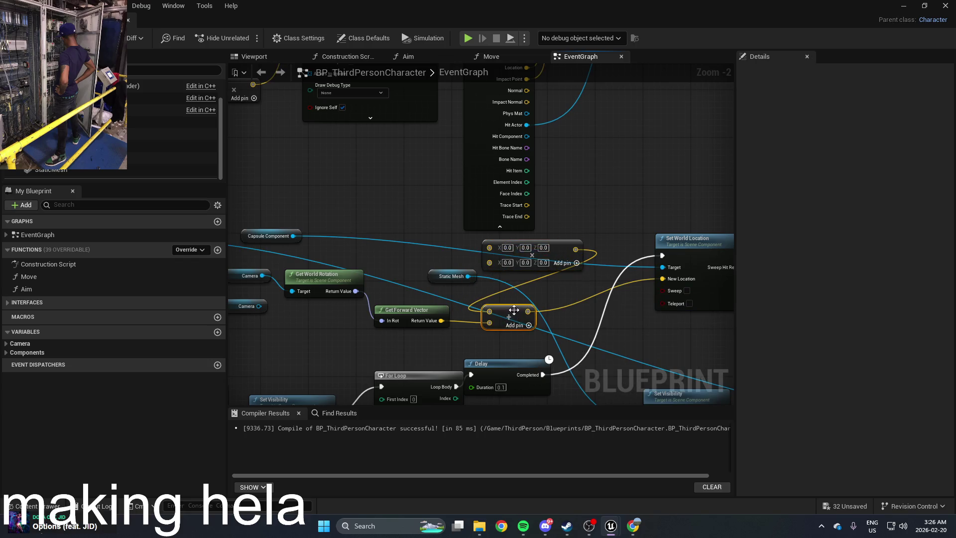
key("ctrl+z")
key("ctrl+z")
key("ctrl+z")
mouse_move(442, 320)
left_mouse_down()
mouse_move(483, 312)
mouse_move(467, 334)
mouse_move(437, 336)
left_mouse_up()
key("Escape")
Give the Multiply node an integer multiplier of 2
type("int")
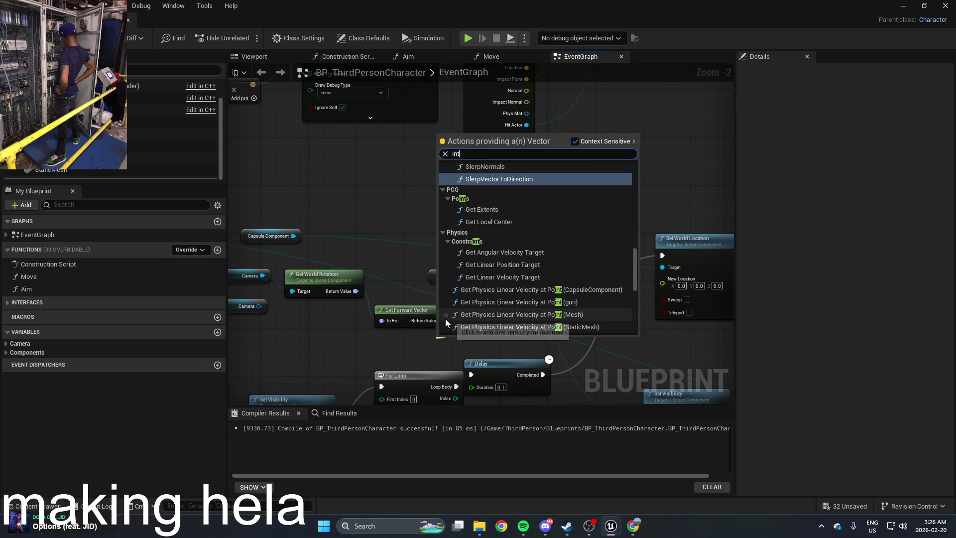
type("e")
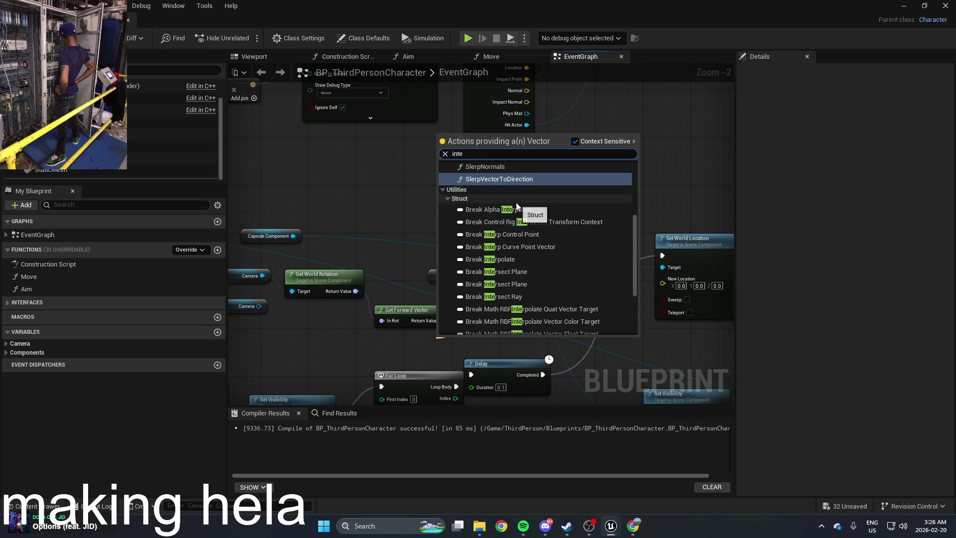
type("r")
left_click(522, 195)
left_click(453, 343)
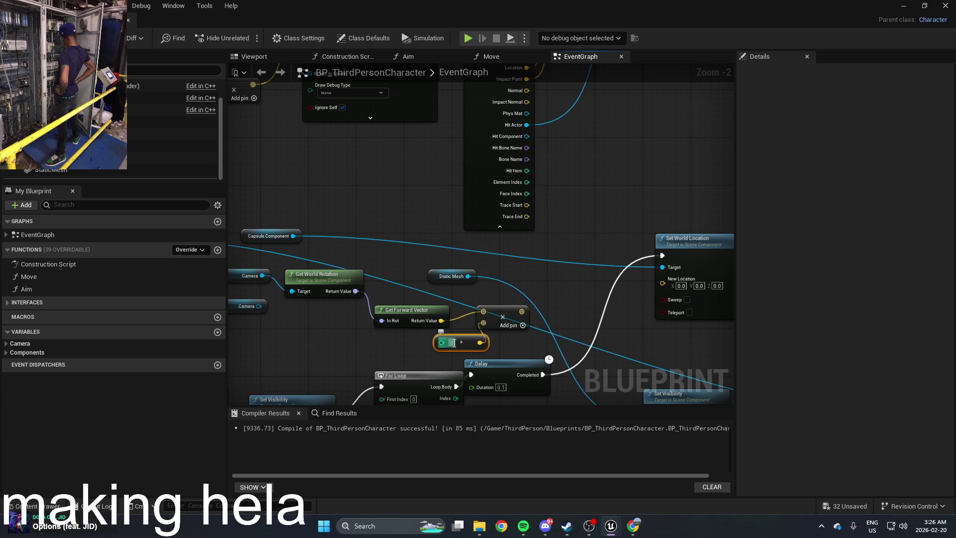
type("2")
key("Return")
Wire the multiplied result toward New Location and start a play test
left_click_drag(521, 311, 670, 287)
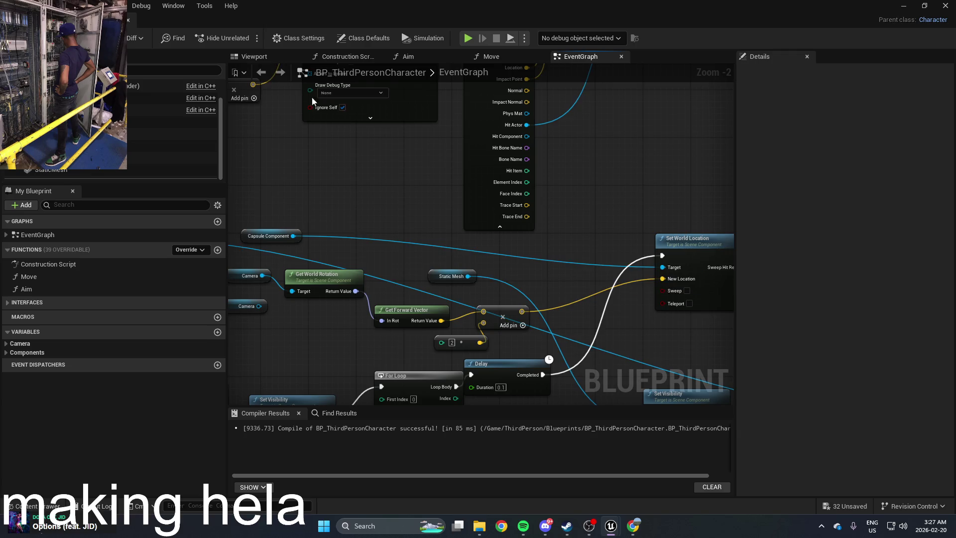
left_click(904, 6)
left_click(248, 38)
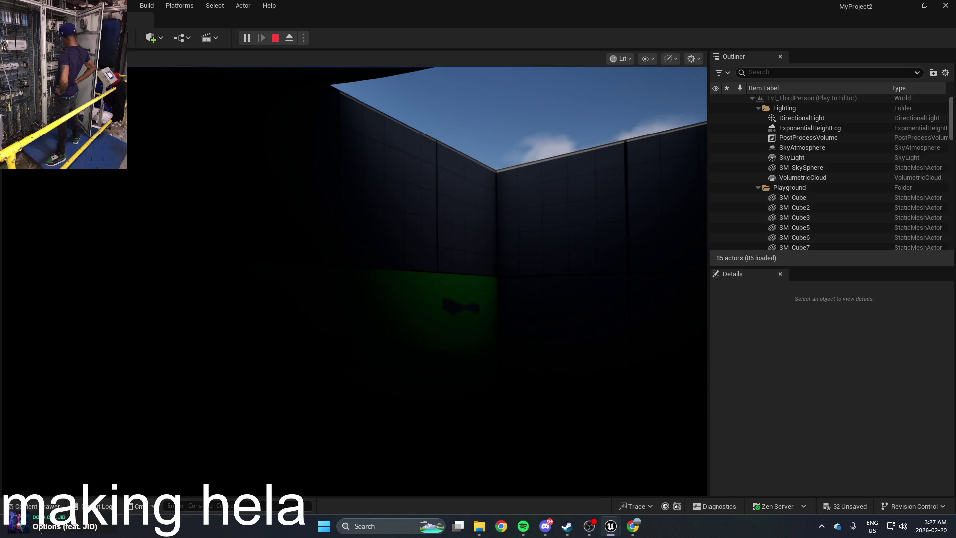
Stop the play test, reopen BP_ThirdPersonCharacter, and select the value 2 node
key("Escape")
key("ctrl+space")
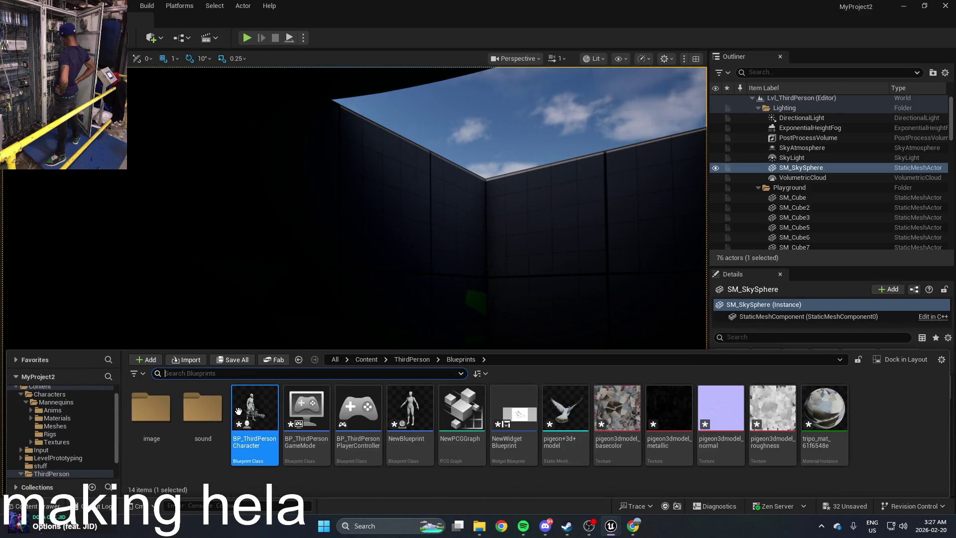
double_click(256, 423)
mouse_move(489, 276)
left_mouse_down()
mouse_move(569, 237)
mouse_move(531, 224)
mouse_move(496, 244)
left_mouse_up()
left_click_drag(653, 284, 666, 267)
Tidy the multiplier, Get World Rotation and Get Forward Vector nodes in the event graph
left_click_drag(434, 303, 421, 309)
left_click(416, 307)
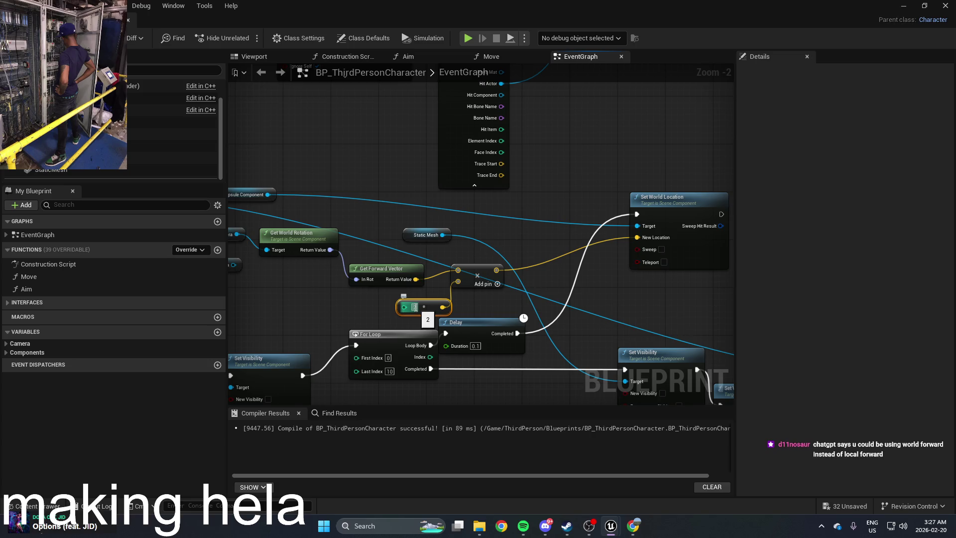
left_click_drag(563, 323, 599, 339)
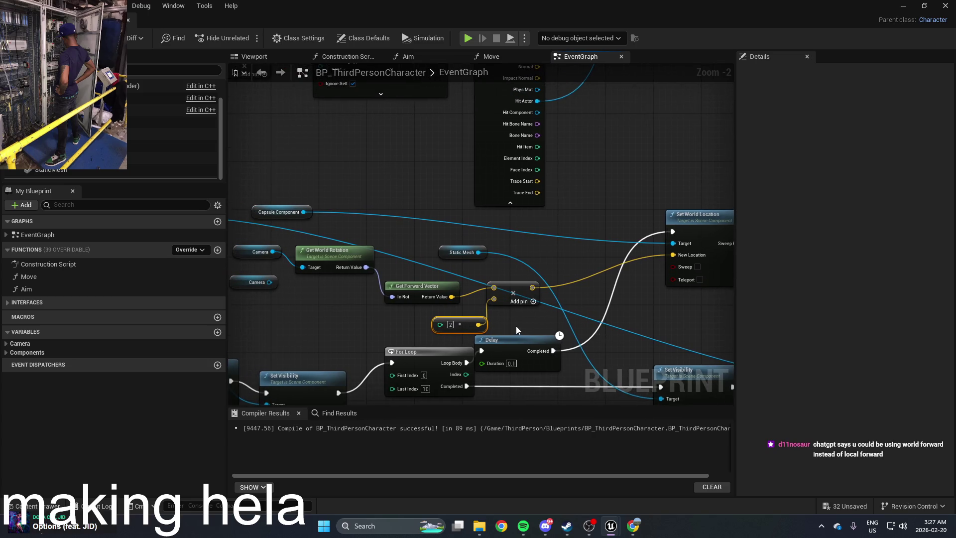
left_click_drag(516, 326, 580, 329)
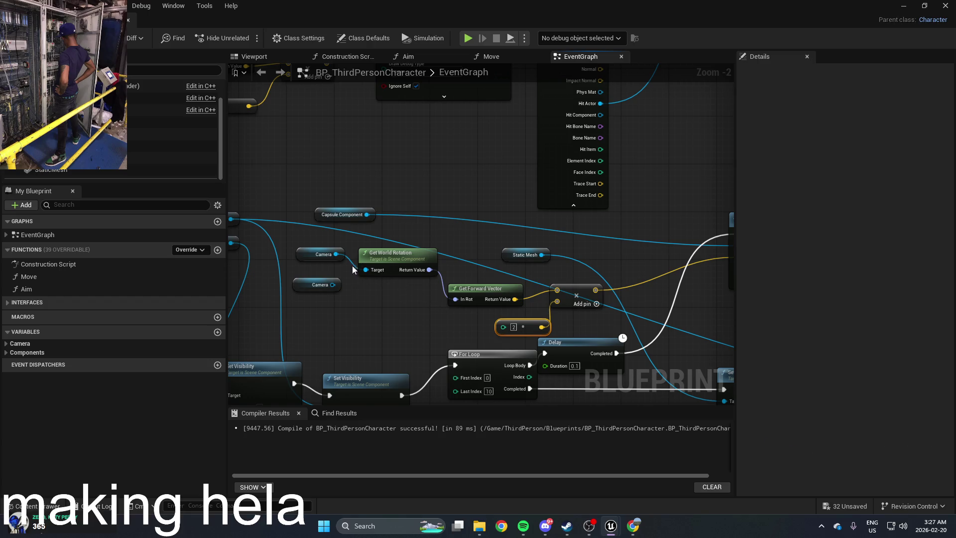
left_click_drag(396, 255, 397, 265)
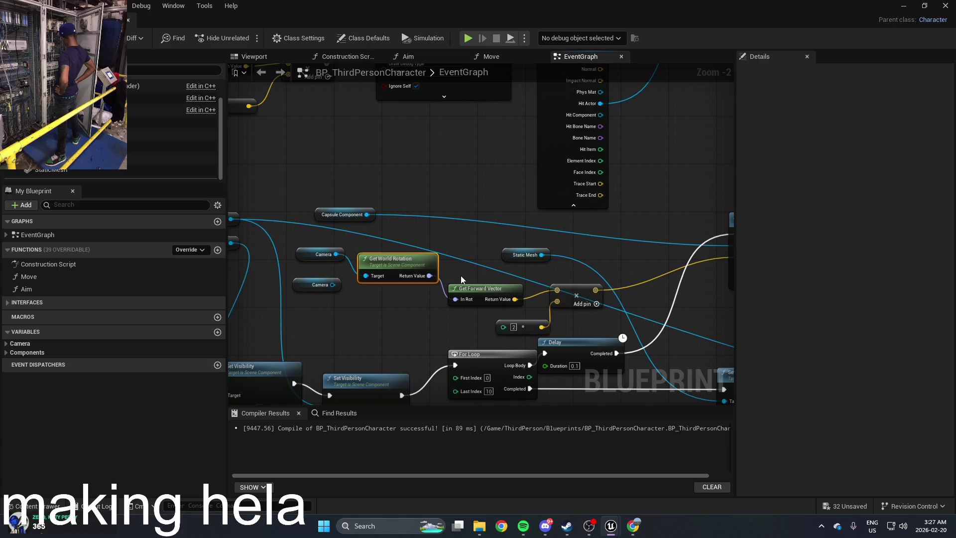
left_click_drag(476, 290, 481, 277)
scroll(481, 278, "down", 1)
mouse_move(500, 331)
left_mouse_down()
mouse_move(566, 366)
mouse_move(721, 373)
left_mouse_up()
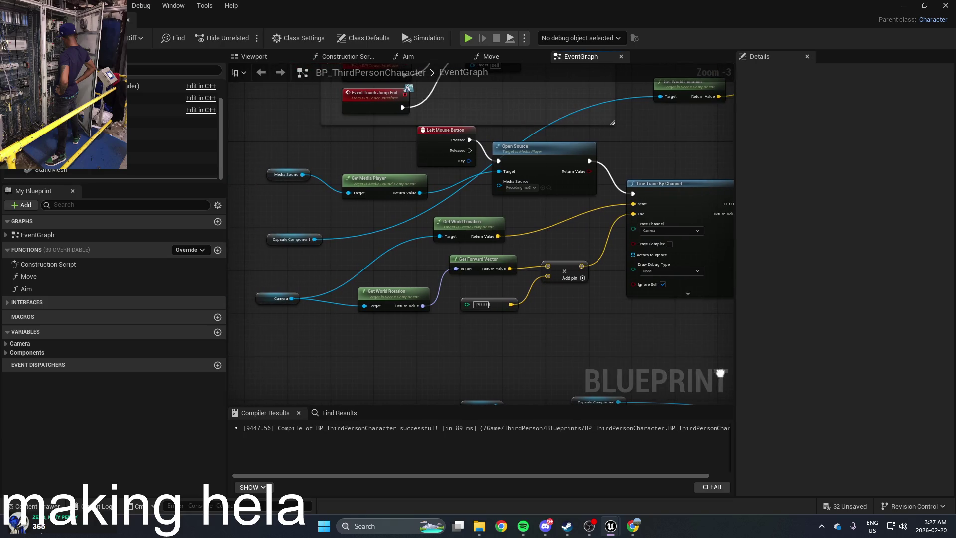
mouse_move(720, 374)
left_mouse_down()
mouse_move(478, 185)
mouse_move(387, 189)
mouse_move(493, 187)
mouse_move(518, 320)
left_mouse_up()
scroll(518, 320, "up", 1)
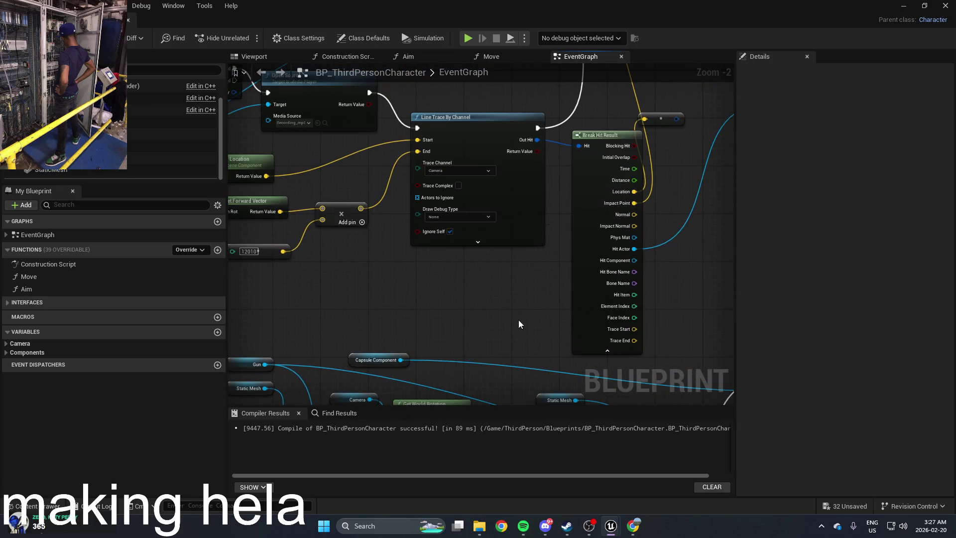
scroll(518, 319, "down", 1)
scroll(519, 320, "down", 1)
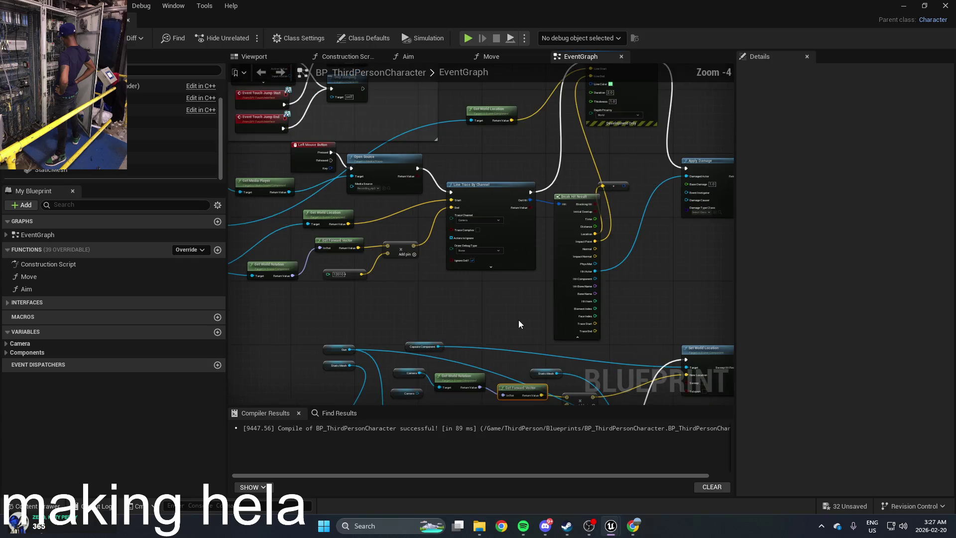
scroll(515, 312, "up", 1)
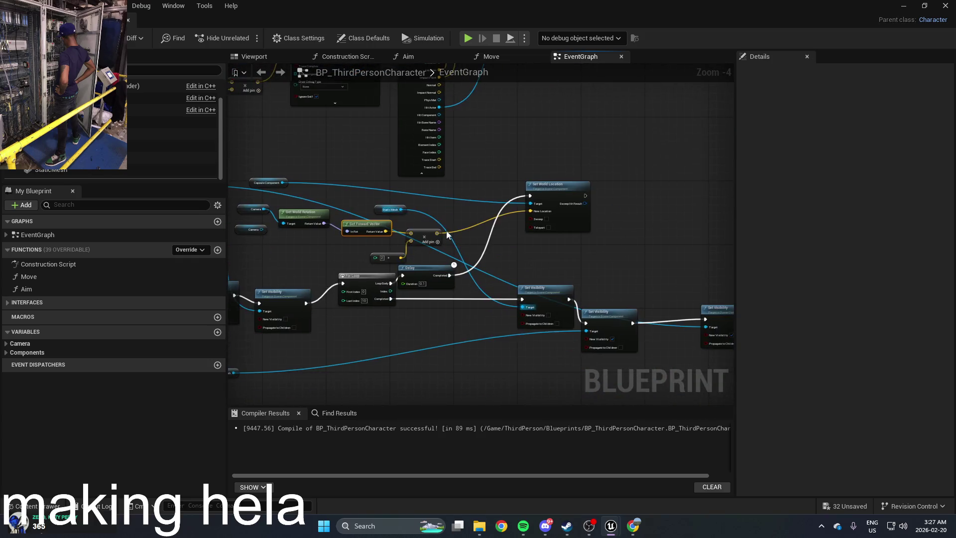
scroll(446, 231, "up", 2)
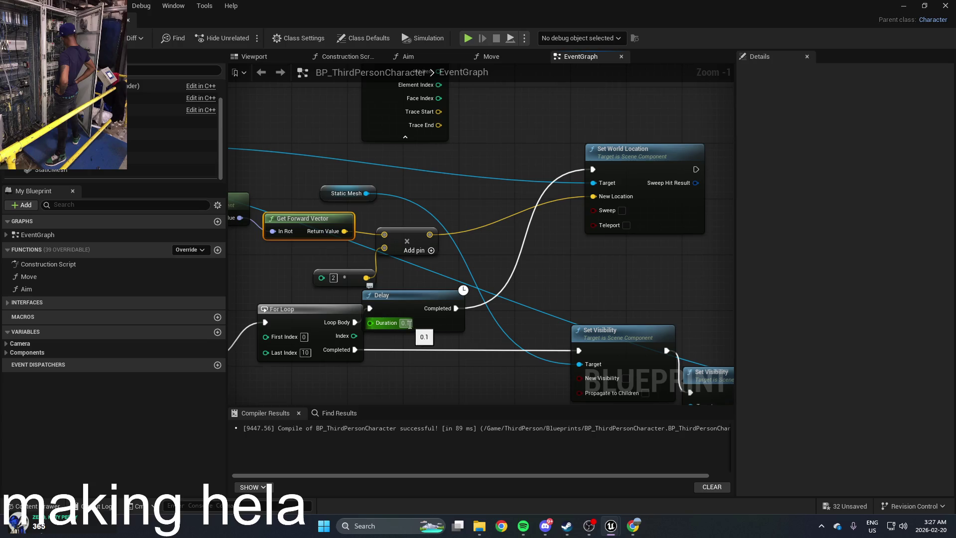
Set the Delay node's duration to 0.4 and return to the level editor
left_click_drag(428, 345, 519, 331)
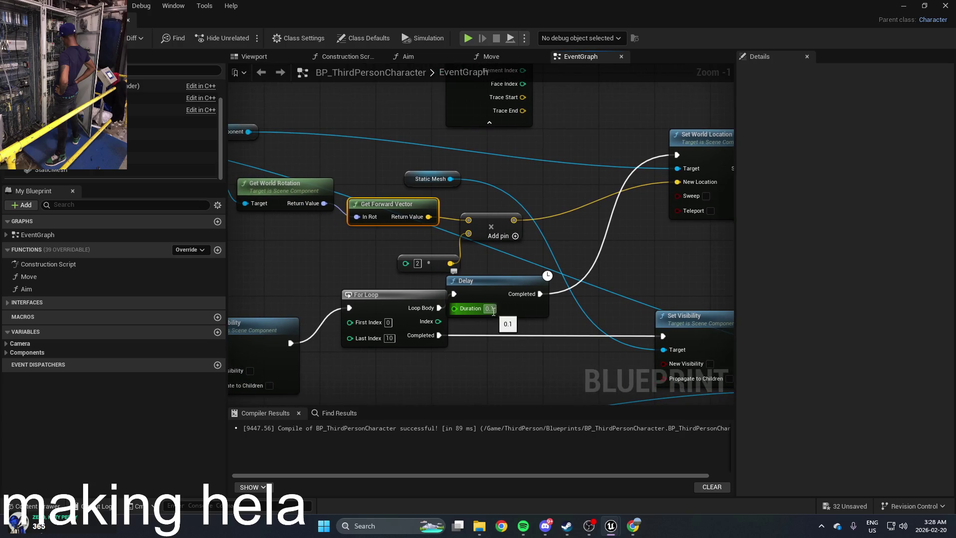
left_click(486, 309)
left_click_drag(491, 311, 441, 304)
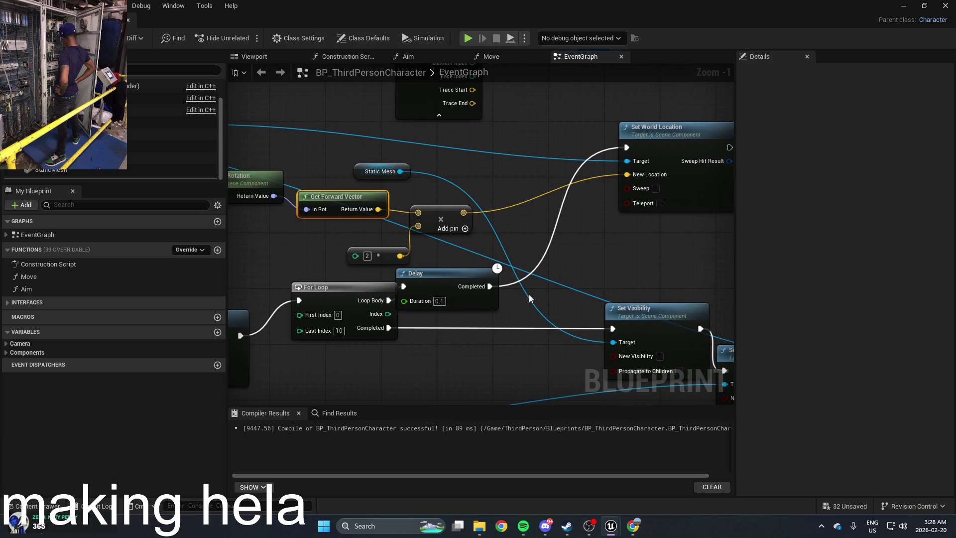
left_click(438, 301)
type("0")
key("Return")
mouse_move(468, 287)
left_mouse_down()
mouse_move(488, 280)
mouse_move(489, 288)
left_mouse_up()
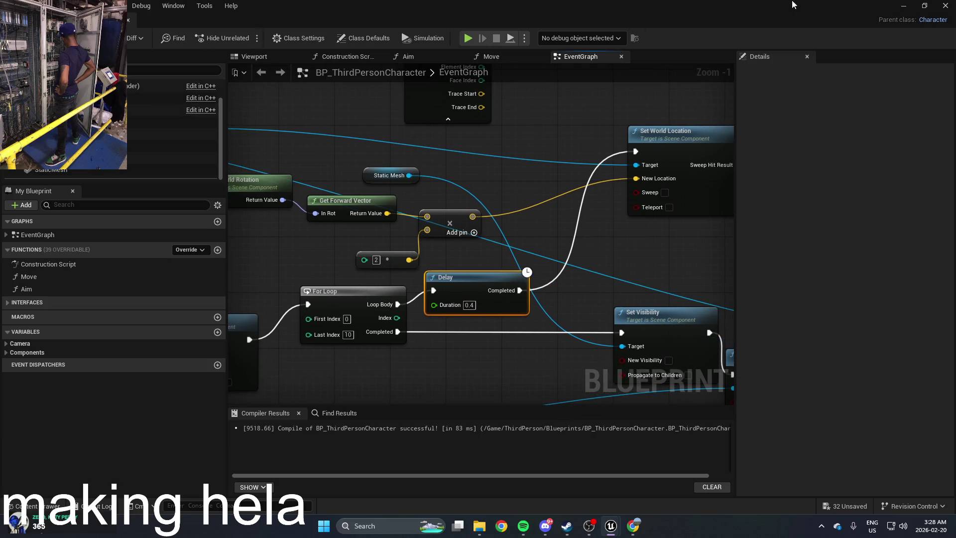
left_click(904, 5)
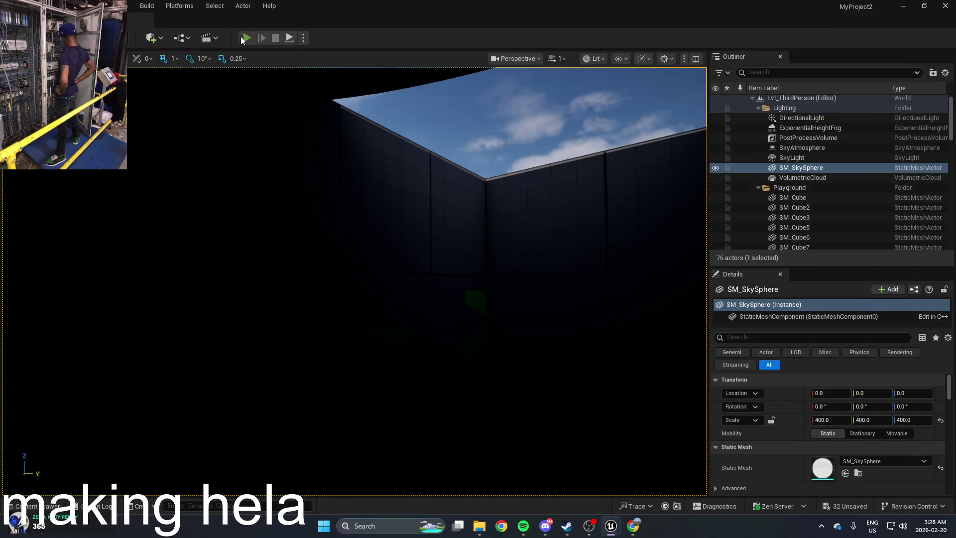
Run two play tests of the level, stopping each with Esc
left_click(245, 38)
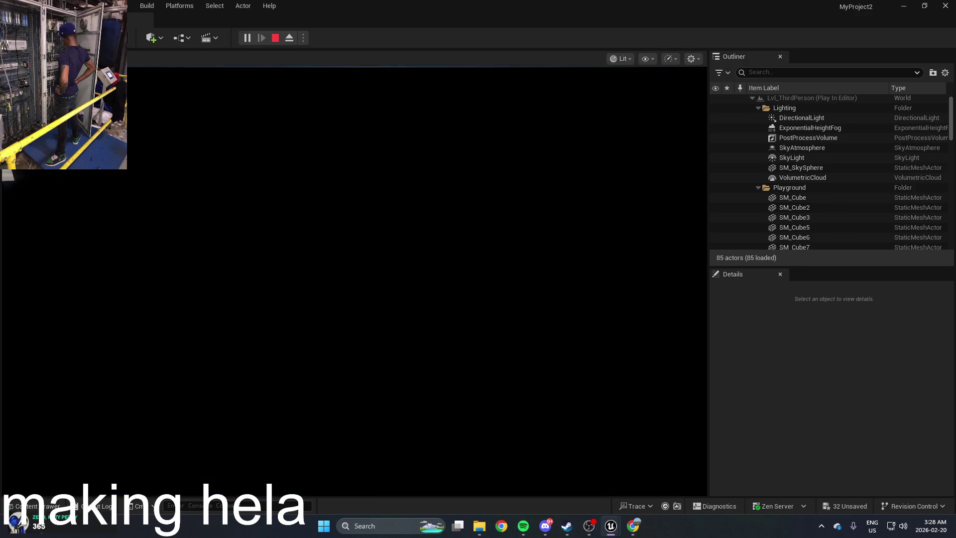
key("Escape")
left_click(249, 39)
key("Escape")
Select SM_Cube14 in the level and bring up the Content Drawer
key("alt+Tab")
key("Escape")
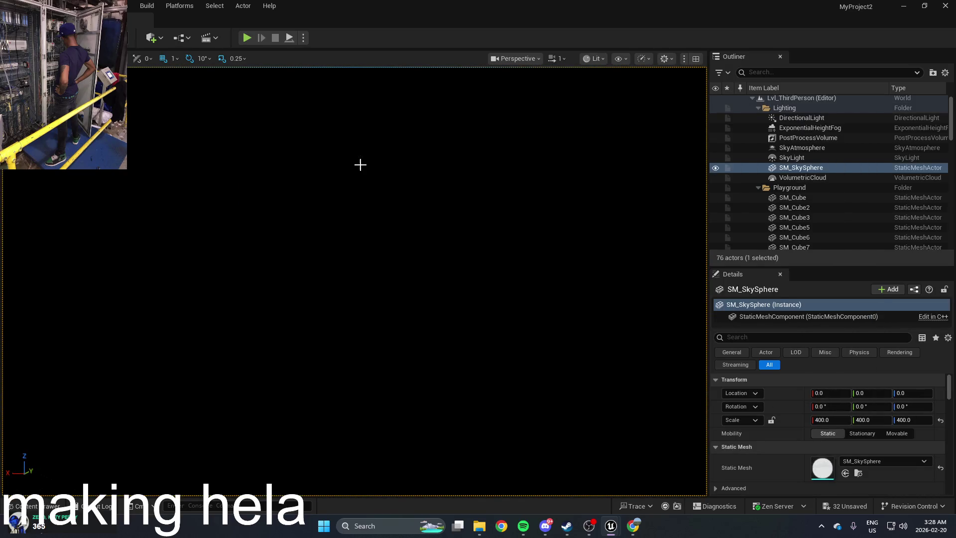
left_click(404, 405)
key("ctrl+space")
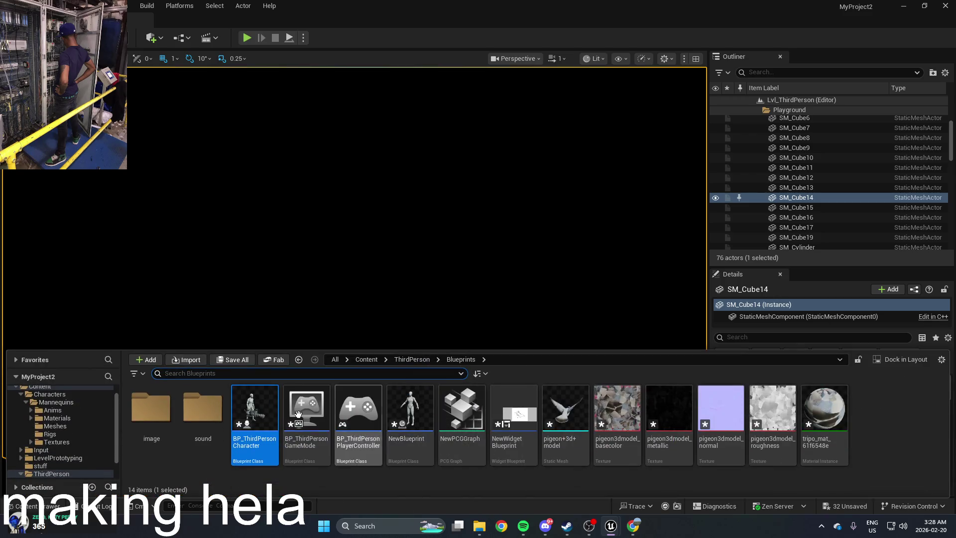
Open BP_ThirdPersonCharacter and shift the first Set Visibility node
double_click(277, 413)
scroll(587, 291, "down", 3)
scroll(522, 237, "up", 2)
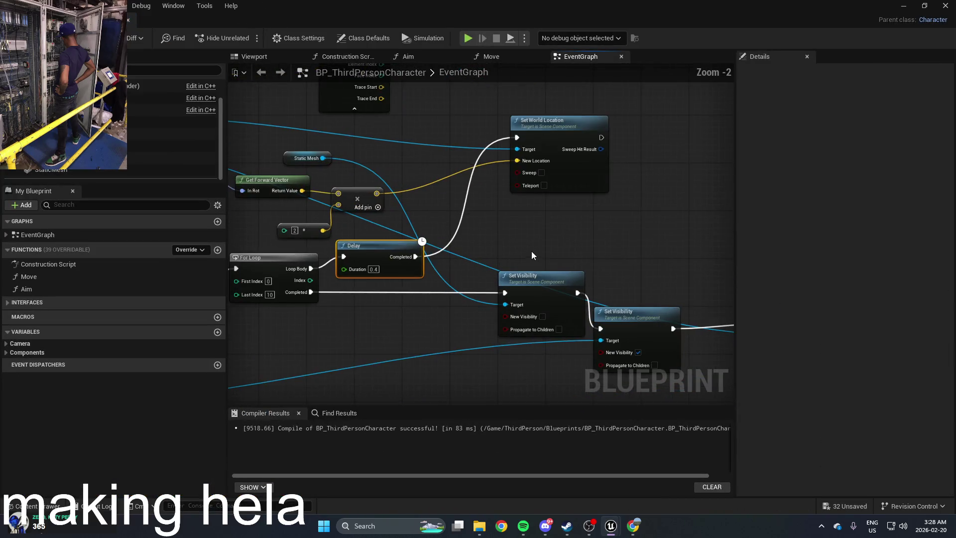
mouse_move(453, 236)
left_mouse_down()
mouse_move(417, 268)
mouse_move(410, 253)
left_mouse_up()
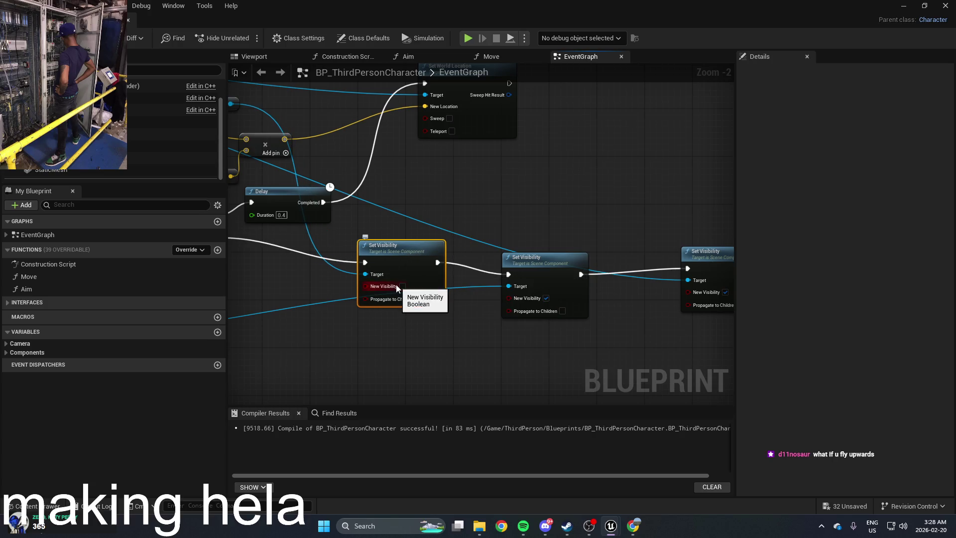
scroll(533, 268, "down", 2)
scroll(533, 268, "up", 1)
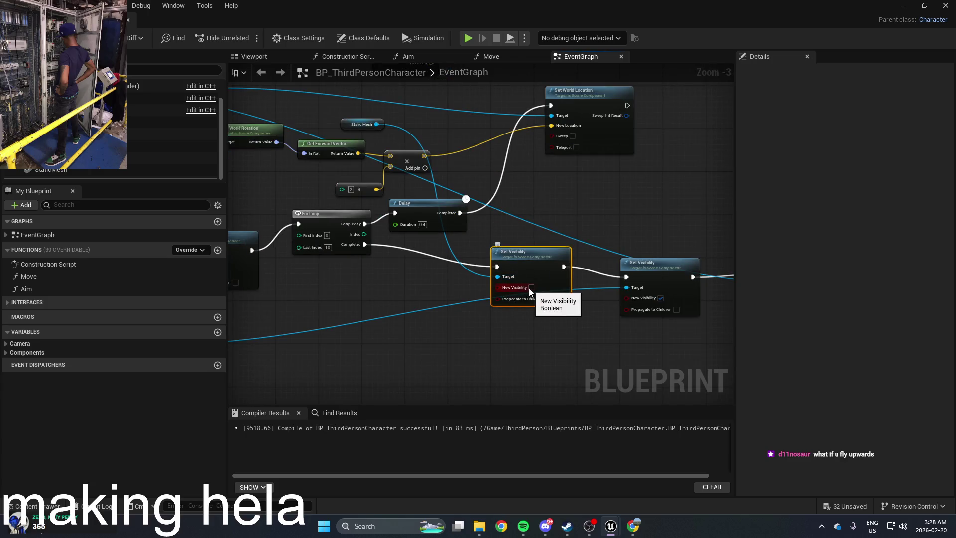
Pan across the camera forward-vector nodes, then start a play test in the level
left_click_drag(534, 258, 670, 288)
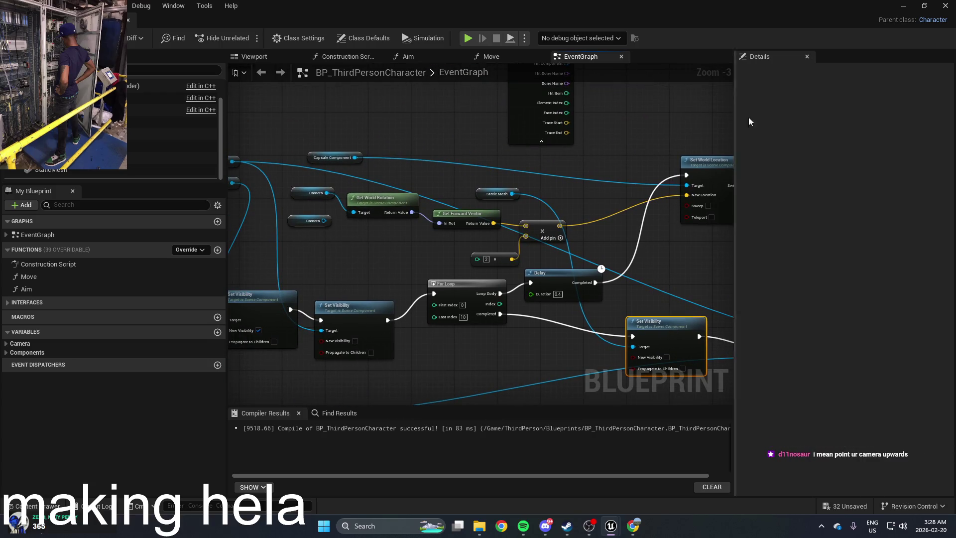
scroll(576, 160, "up", 2)
mouse_move(485, 262)
left_mouse_down()
mouse_move(602, 264)
mouse_move(559, 264)
left_mouse_up()
scroll(602, 264, "down", 1)
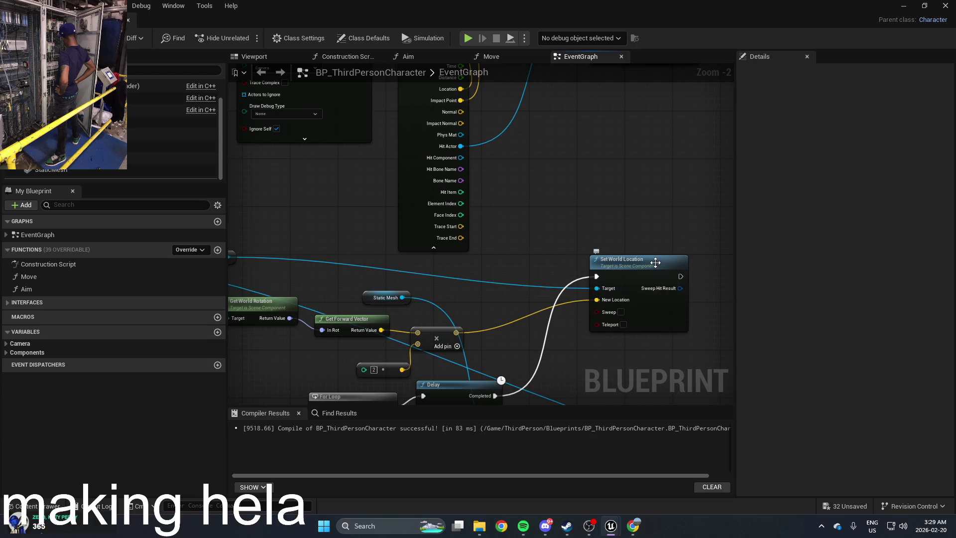
scroll(472, 276, "down", 3)
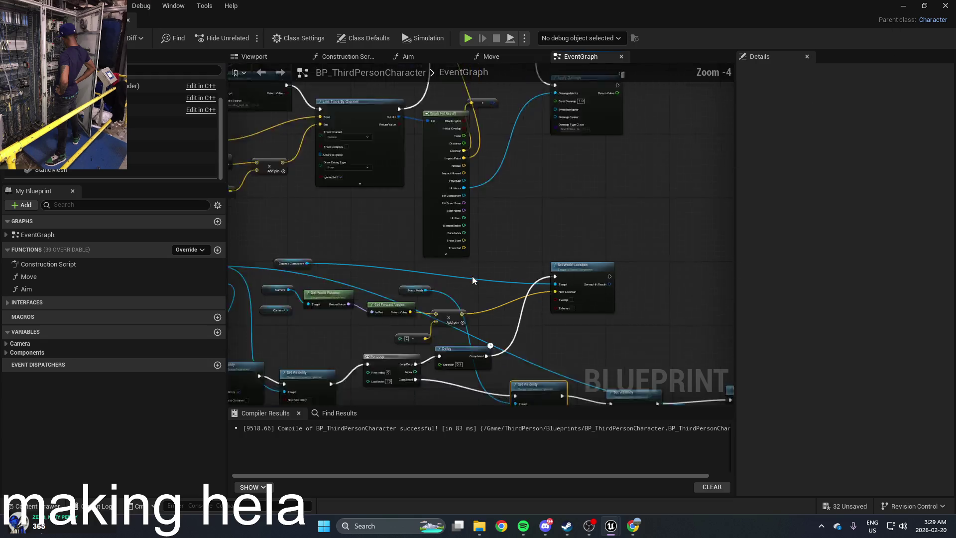
scroll(551, 235, "up", 2)
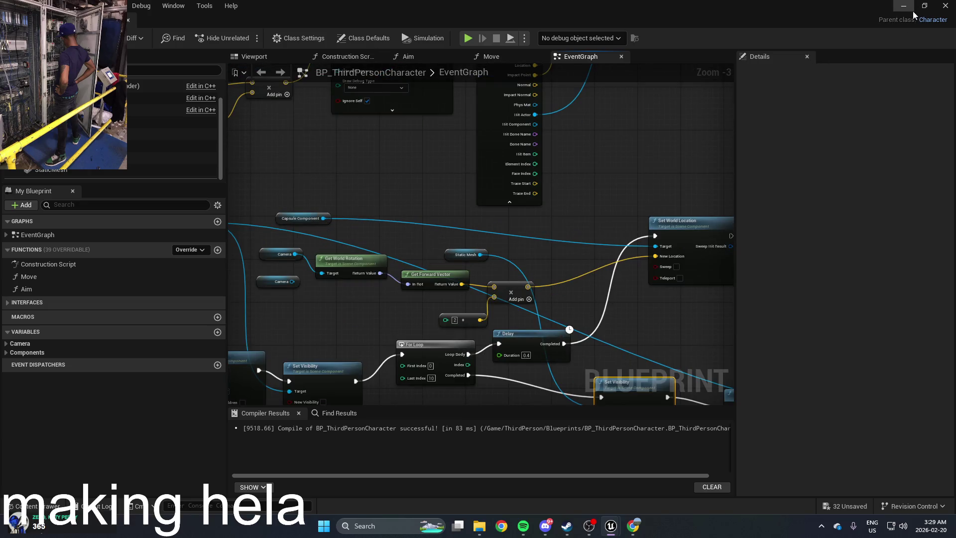
left_click(903, 6)
left_click(246, 39)
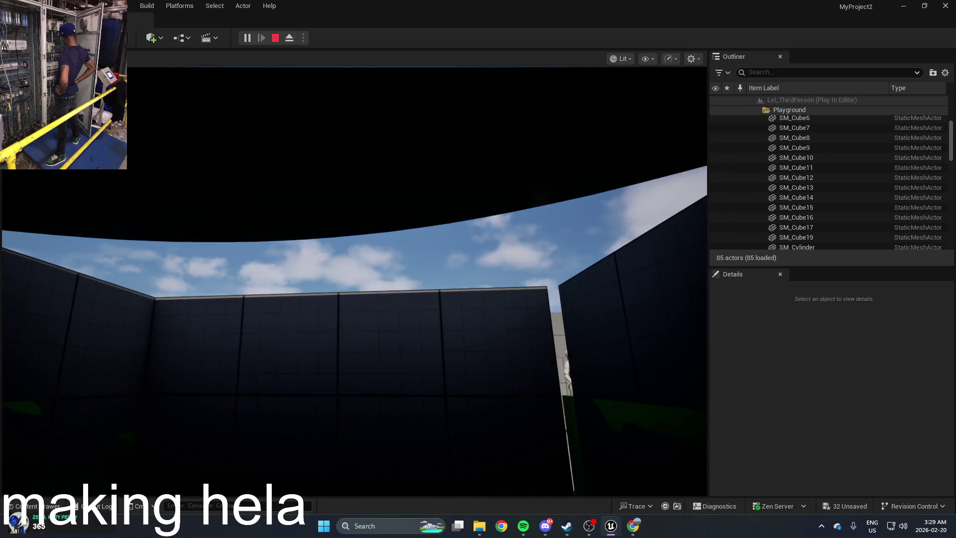
Stop the play session and reopen BP_ThirdPersonCharacter from the Content Drawer
key("Escape")
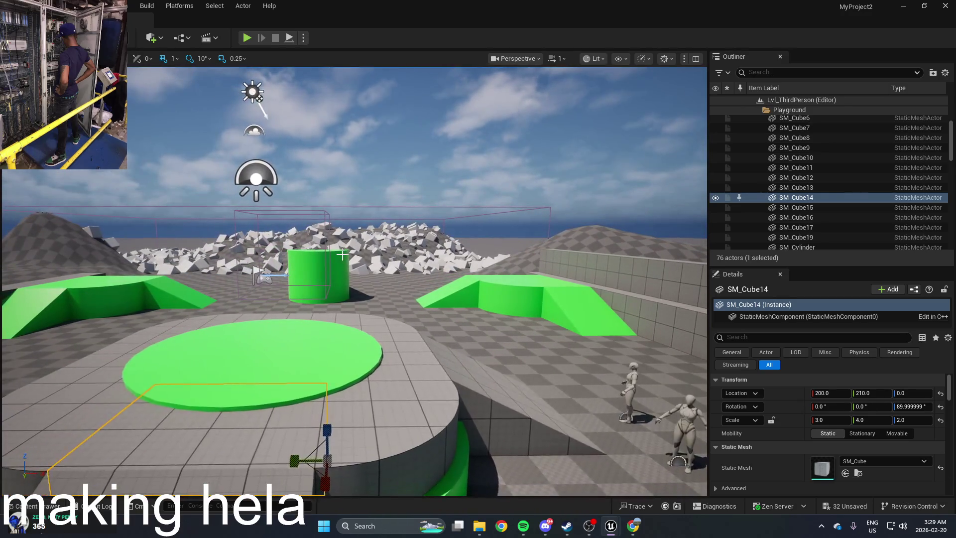
key("ctrl+space")
double_click(265, 423)
Wire the trace's Hit Actor into Set World Location's Target pin
mouse_move(410, 247)
left_mouse_down()
mouse_move(431, 252)
mouse_move(467, 317)
mouse_move(483, 264)
mouse_move(448, 298)
mouse_move(410, 378)
left_mouse_up()
scroll(448, 299, "up", 1)
mouse_move(501, 288)
left_mouse_down()
mouse_move(565, 305)
mouse_move(516, 189)
mouse_move(467, 192)
mouse_move(401, 158)
mouse_move(397, 141)
left_mouse_up()
mouse_move(513, 218)
left_mouse_down()
mouse_move(468, 202)
mouse_move(477, 213)
mouse_move(483, 171)
mouse_move(496, 235)
left_mouse_up()
mouse_move(428, 220)
left_mouse_down()
mouse_move(491, 250)
mouse_move(542, 351)
mouse_move(564, 362)
left_mouse_up()
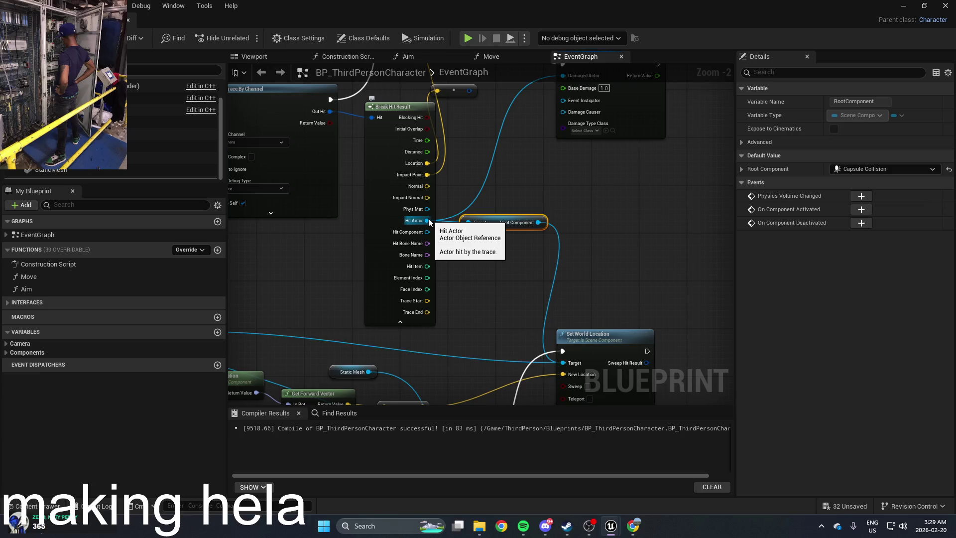
Undo the Hit Actor link, wire Impact Point into New Location, and start a play test
left_click(545, 204)
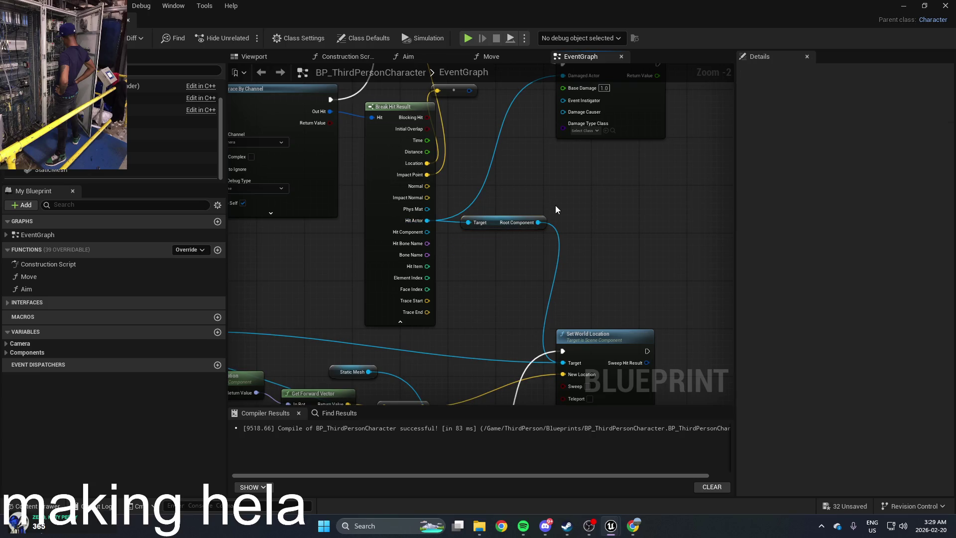
key("ctrl+z")
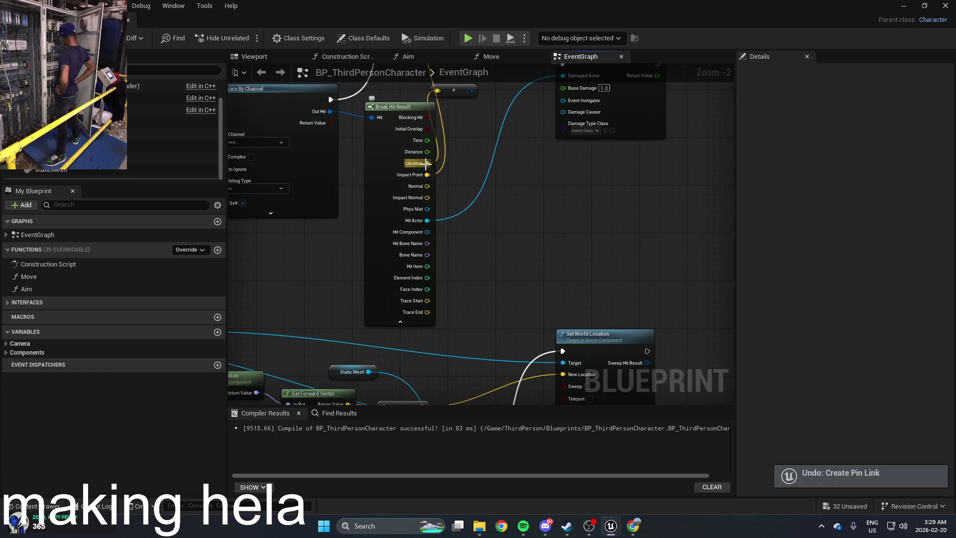
left_click_drag(426, 163, 532, 239)
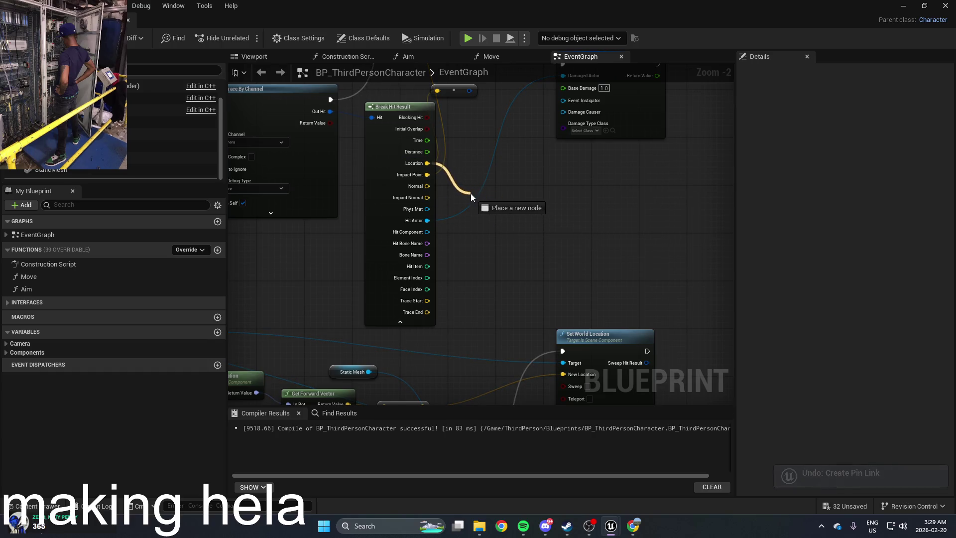
left_click_drag(460, 167, 566, 373)
left_click(461, 144)
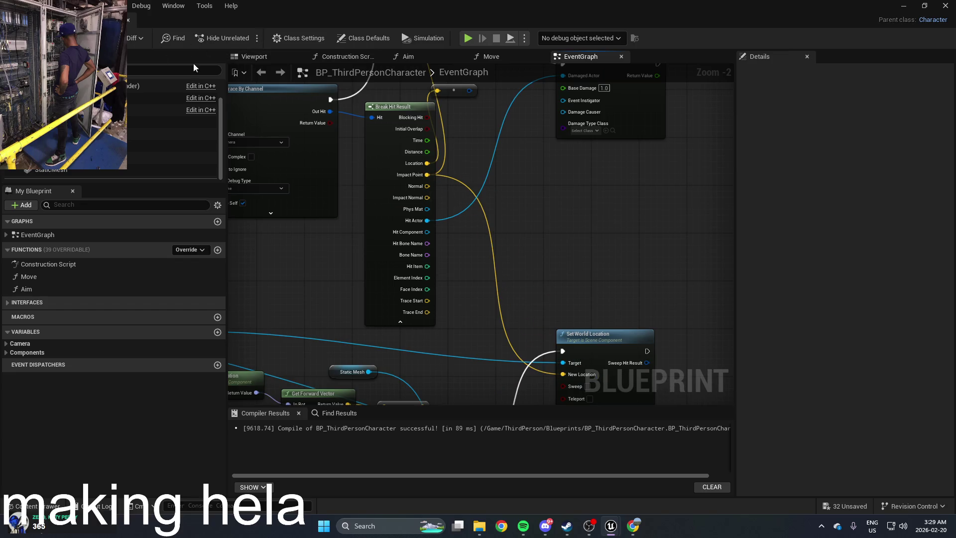
scroll(660, 169, "down", 1)
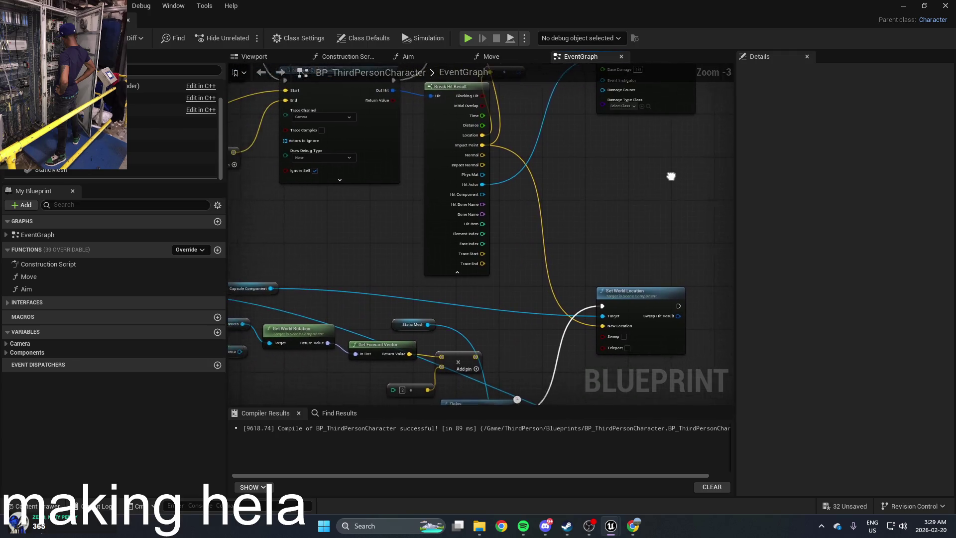
left_click(903, 6)
left_click(246, 37)
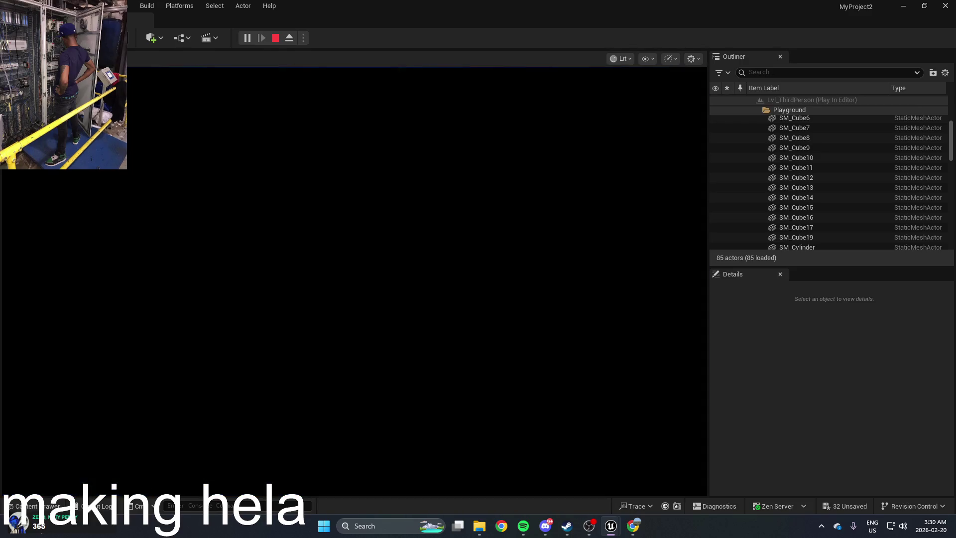
Stop play, reopen BP_ThirdPersonCharacter via Ctrl+Space, and show the Set Visibility and For Loop nodes
key("Escape")
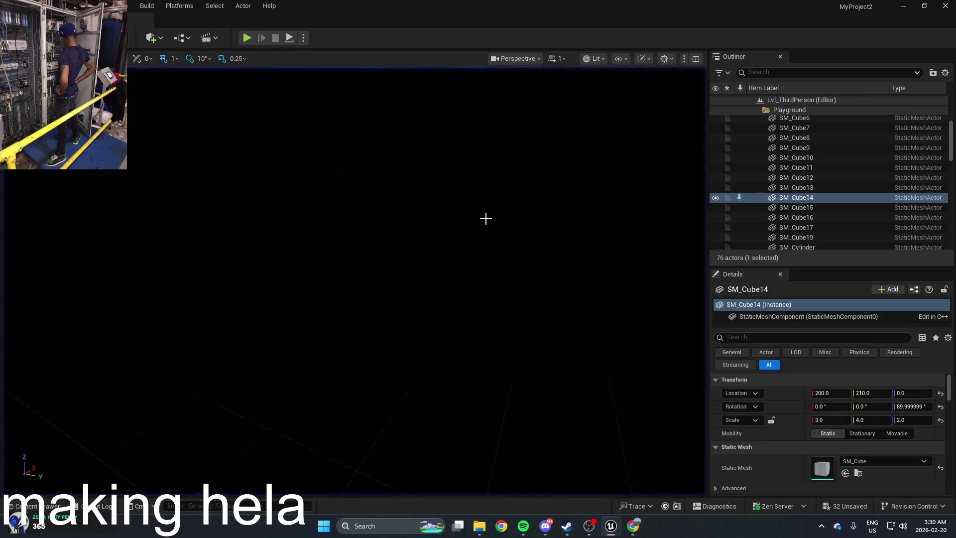
key("ctrl+space")
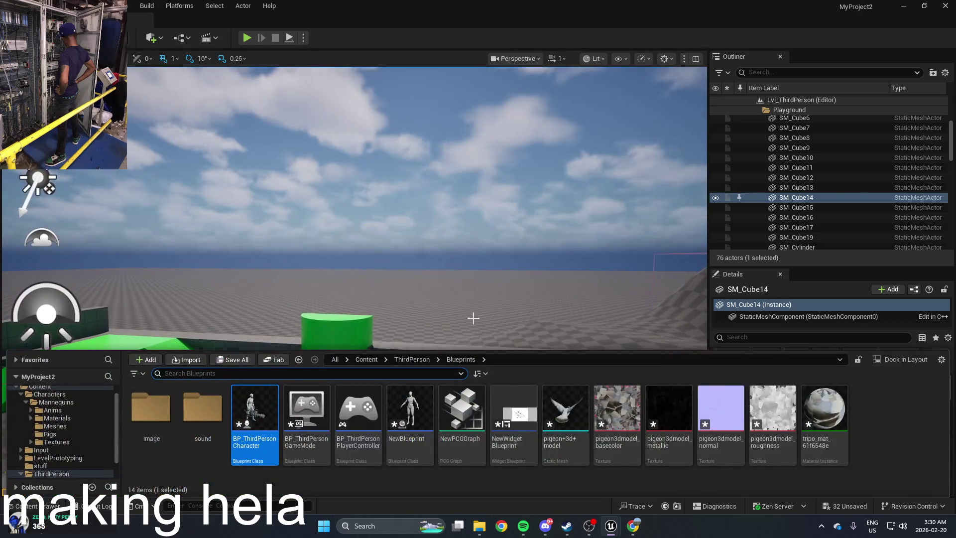
double_click(256, 413)
left_click_drag(569, 257, 628, 124)
Delete the For Loop node and wire Delay between the two Set Visibility nodes
left_click(490, 270)
scroll(603, 207, "down", 2)
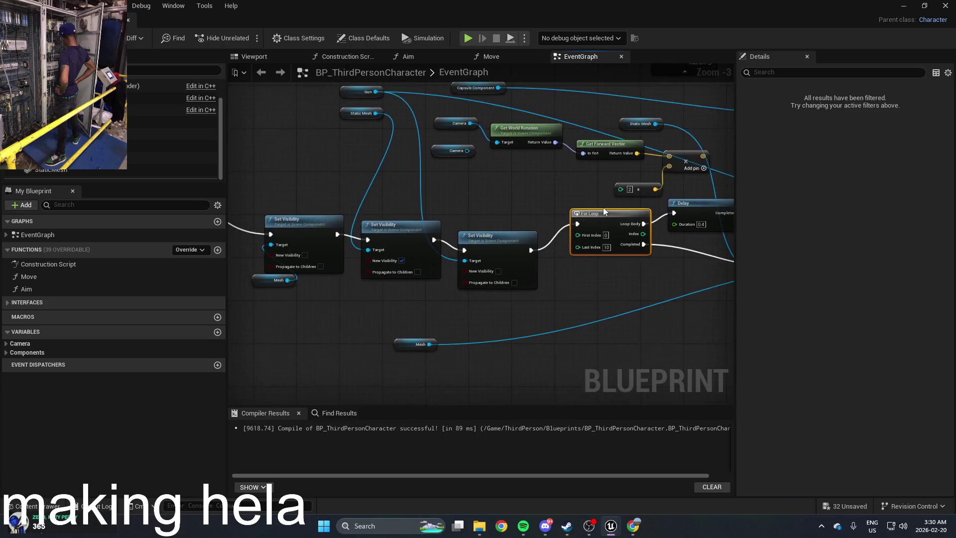
left_click_drag(303, 177, 323, 247)
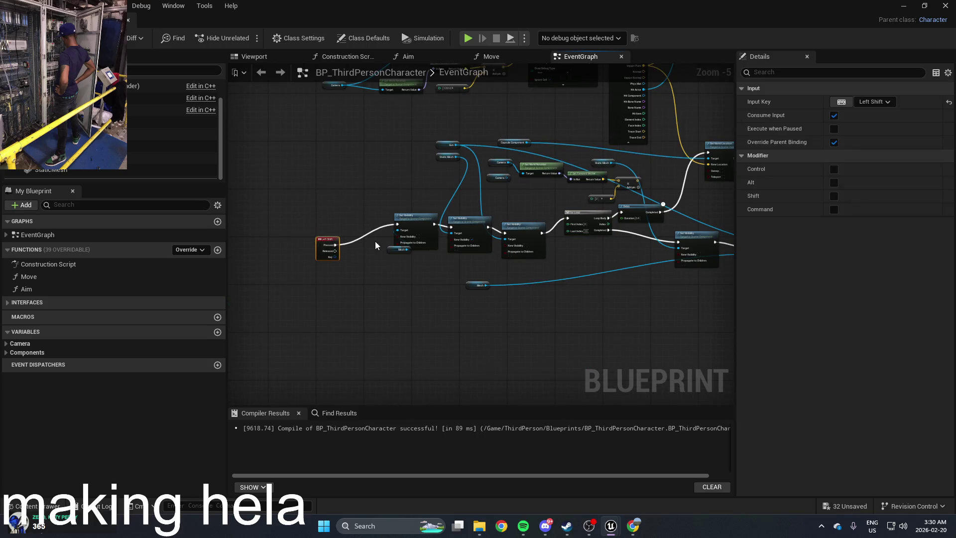
left_click_drag(387, 248, 388, 280)
left_click_drag(588, 255, 533, 282)
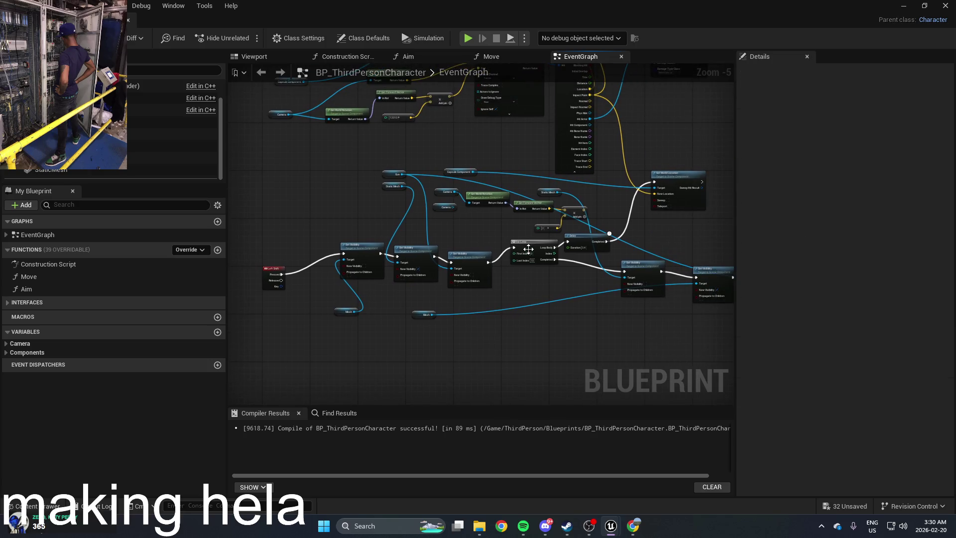
left_click(534, 251)
key("Delete")
scroll(498, 258, "up", 1)
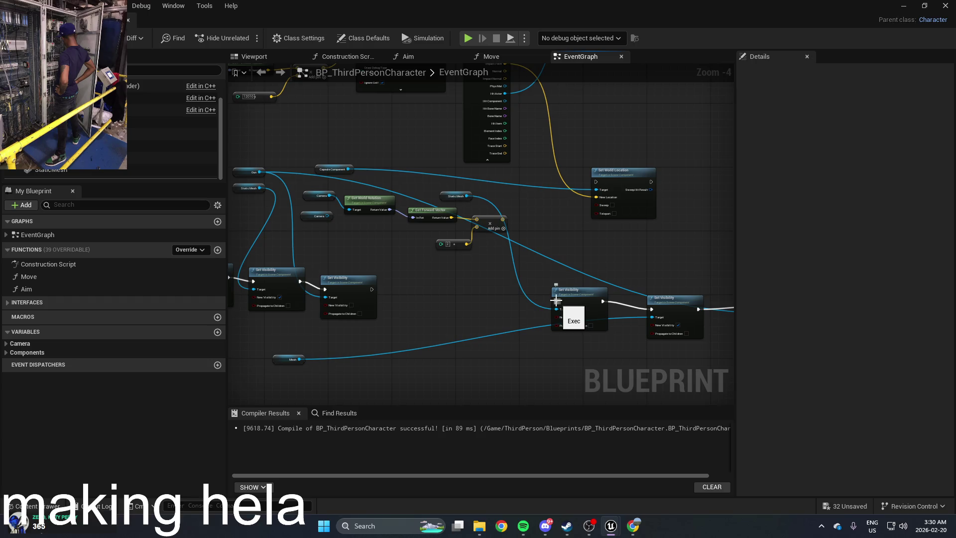
key("ctrl+z")
left_click_drag(559, 303, 479, 264)
left_click_drag(372, 288, 373, 288)
mouse_move(526, 261)
left_mouse_down()
mouse_move(557, 302)
mouse_move(542, 317)
left_mouse_up()
Delete Set World Location, the multiply node and the Camera getter, then start a play test
left_click(617, 200)
left_click_drag(632, 184, 662, 219)
key("Delete")
mouse_move(549, 298)
left_mouse_down()
mouse_move(567, 268)
mouse_move(516, 327)
left_mouse_up()
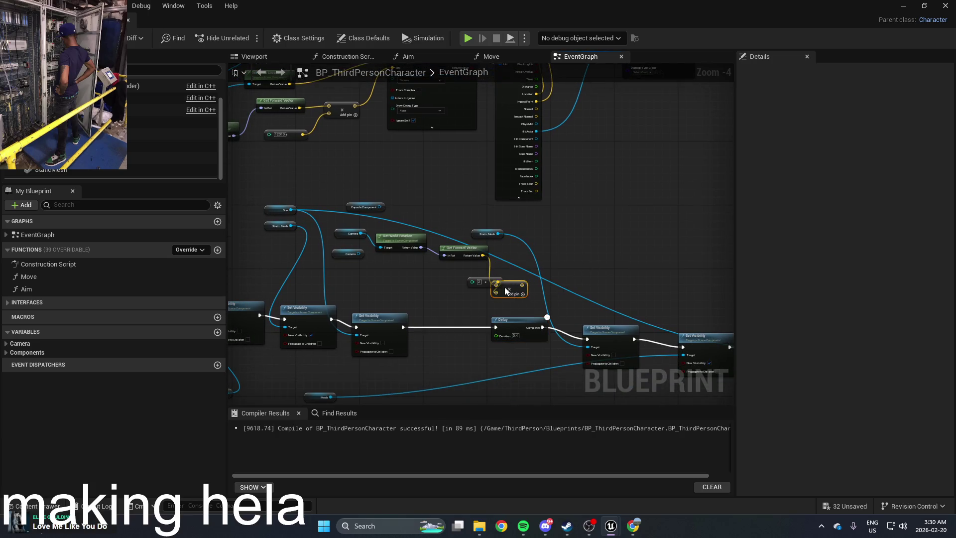
right_click(523, 266)
left_click(523, 270)
left_click(509, 288)
key("Delete")
key("Delete")
key("Delete")
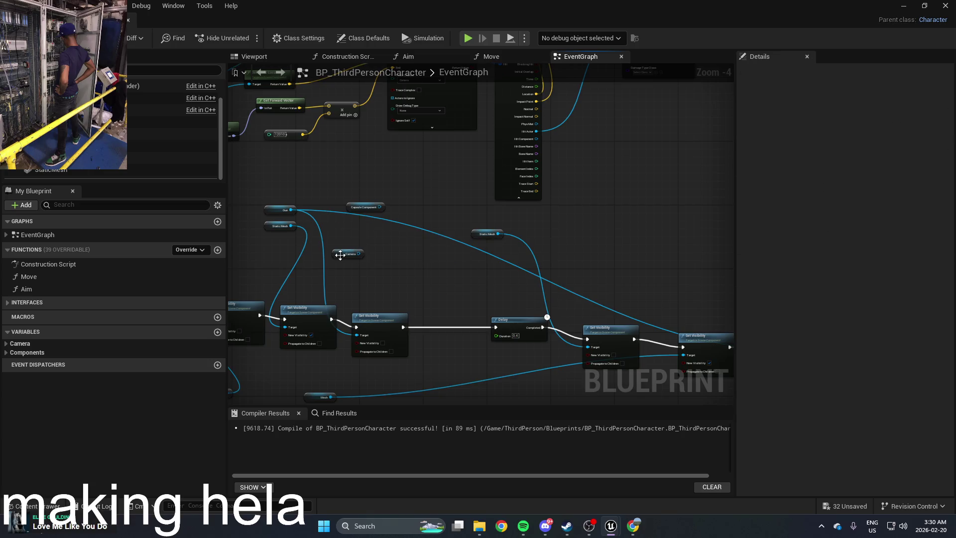
left_click(363, 203)
key("Delete")
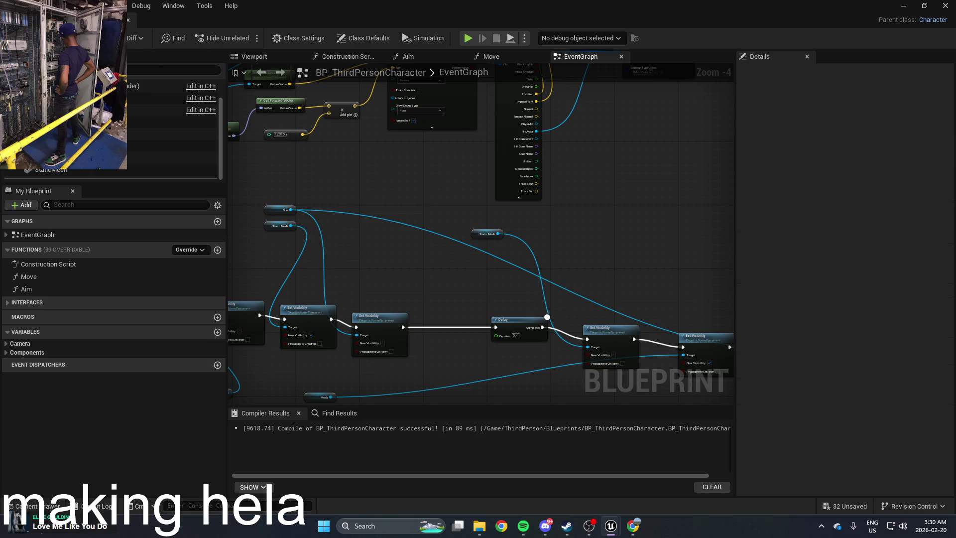
left_click(903, 5)
left_click(248, 38)
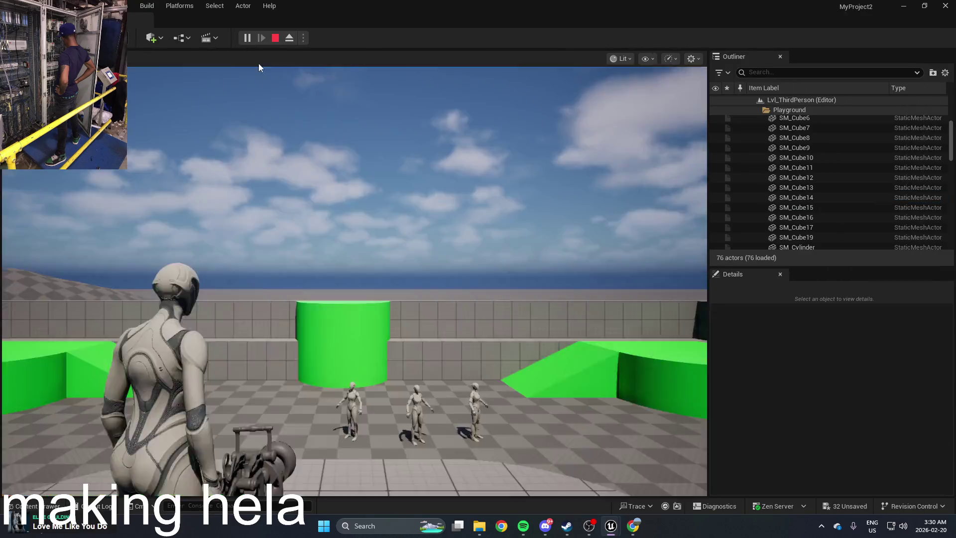
Run the character forward with W, toggling into the pigeon and back, then return to the Blueprint editor
key("w")
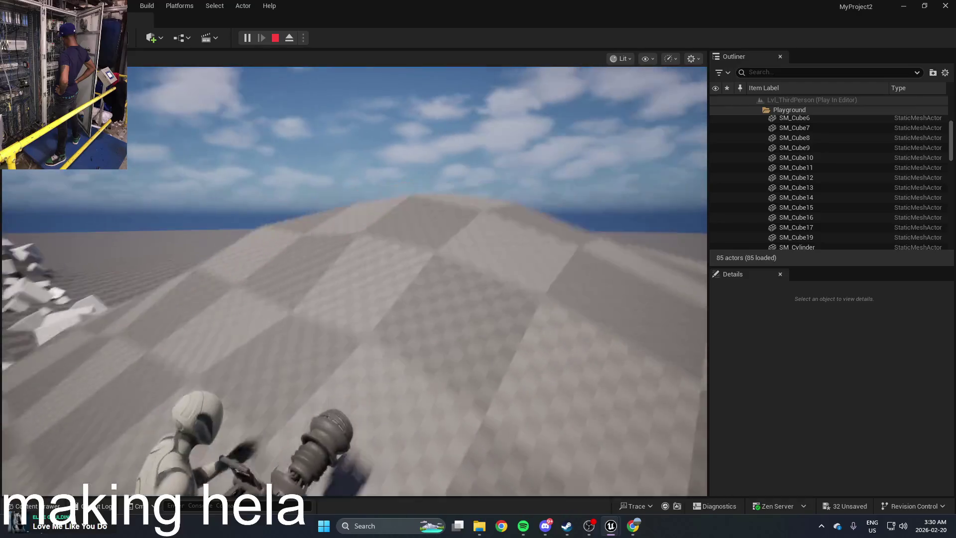
key("w")
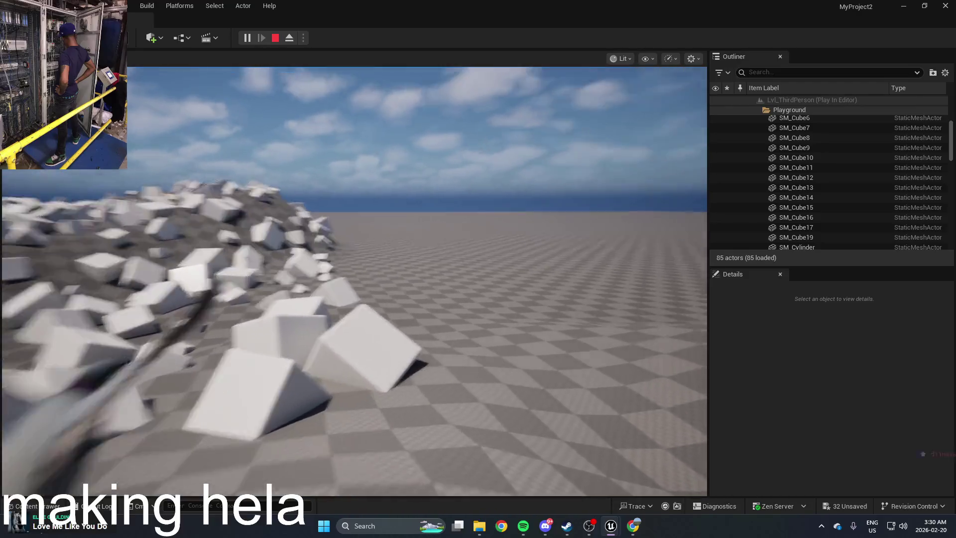
key("w")
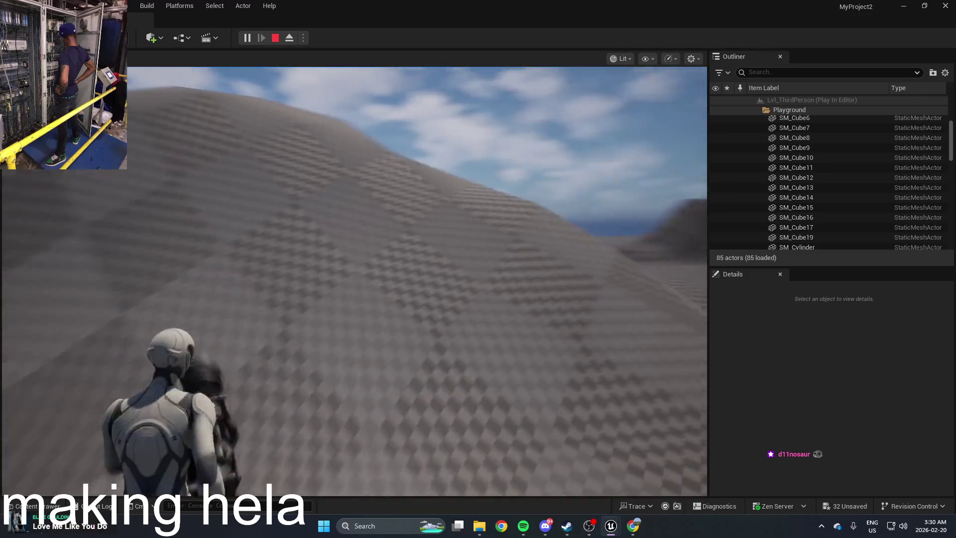
key("w")
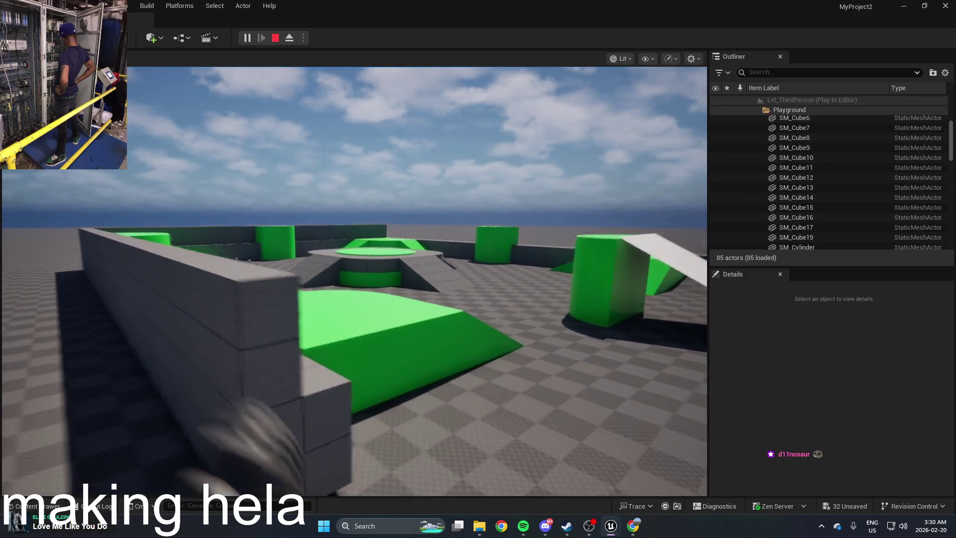
key("w")
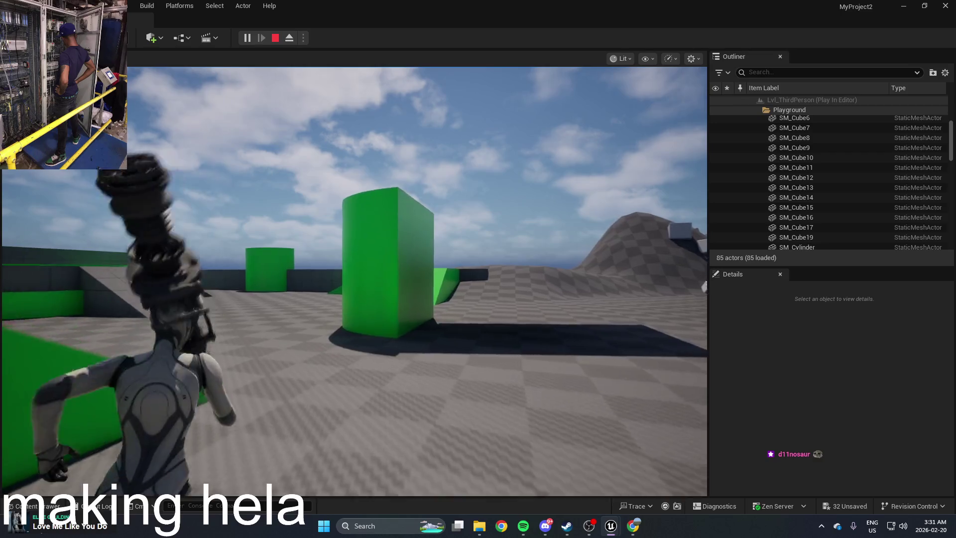
key("w")
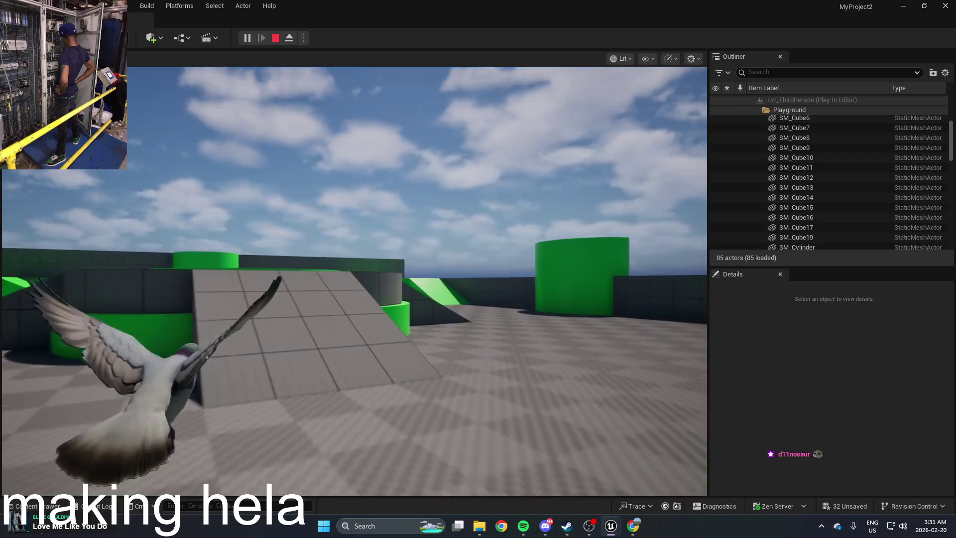
key("w")
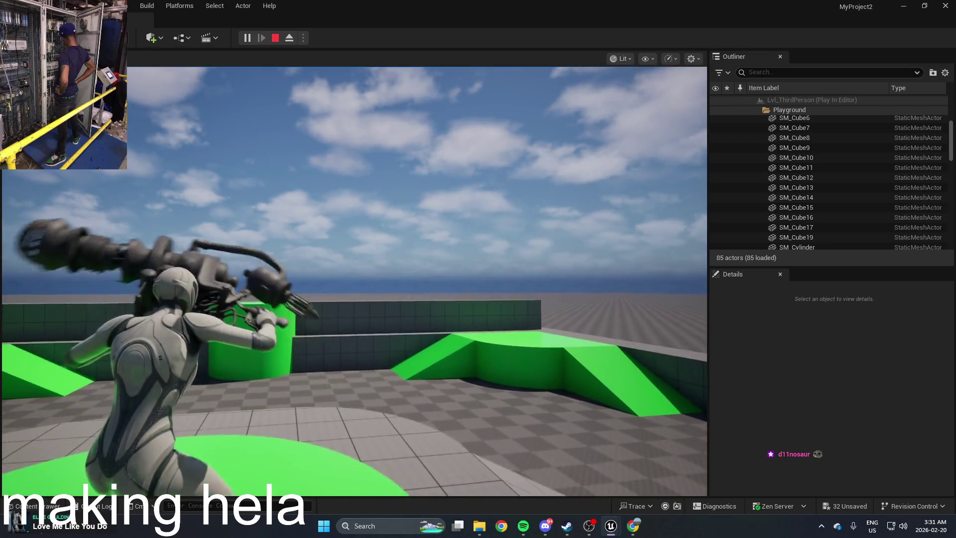
key("alt+Tab")
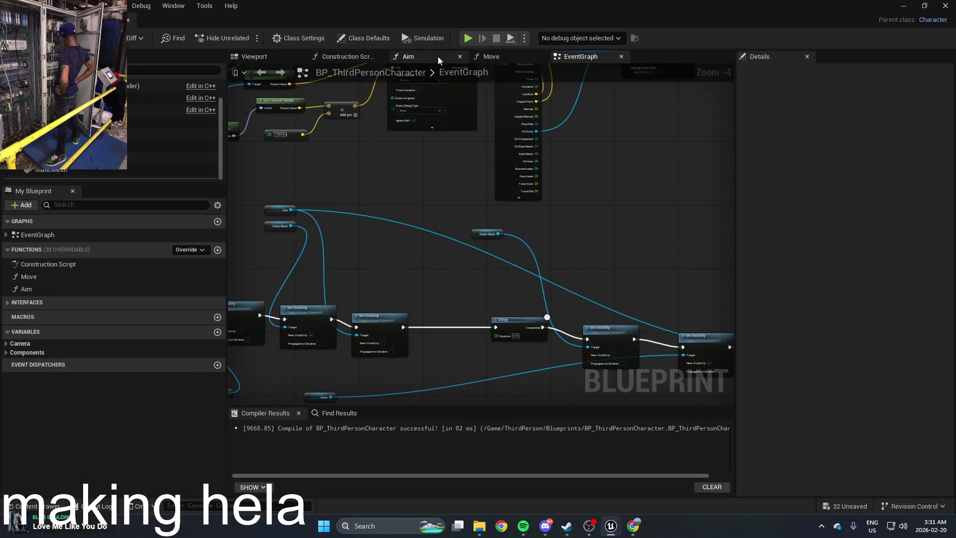
Select the Left/Right movement node group in the Move function graph
left_click(492, 57)
right_click(503, 173)
scroll(448, 184, "up", 4)
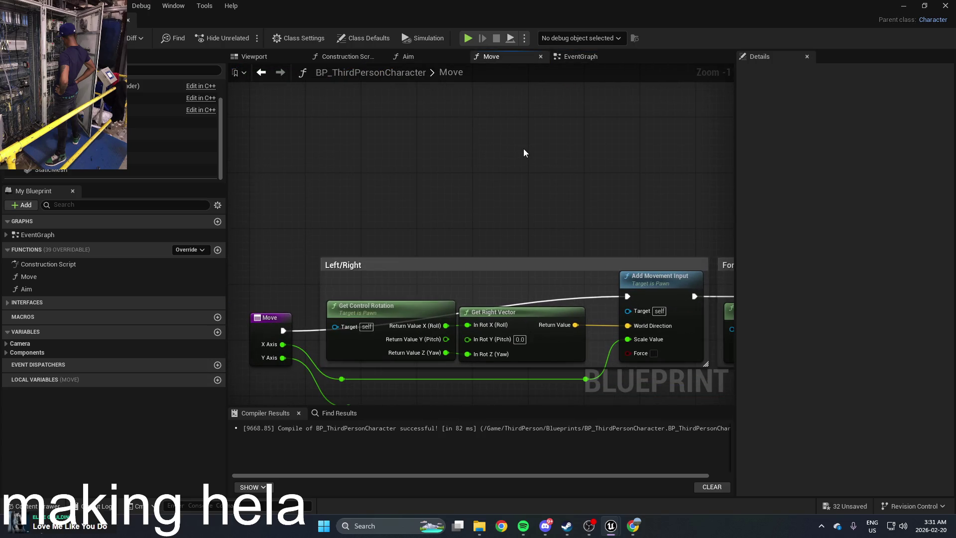
left_click_drag(524, 149, 346, 148)
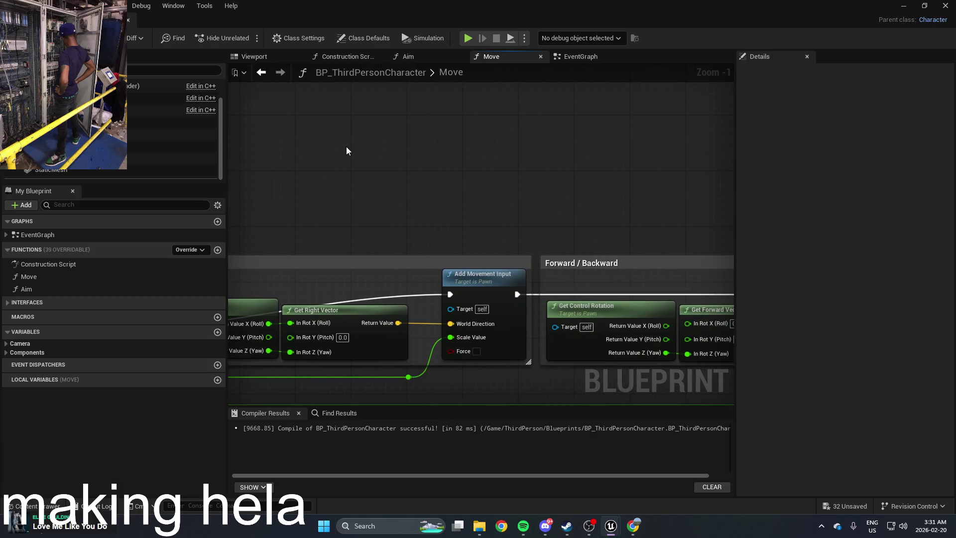
left_click_drag(411, 233, 492, 234)
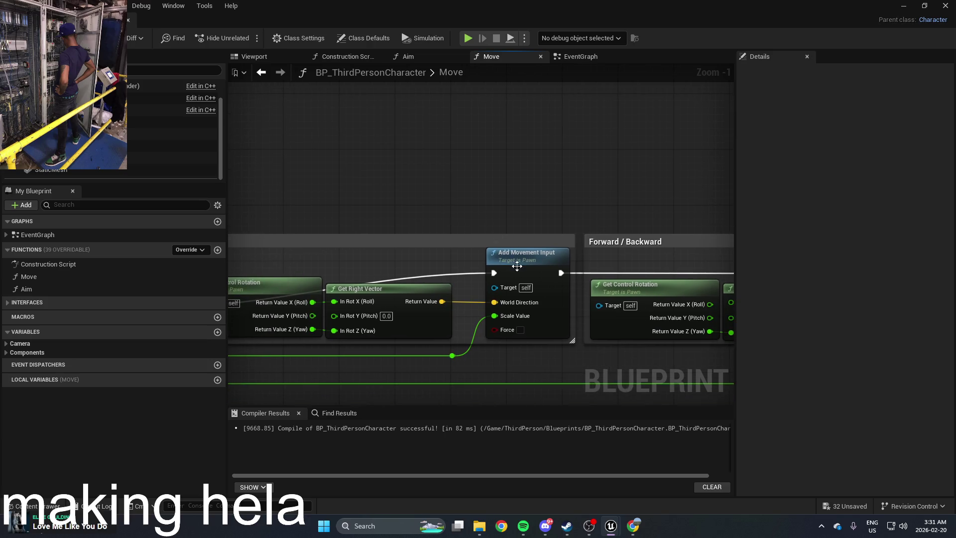
scroll(518, 209, "down", 2)
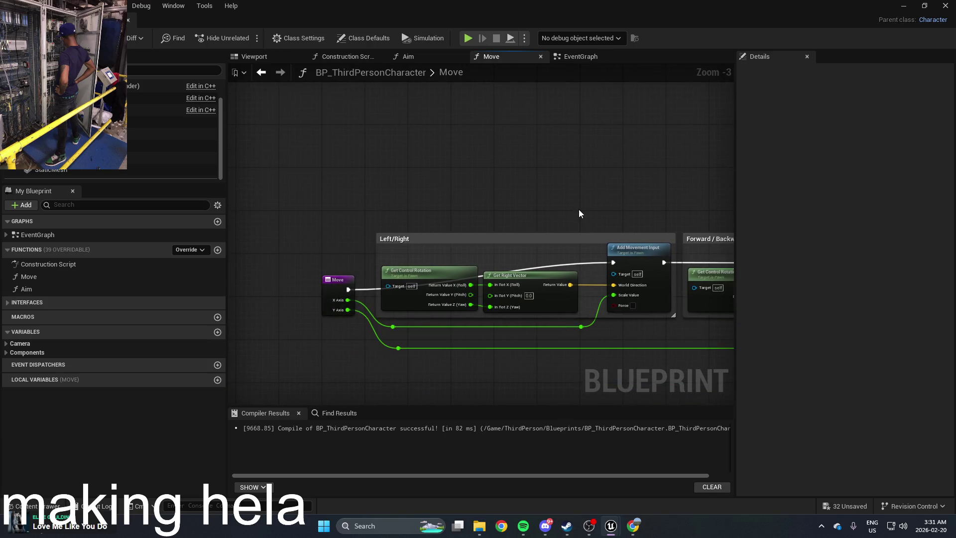
scroll(579, 213, "up", 1)
mouse_move(404, 331)
left_mouse_down()
mouse_move(600, 240)
mouse_move(672, 236)
left_mouse_up()
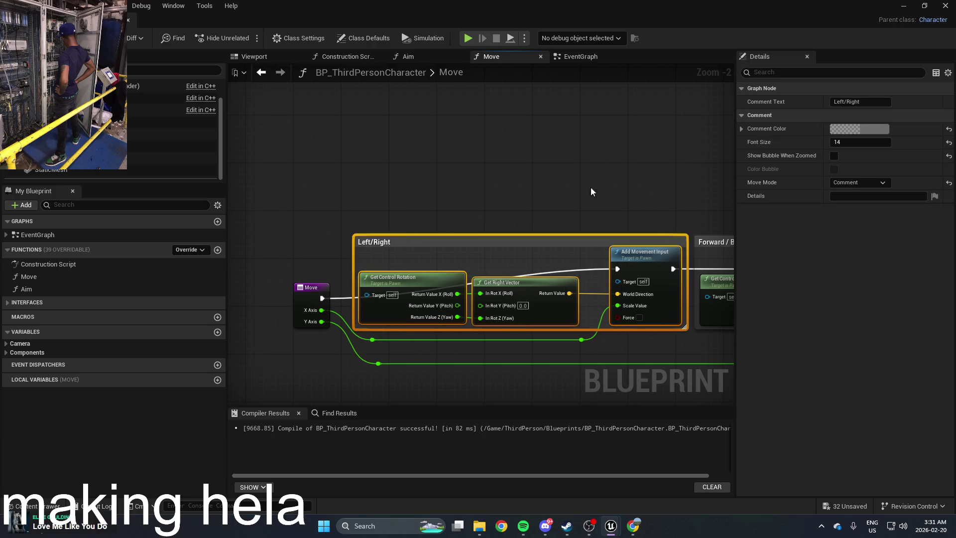
Move the Delay node aside and paste the copied nodes into the EventGraph
left_click(572, 59)
scroll(572, 149, "up", 2)
scroll(608, 160, "up", 3)
mouse_move(553, 170)
left_mouse_down()
mouse_move(435, 370)
mouse_move(392, 89)
mouse_move(374, 135)
left_mouse_up()
mouse_move(319, 180)
left_mouse_down()
mouse_move(416, 239)
mouse_move(548, 221)
left_mouse_up()
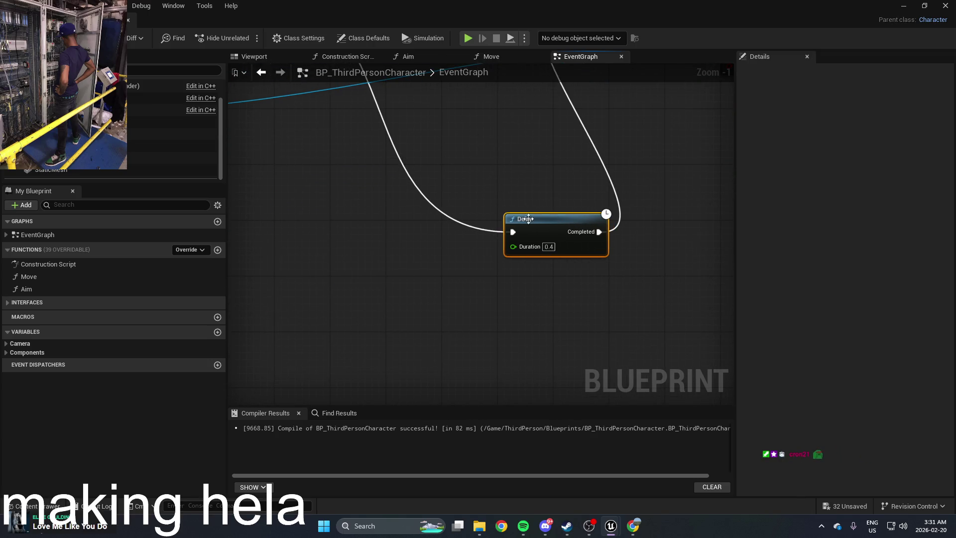
key("ctrl+v")
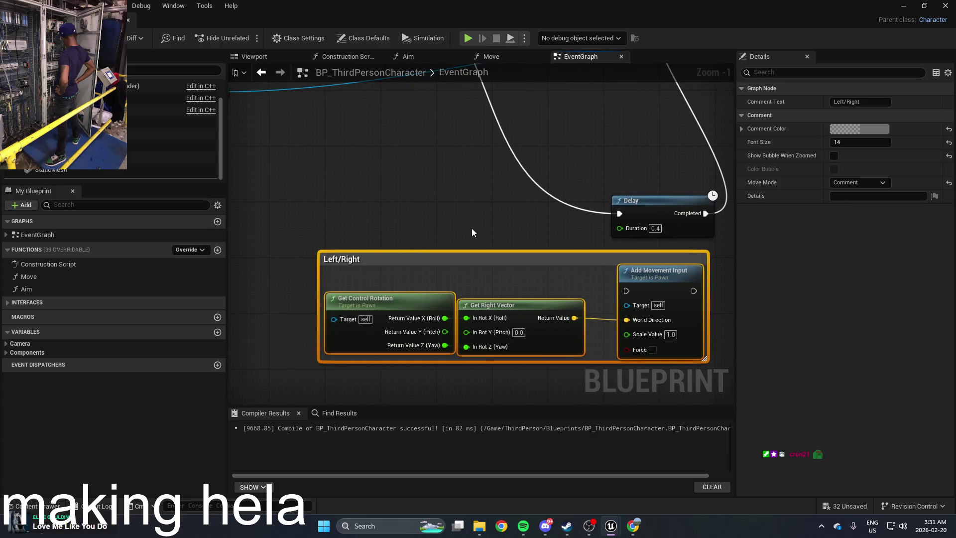
left_click(495, 59)
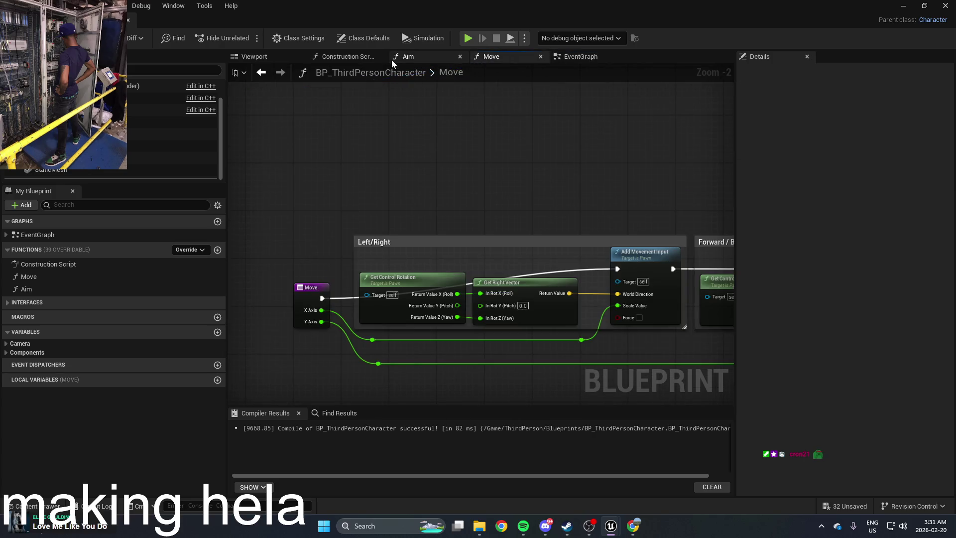
left_click(581, 56)
right_click(425, 219)
Add a Move function call and wire it into the chain before Delay
type("move")
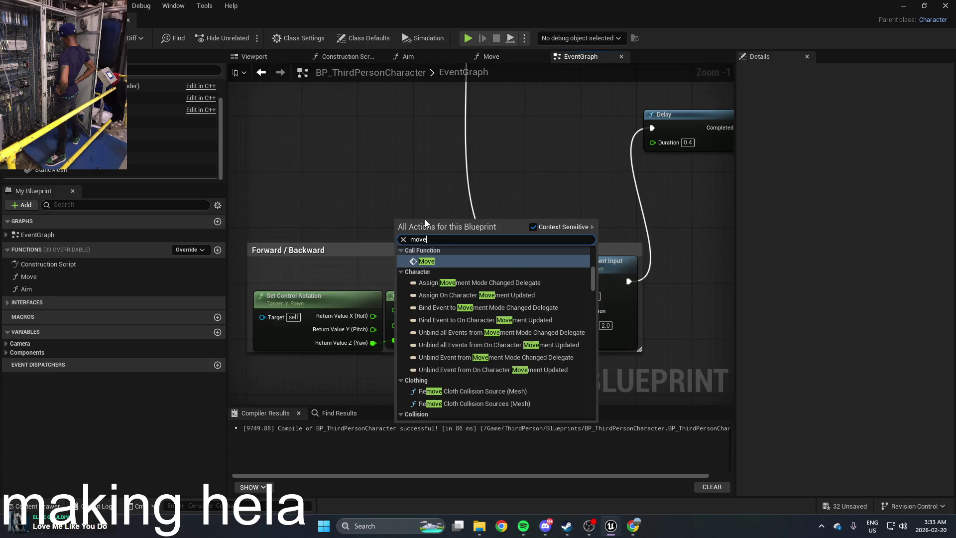
left_click(431, 258)
left_click_drag(435, 236, 413, 199)
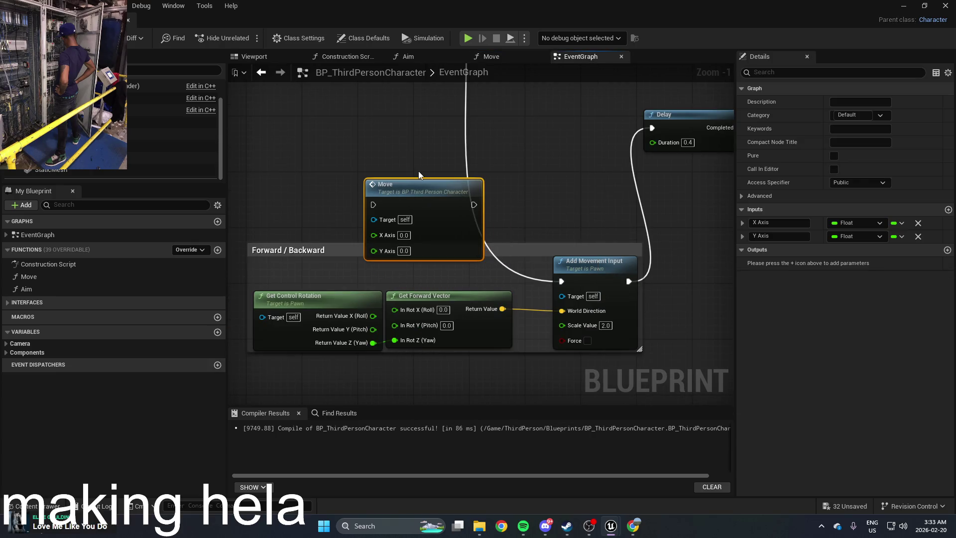
scroll(450, 282, "down", 1)
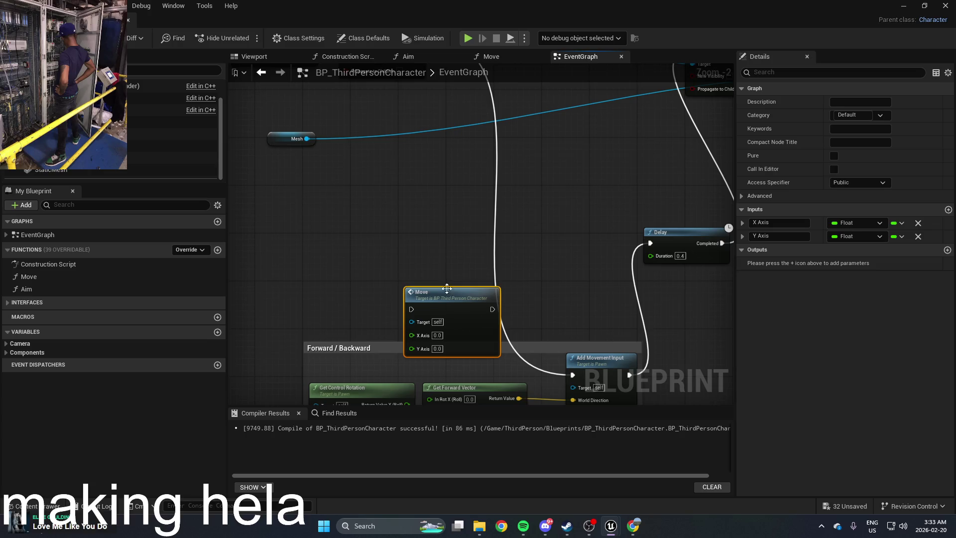
scroll(449, 286, "down", 1)
mouse_move(460, 297)
left_mouse_down()
mouse_move(485, 284)
mouse_move(491, 297)
mouse_move(421, 97)
mouse_move(408, 84)
left_mouse_up()
left_click_drag(532, 302, 617, 272)
Delete the pasted Forward/Backward nodes and their comment box
left_click_drag(368, 357, 371, 359)
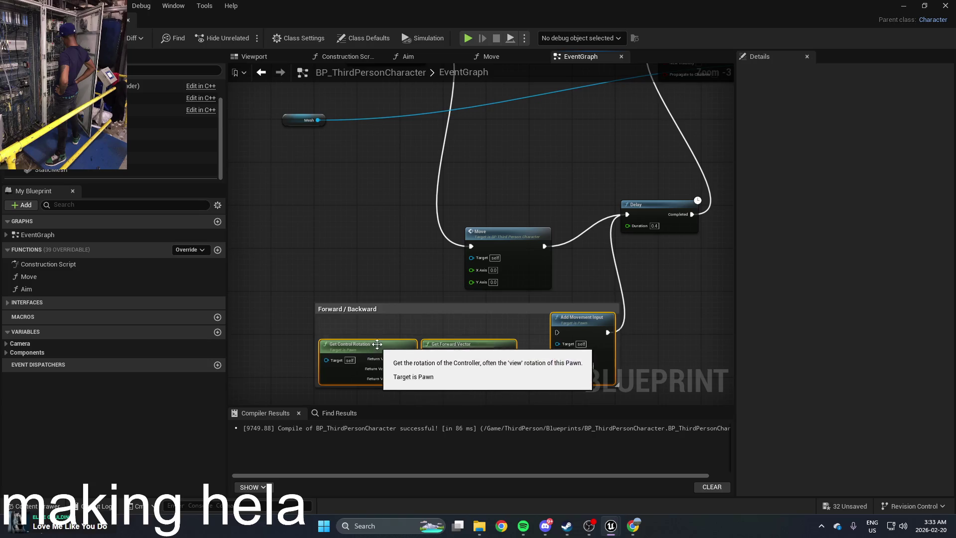
key("Delete")
left_click(415, 310)
key("Delete")
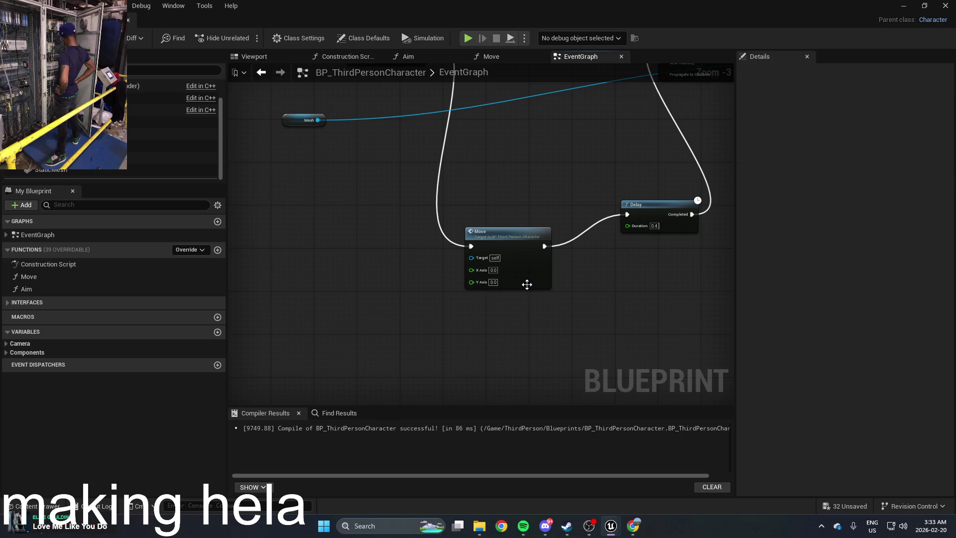
scroll(468, 238, "up", 2)
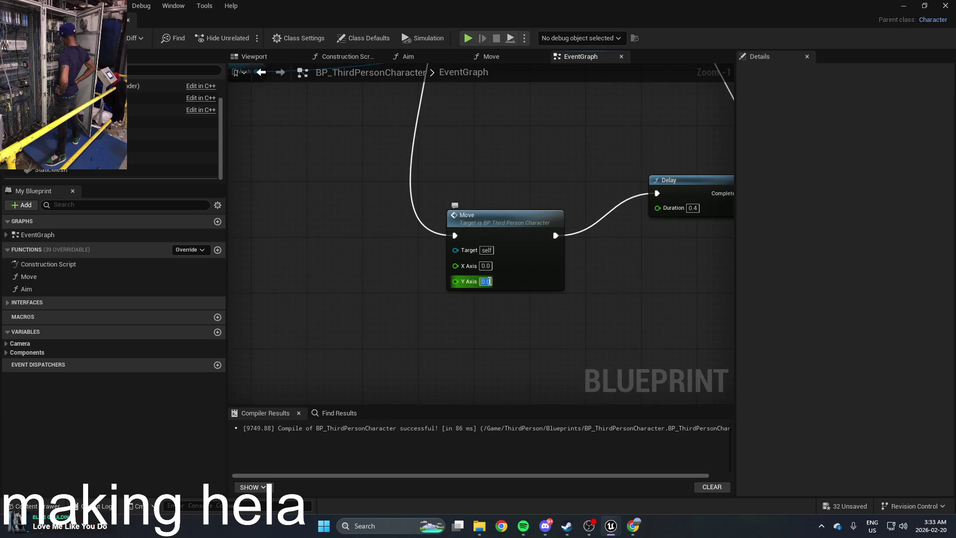
Set the Move call's Y Axis to 100 and start a play test
type("5")
key("Return")
left_click_drag(531, 177, 512, 250)
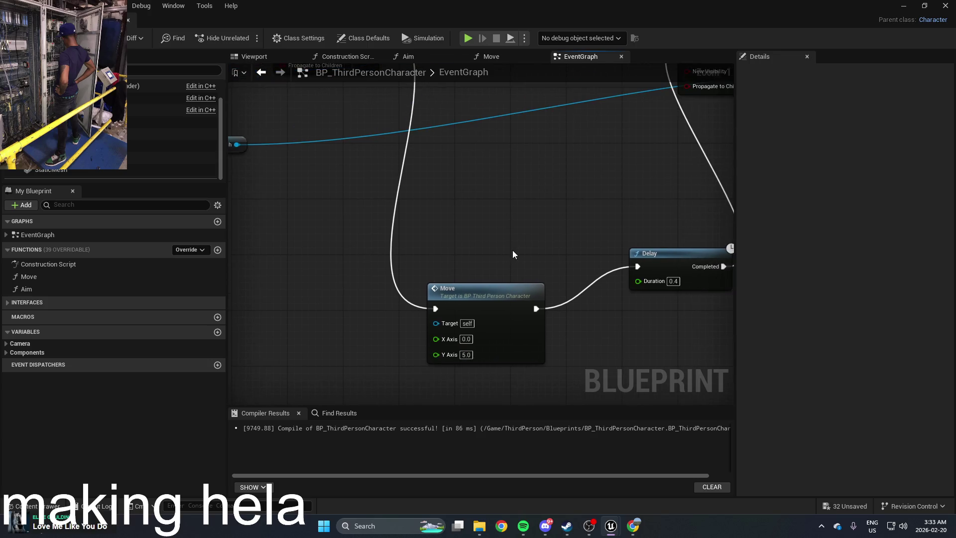
type("1")
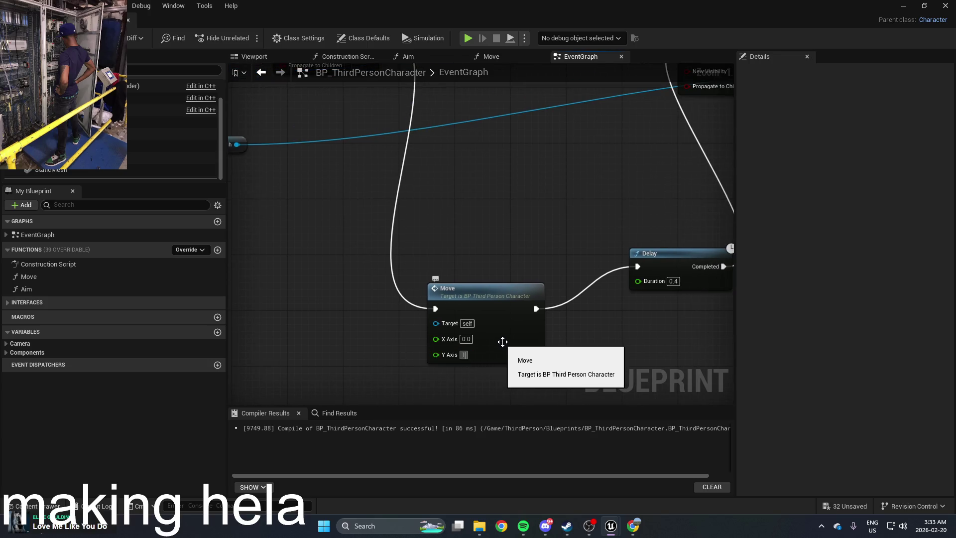
type("00")
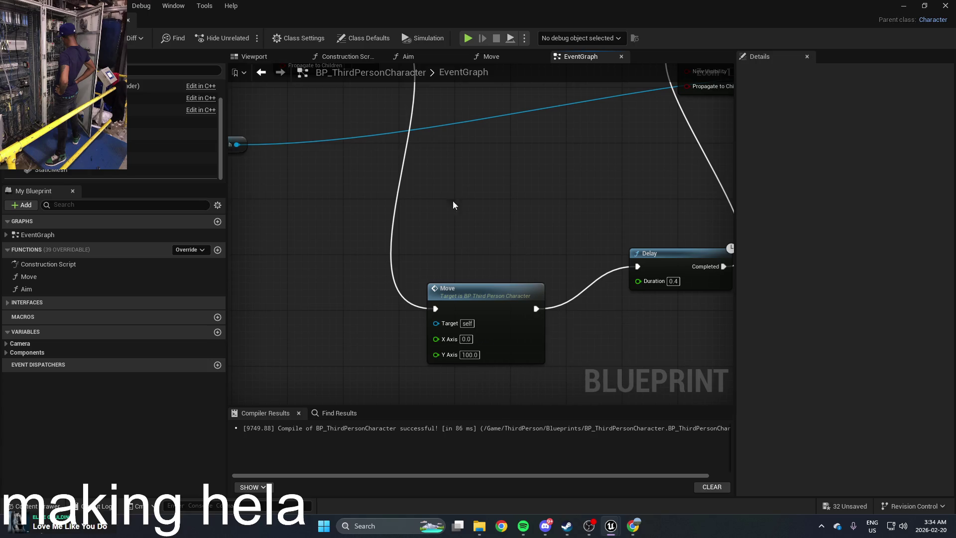
left_click(909, 9)
left_click(247, 38)
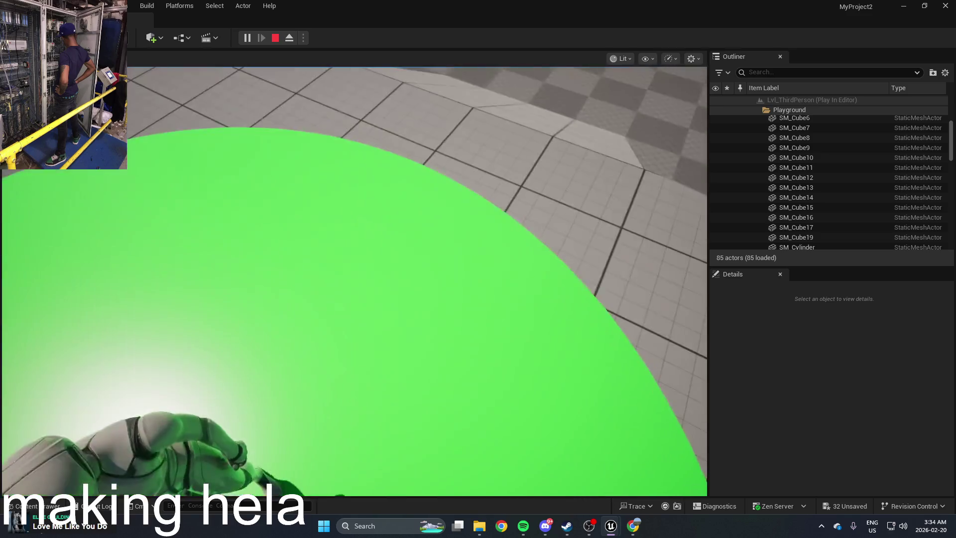
Stop the play test and reopen BP_ThirdPersonCharacter from the Content Drawer
key("Escape")
key("alt+Tab")
key("Escape")
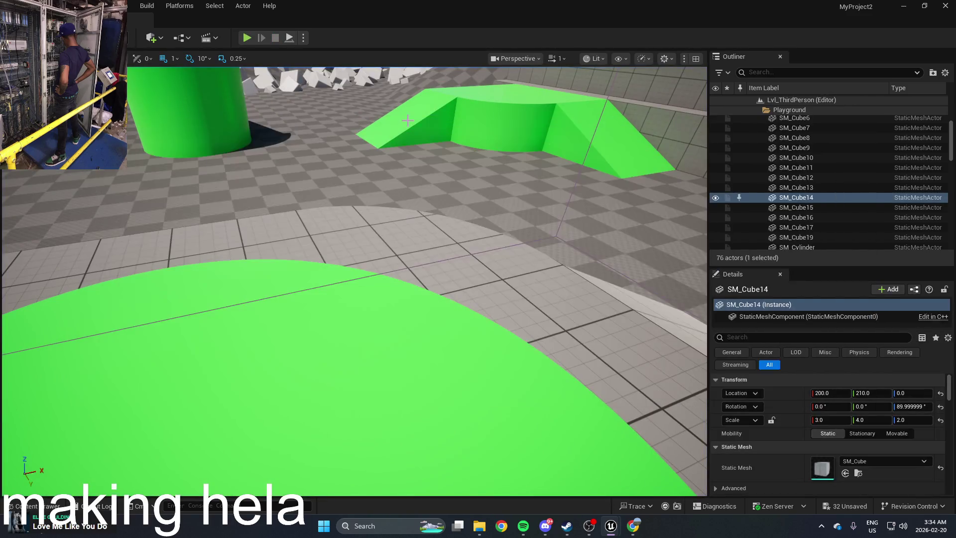
left_click(473, 386)
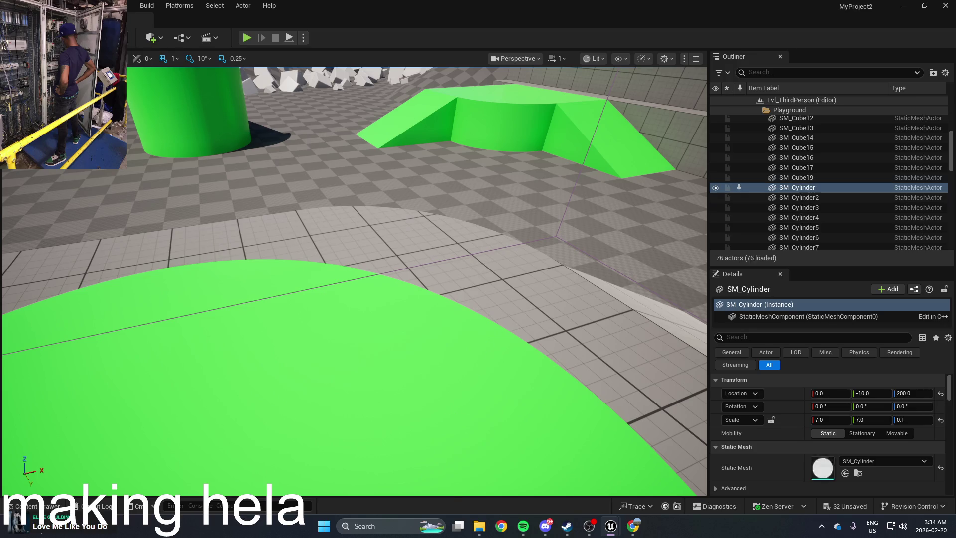
key("ctrl+space")
double_click(257, 428)
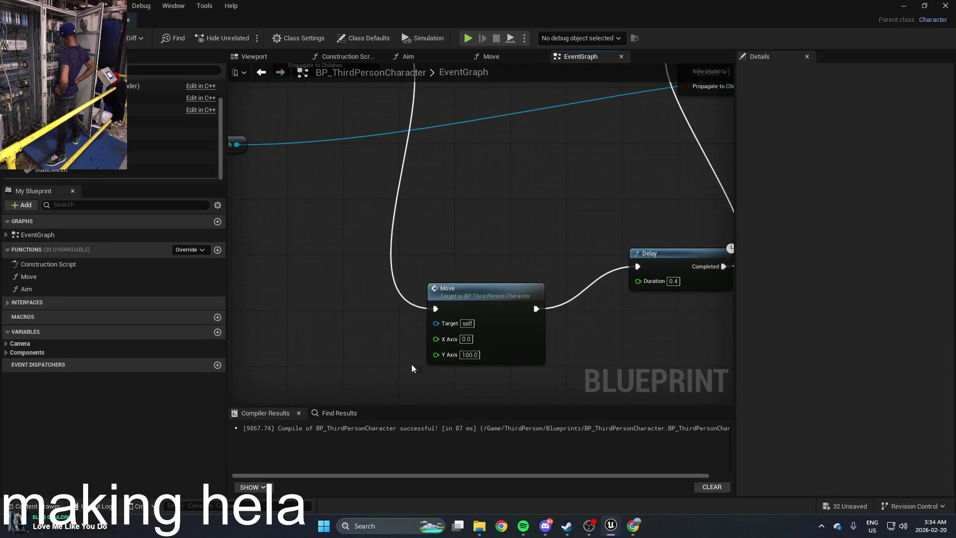
Set the Move call's X Axis to 100 and add a Capsule Component reference node
left_click(501, 314)
type("0")
mouse_move(440, 322)
left_mouse_down()
mouse_move(788, 302)
mouse_move(478, 258)
left_mouse_up()
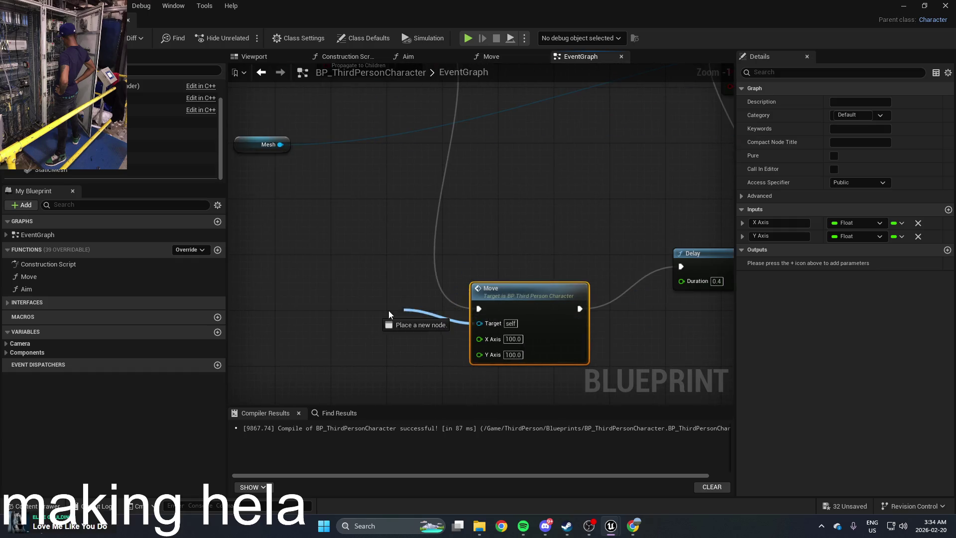
left_click_drag(395, 310, 394, 309)
mouse_move(150, 85)
left_mouse_down()
mouse_move(420, 307)
mouse_move(368, 306)
left_mouse_up()
left_click(164, 87)
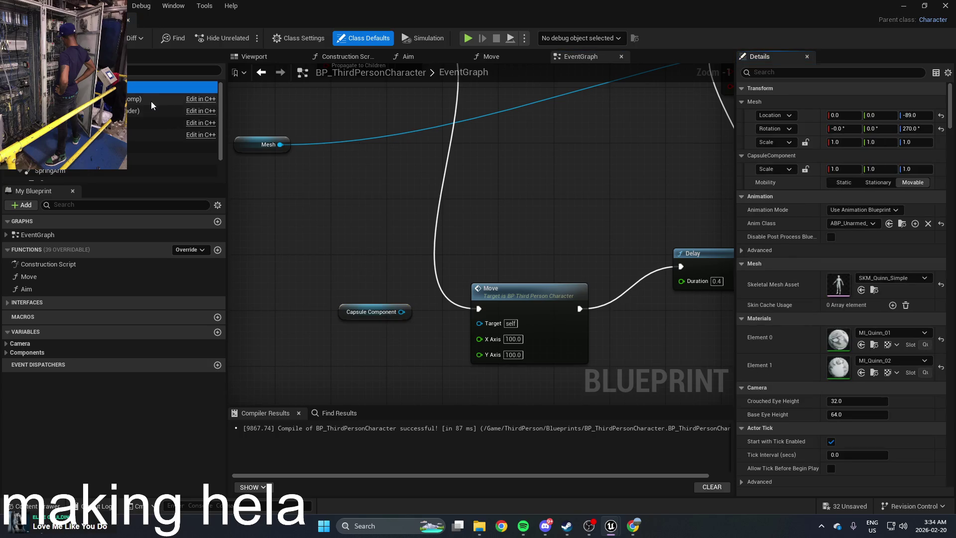
Wire the Capsule Component into Move's Target, delete it again, and minimize the Blueprint editor
mouse_move(401, 312)
left_mouse_down()
mouse_move(493, 326)
mouse_move(430, 324)
left_mouse_up()
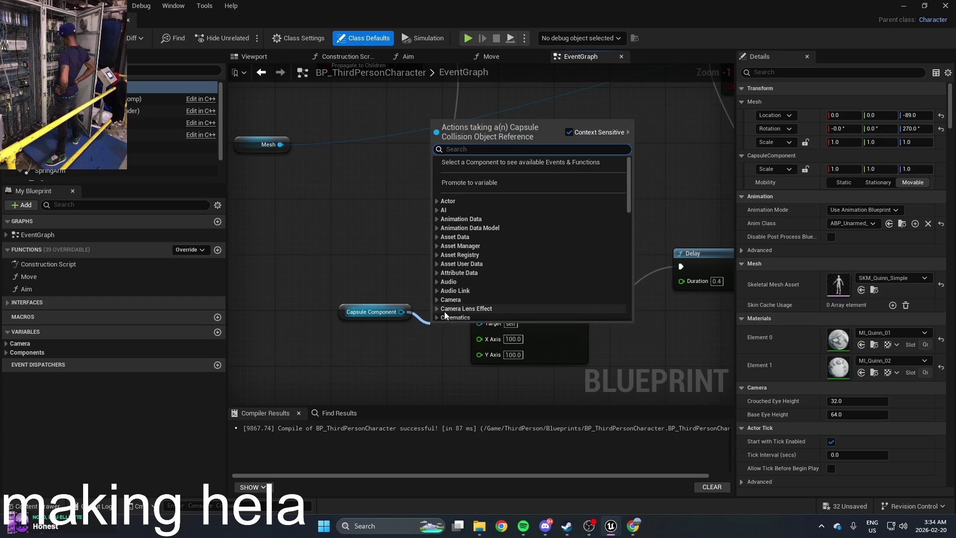
left_click(423, 359)
left_click(377, 313)
key("Delete")
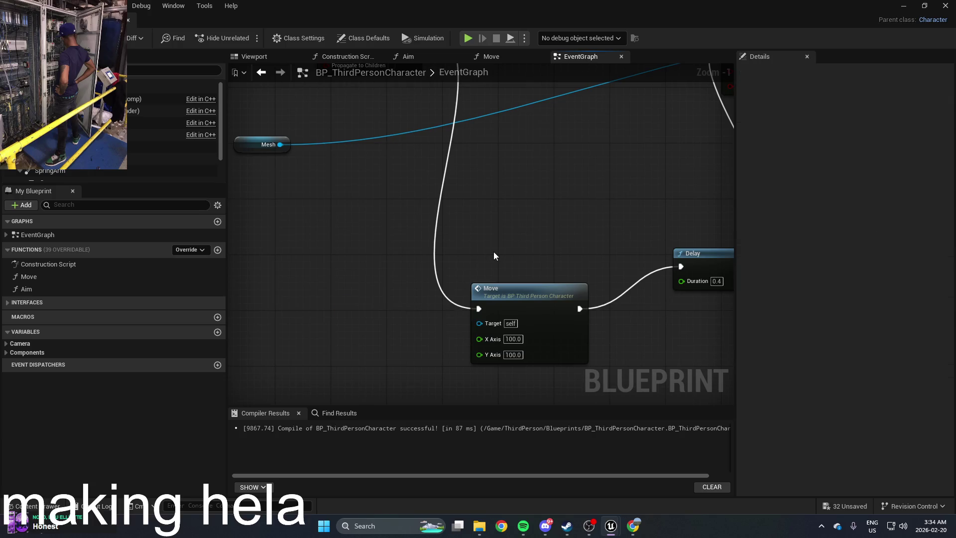
mouse_move(554, 241)
left_mouse_down()
mouse_move(474, 279)
mouse_move(455, 275)
left_mouse_up()
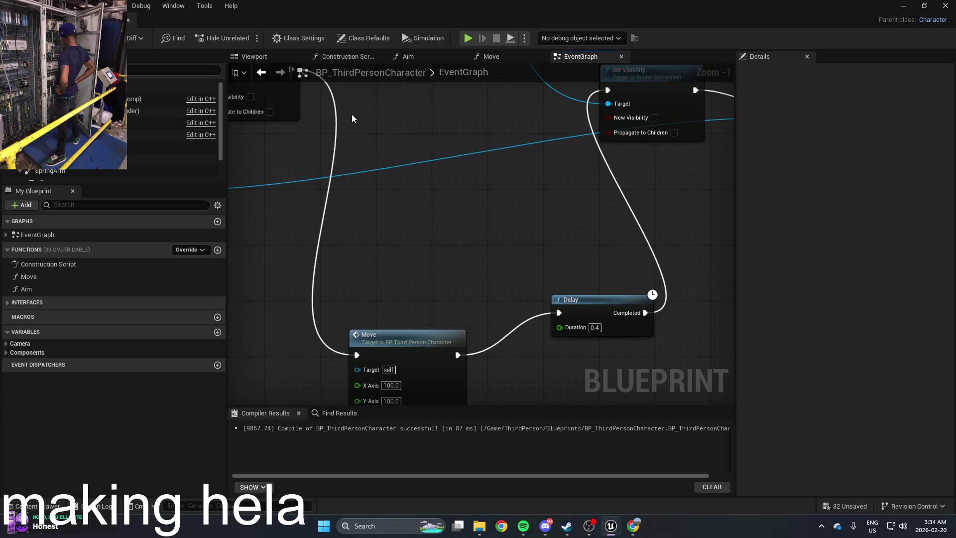
left_click(902, 7)
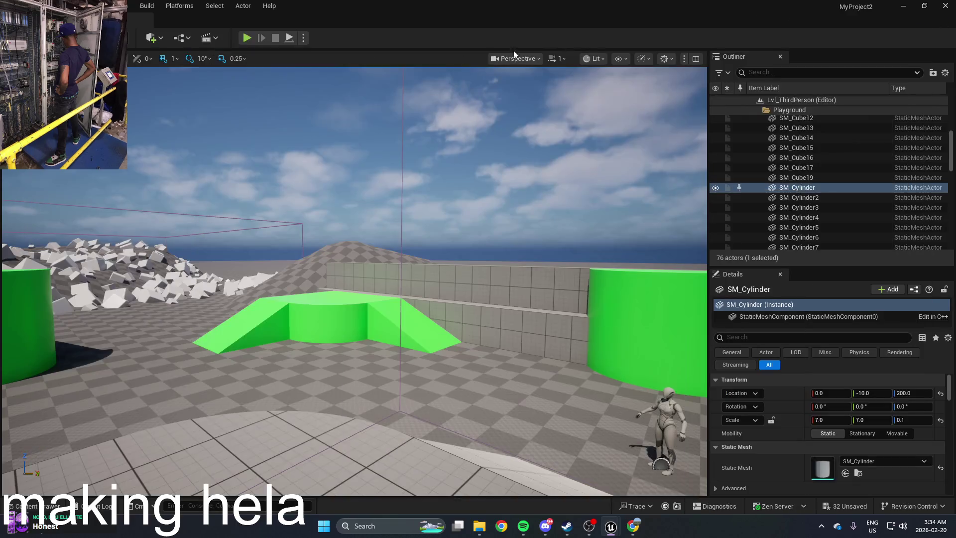
Run a quick Play test, stop it, and return to the BP_ThirdPersonCharacter editor
left_click(248, 38)
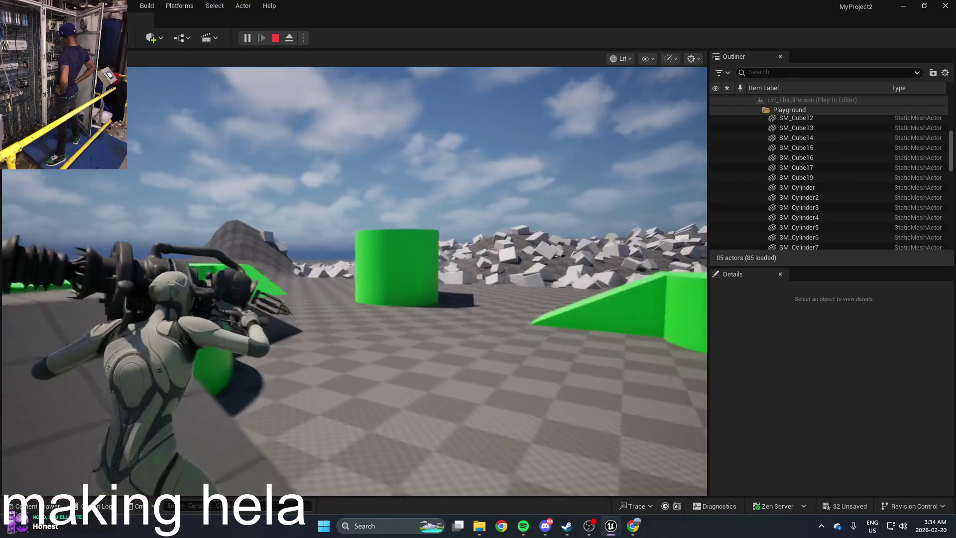
key("Escape")
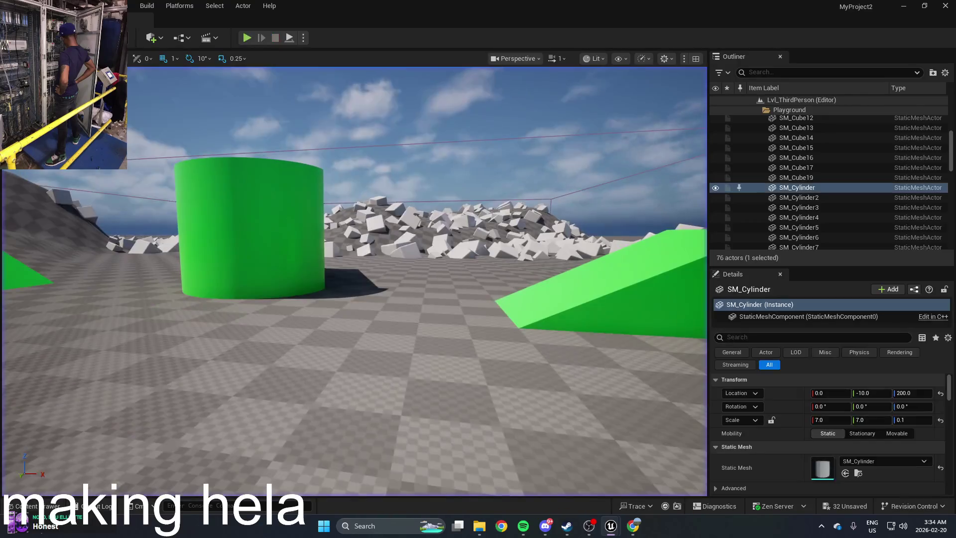
key("alt+Tab")
left_click(349, 231)
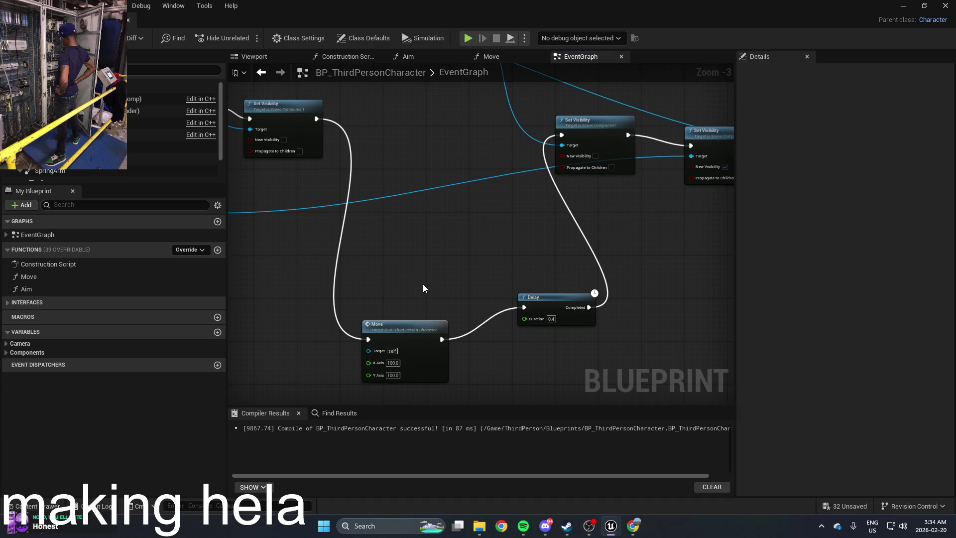
Add an Add Movement Input node to the EventGraph with Scale Value 5.0
right_click(424, 288)
type("move")
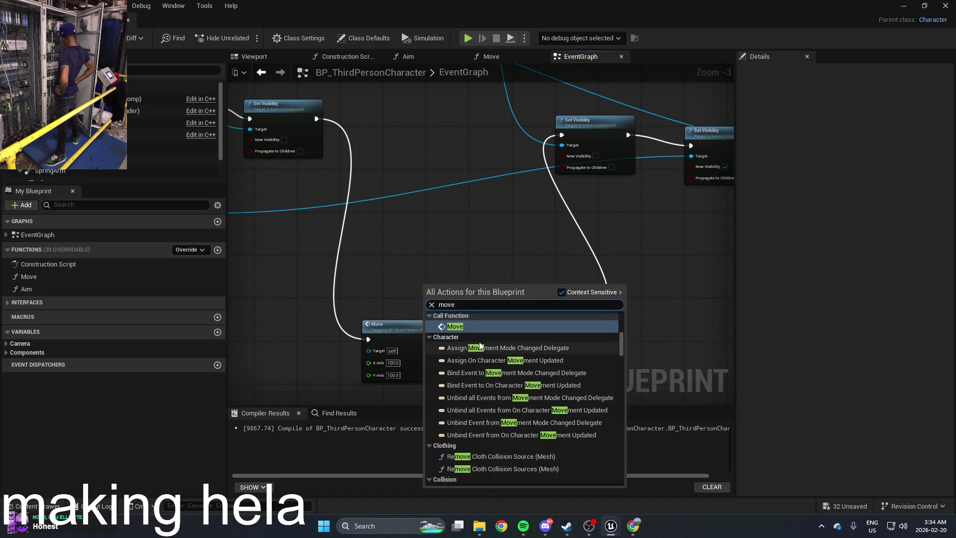
scroll(480, 345, "down", 10)
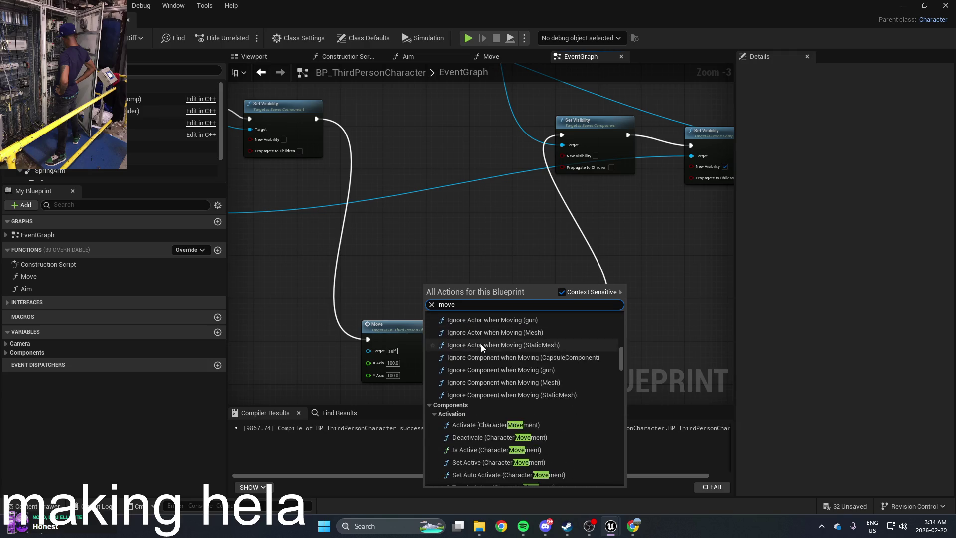
scroll(481, 344, "down", 5)
scroll(511, 347, "down", 10)
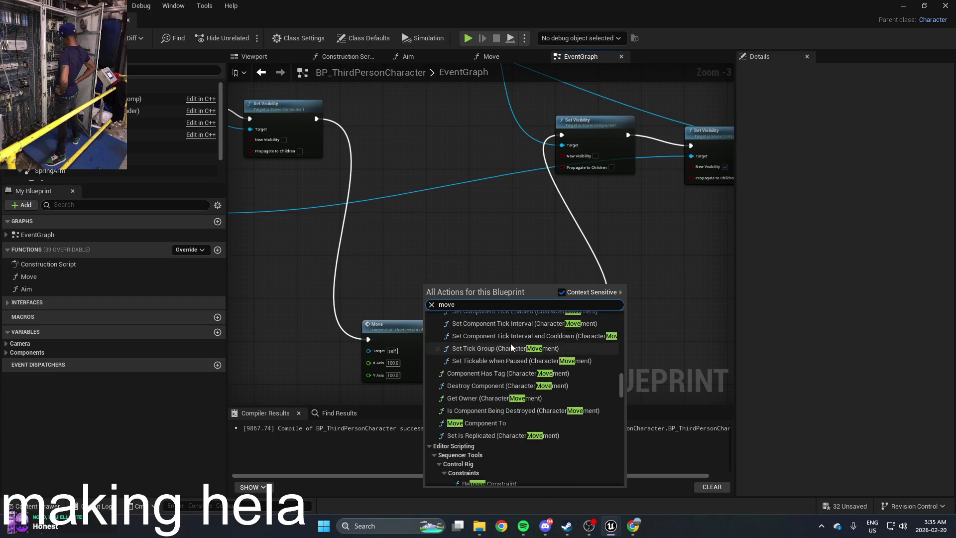
scroll(511, 347, "down", 10)
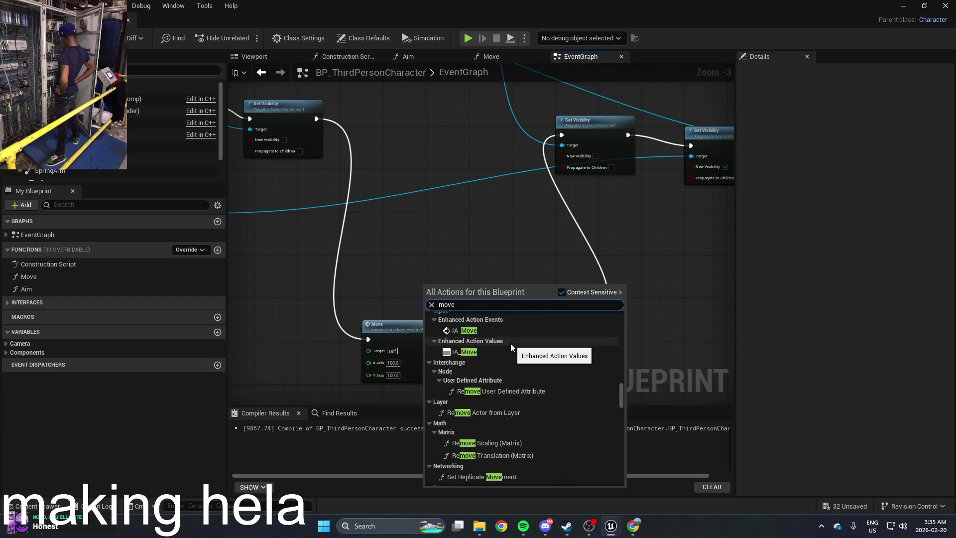
scroll(510, 342, "down", 5)
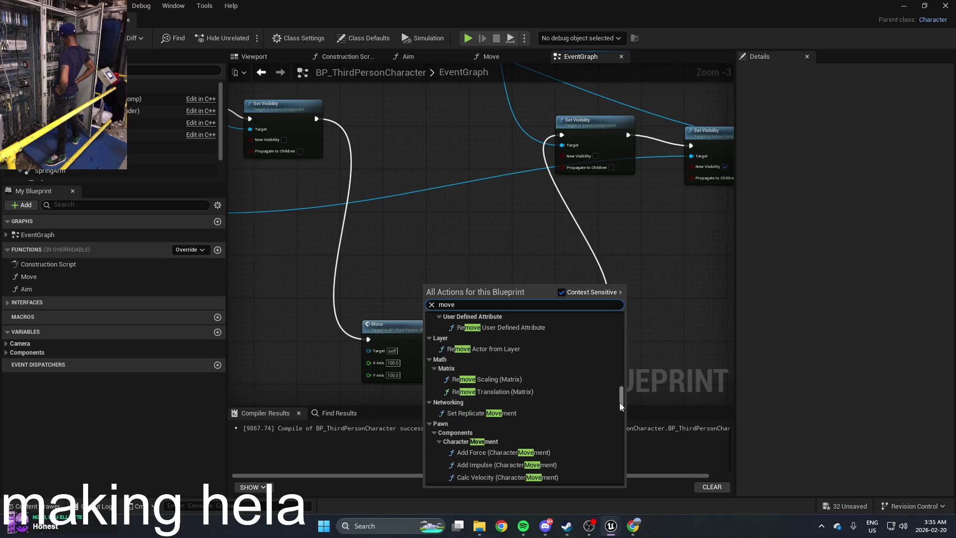
left_click_drag(620, 402, 620, 408)
scroll(558, 365, "down", 5)
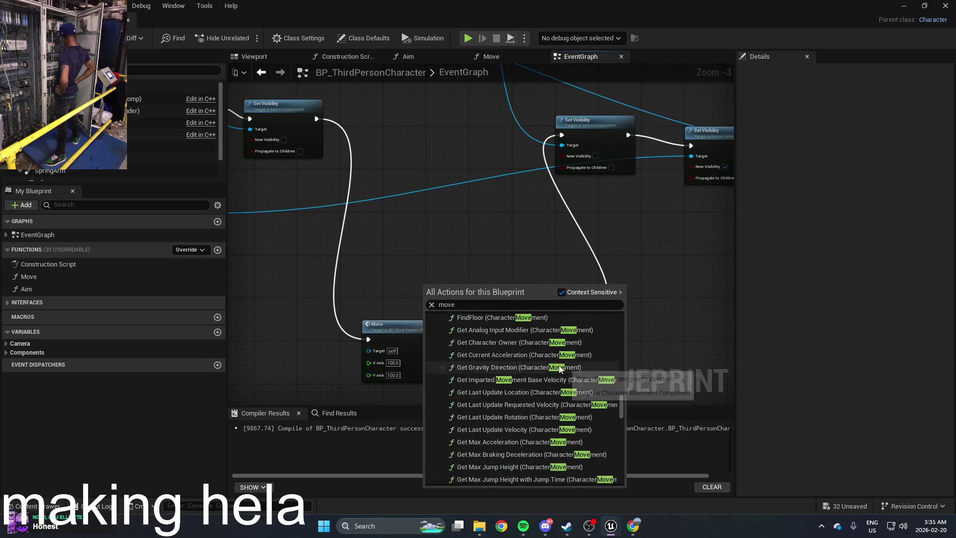
scroll(562, 368, "down", 5)
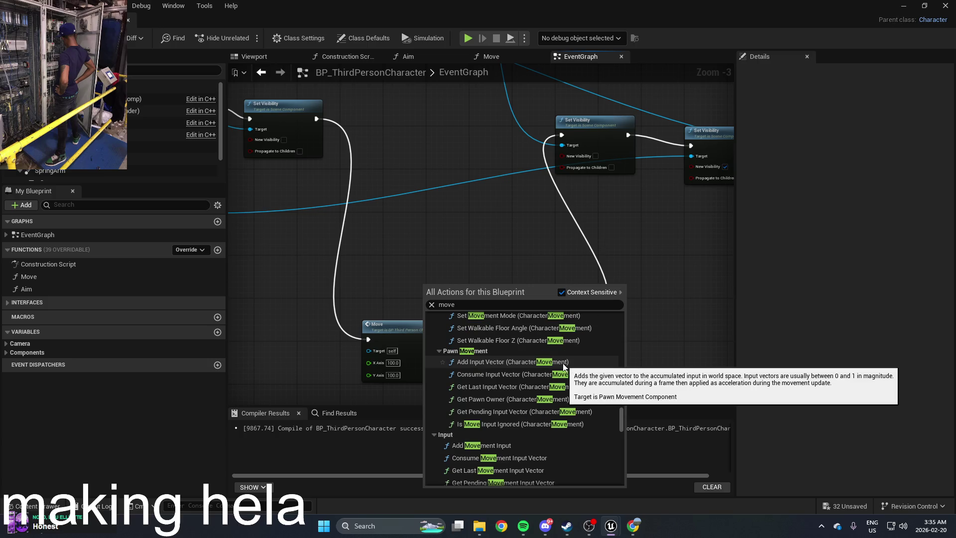
left_click(525, 430)
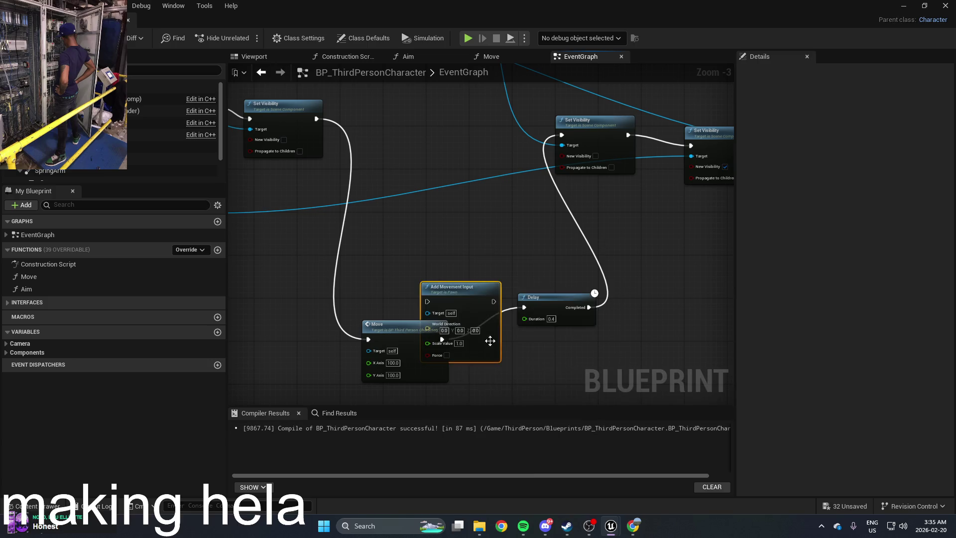
scroll(461, 276, "up", 2)
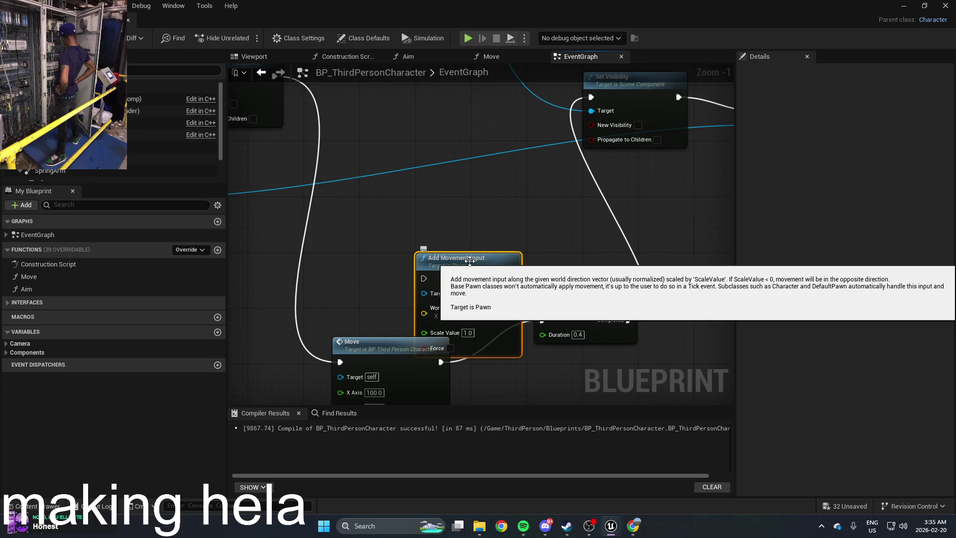
mouse_move(457, 265)
left_mouse_down()
mouse_move(542, 274)
mouse_move(511, 255)
left_mouse_up()
type("5")
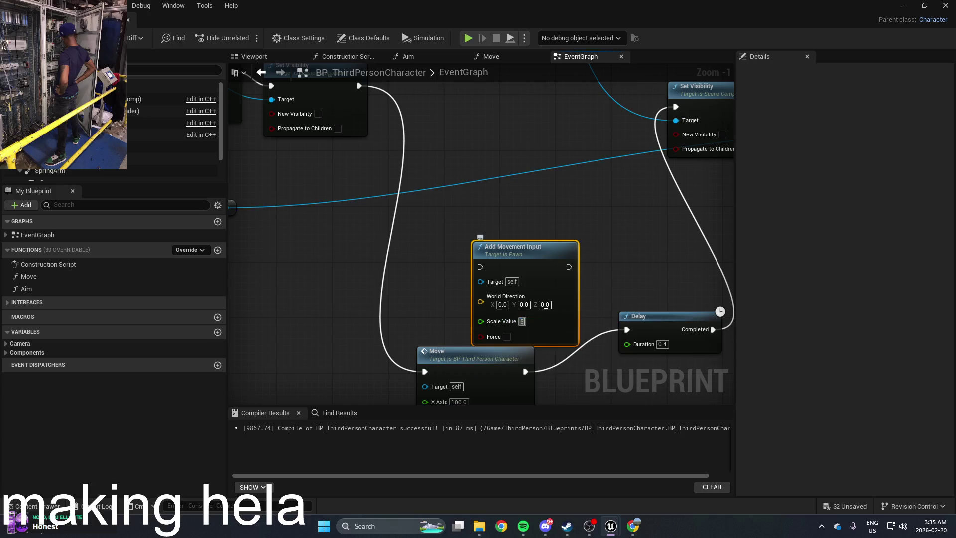
left_click(530, 205)
scroll(530, 205, "down", 1)
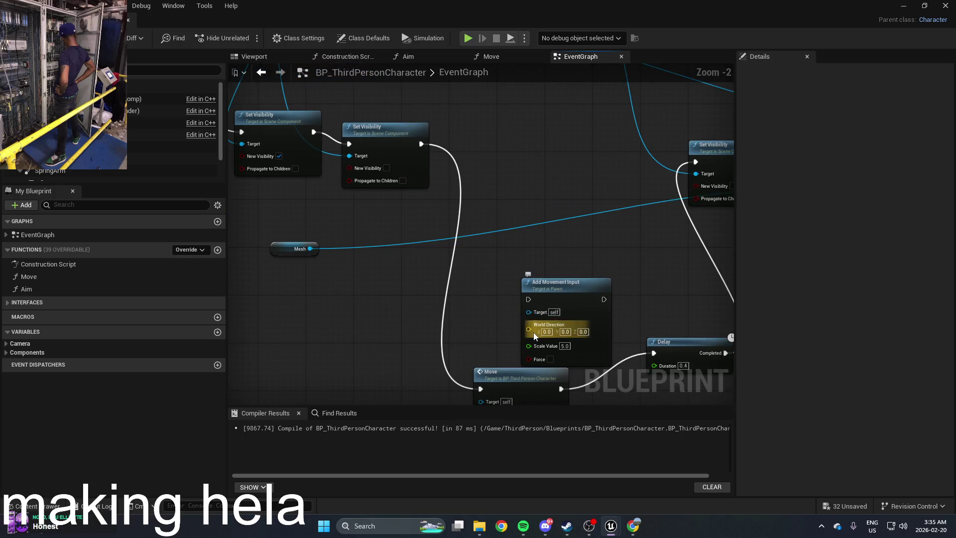
Feed the Camera's Get Forward Vector into World Direction and chain Set Visibility's execution into it
right_click(432, 300)
type("g")
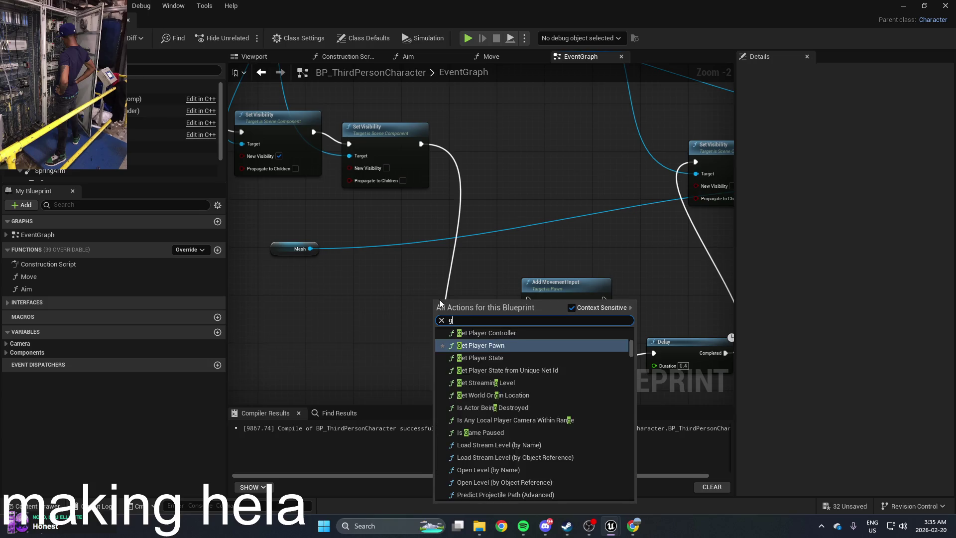
type("et forwa")
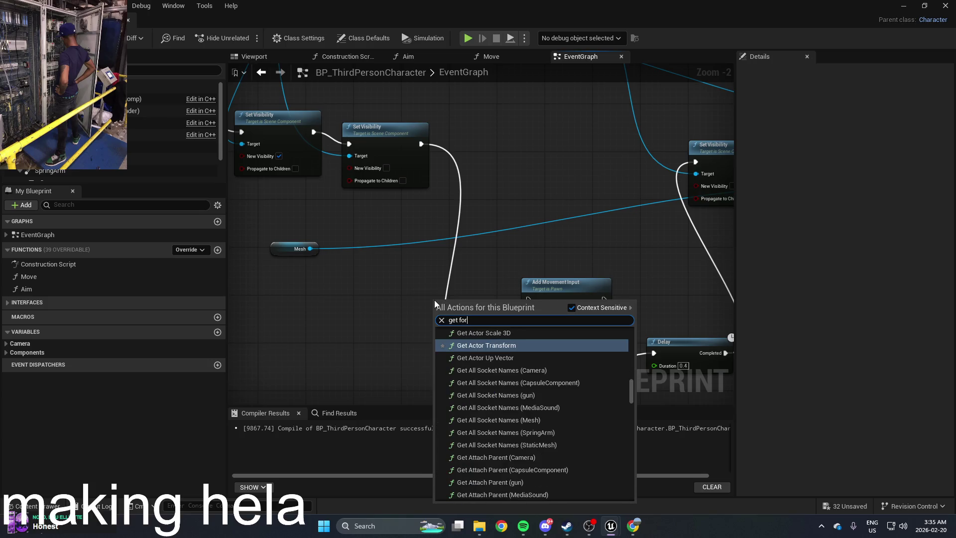
left_click(517, 384)
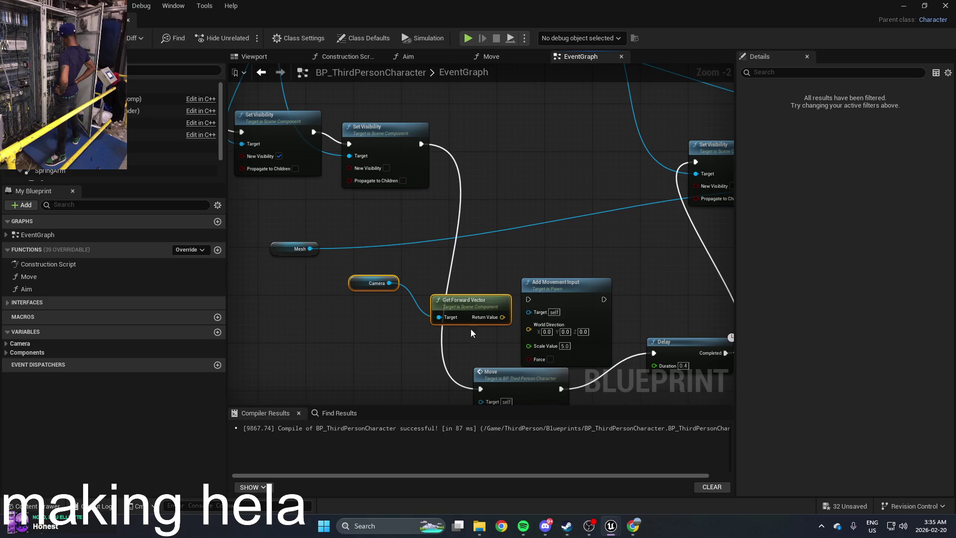
mouse_move(501, 317)
left_mouse_down()
mouse_move(537, 298)
mouse_move(527, 310)
mouse_move(527, 300)
mouse_move(532, 328)
left_mouse_up()
mouse_move(565, 289)
left_mouse_down()
mouse_move(582, 295)
mouse_move(421, 144)
left_mouse_up()
mouse_move(603, 305)
left_mouse_down()
mouse_move(640, 326)
mouse_move(653, 356)
left_mouse_up()
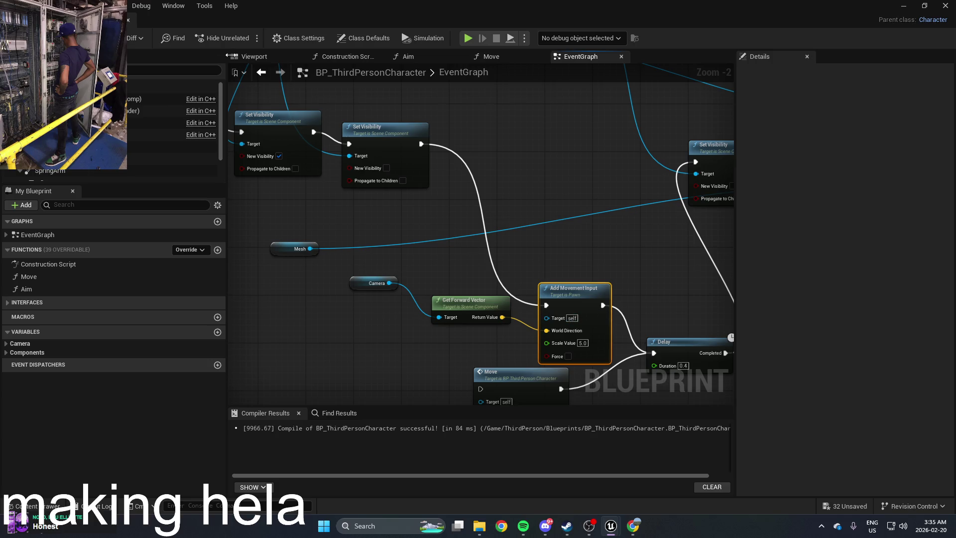
left_click(905, 7)
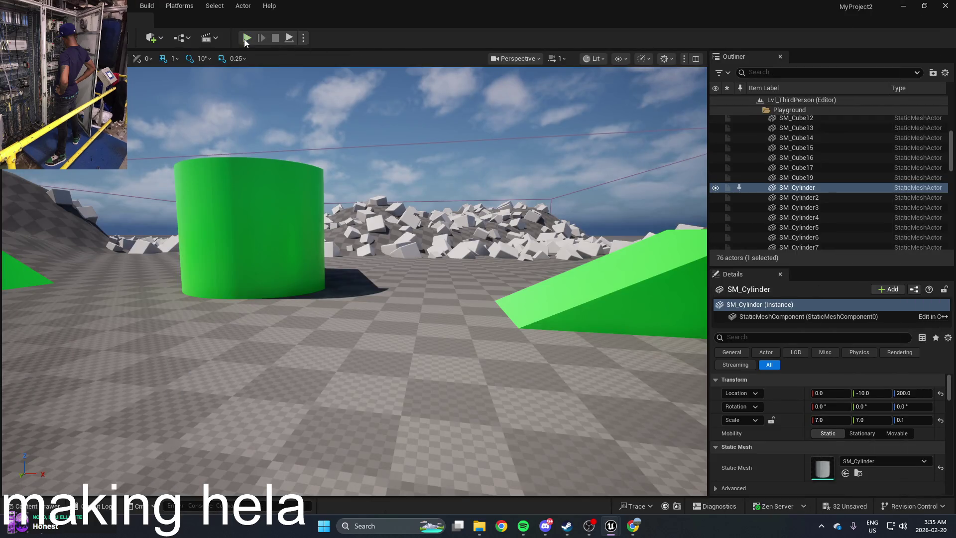
Play the level, walk the character forward onto the green ramp, then stop and reopen BP_ThirdPersonCharacter
left_click(246, 38)
key("w")
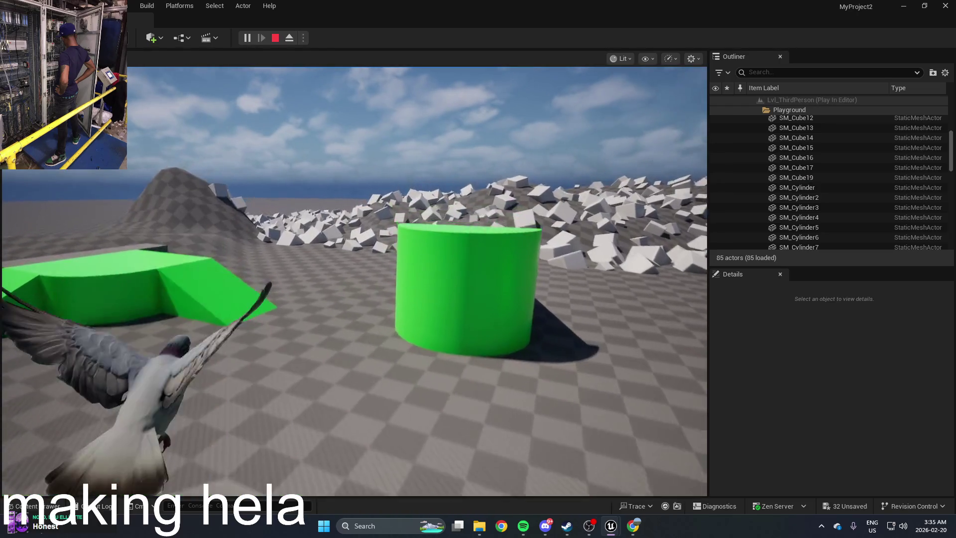
key("w")
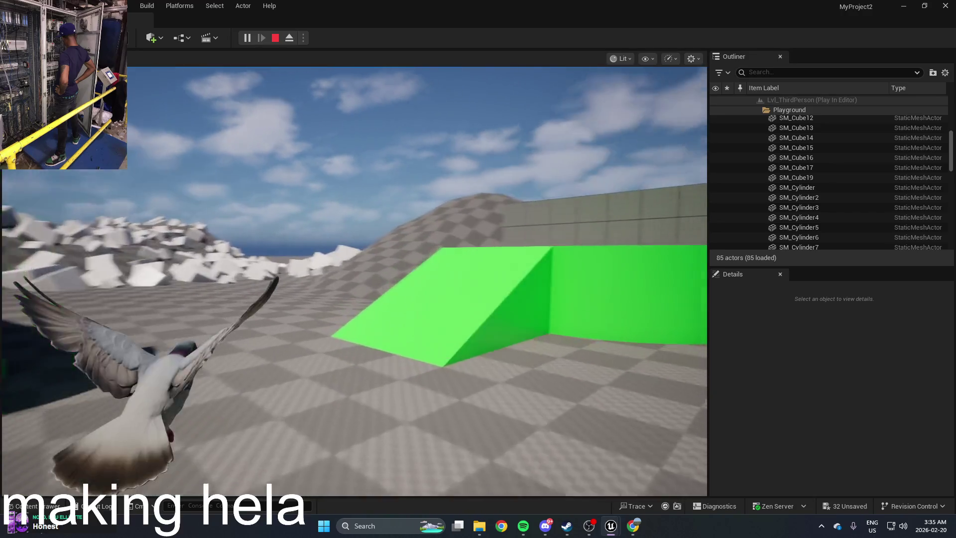
key("w")
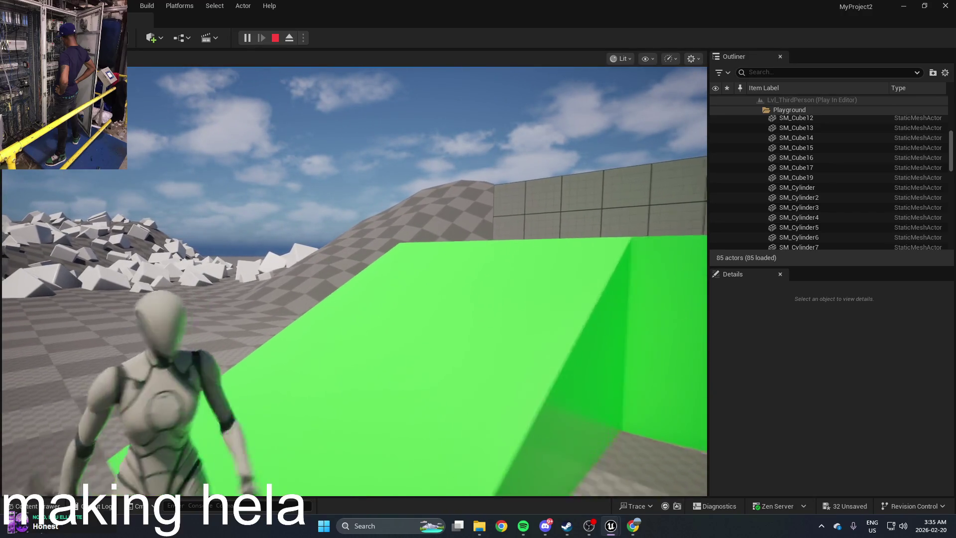
key("Escape")
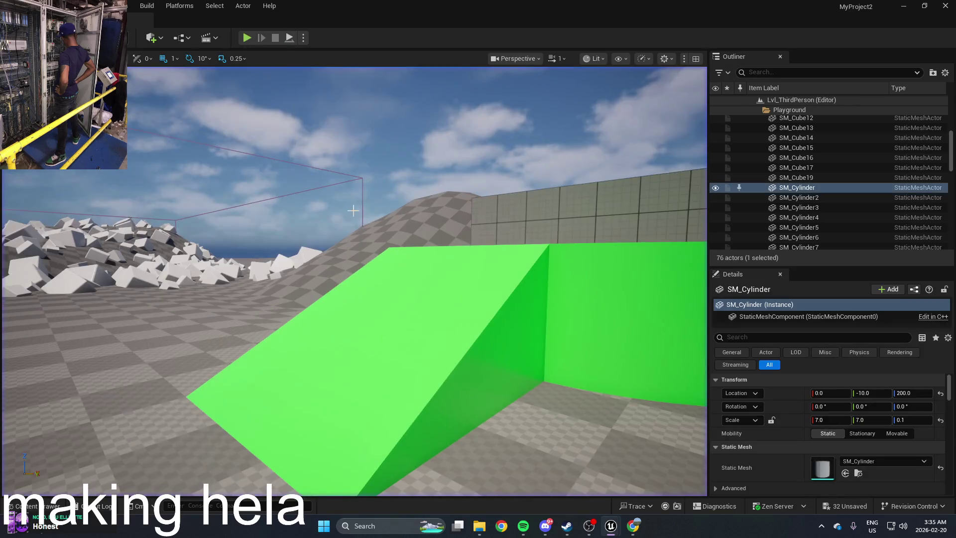
key("ctrl+space")
double_click(256, 423)
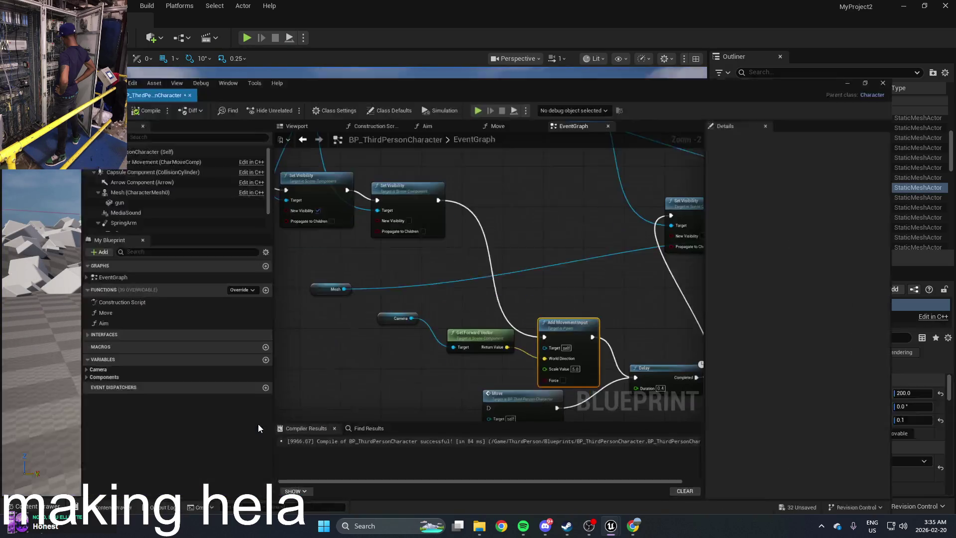
In the Move function graph, select the Get Control Rotation and Get Right Vector nodes to copy
scroll(566, 299, "up", 2)
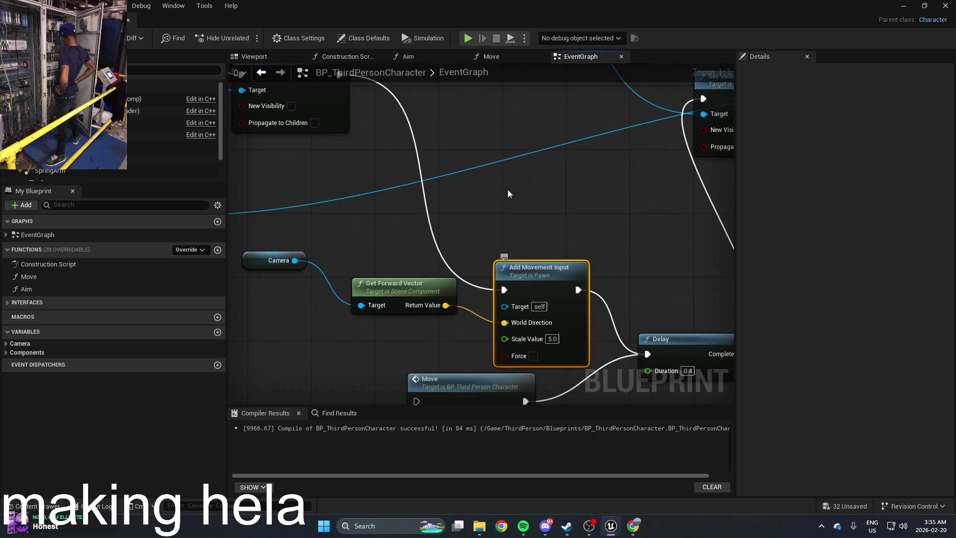
left_click(511, 58)
scroll(582, 154, "up", 1)
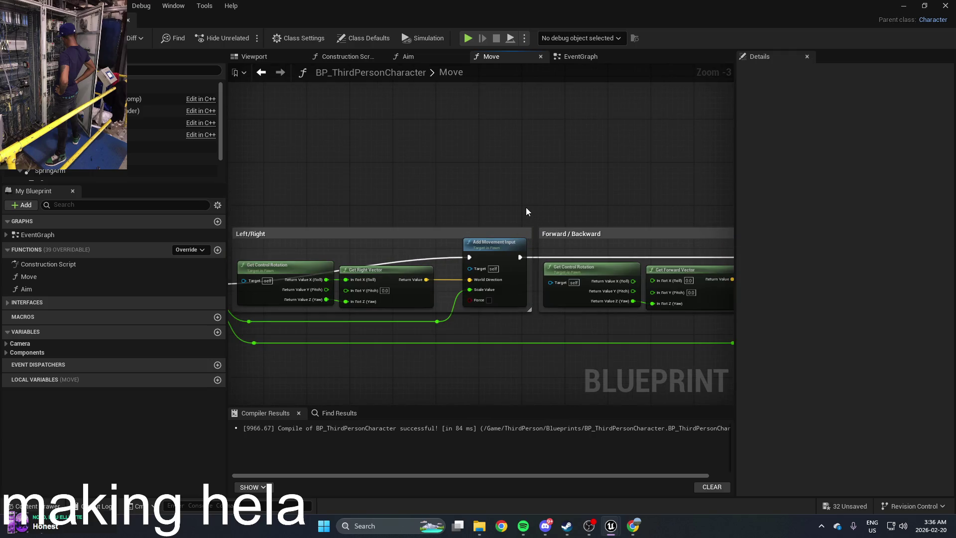
left_click_drag(460, 196, 440, 188)
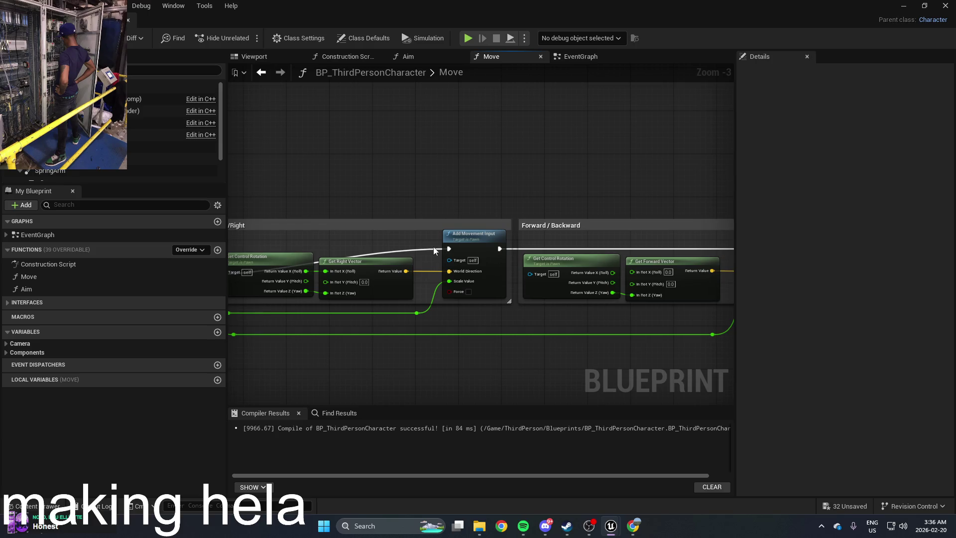
left_click_drag(406, 239, 450, 231)
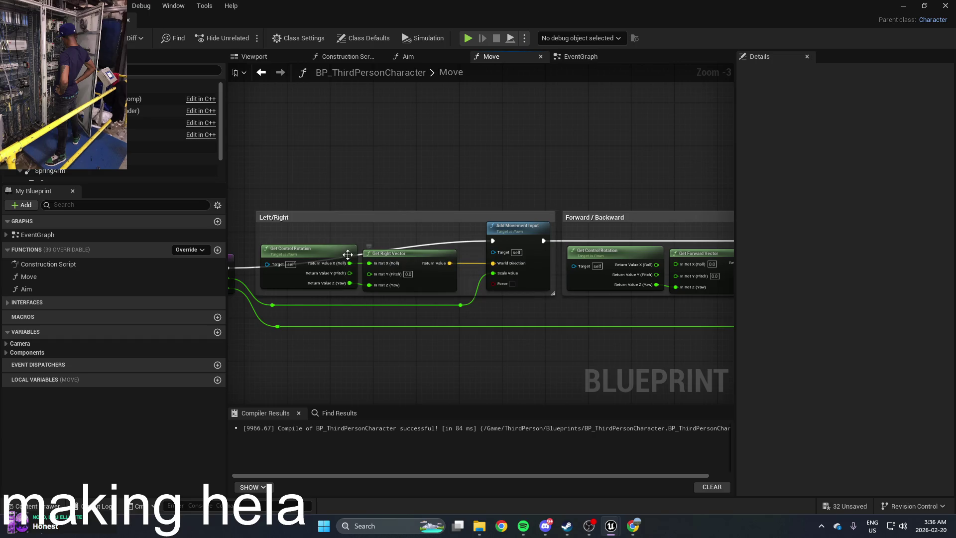
left_click(340, 254)
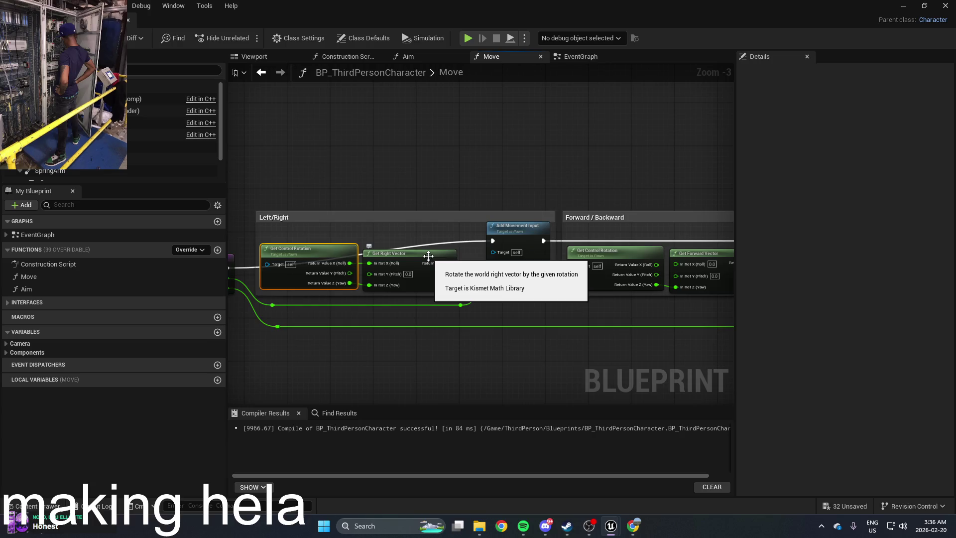
Paste the nodes into the EventGraph, wire the right vector into World Direction, and play-test
left_click(410, 57)
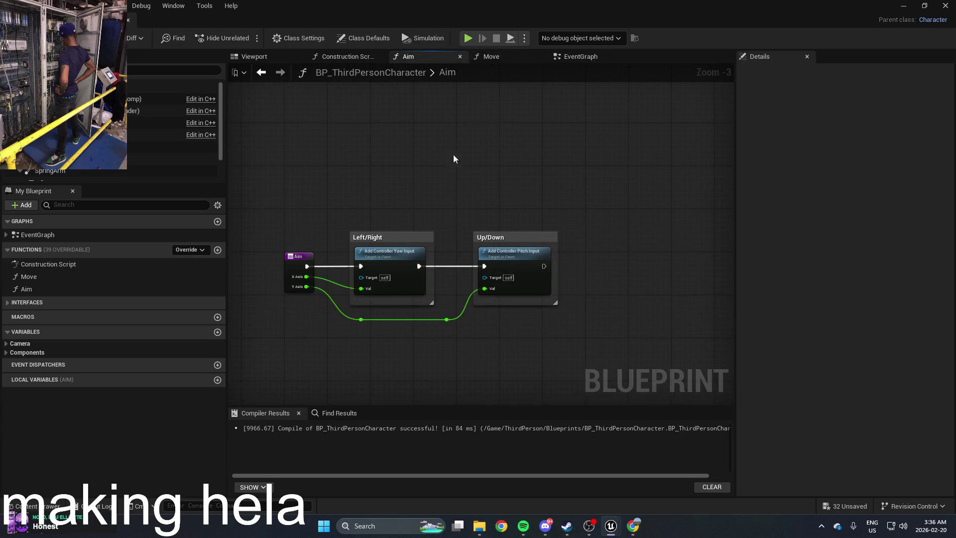
left_click(573, 58)
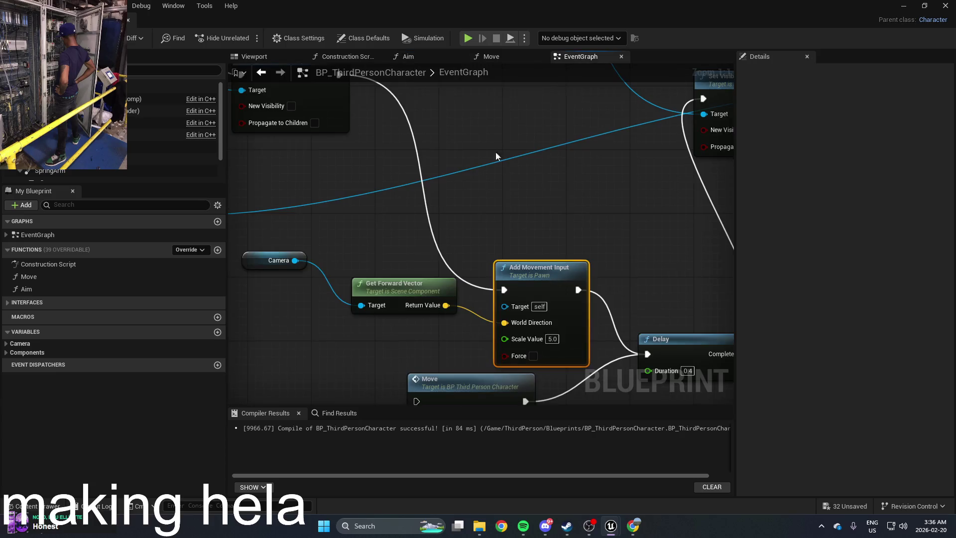
left_click(427, 247)
key("ctrl+v")
left_click_drag(384, 264, 331, 265)
left_click_drag(488, 268, 585, 238)
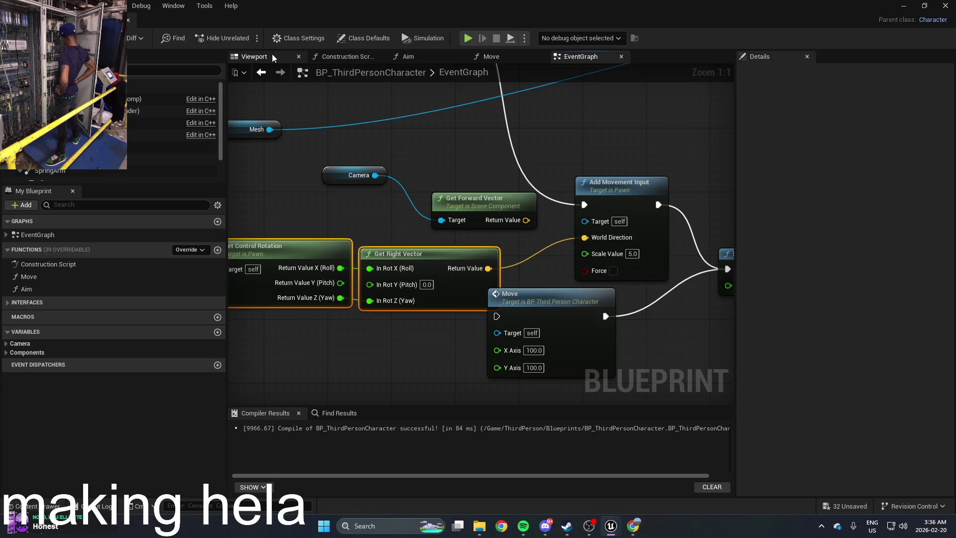
left_click(904, 5)
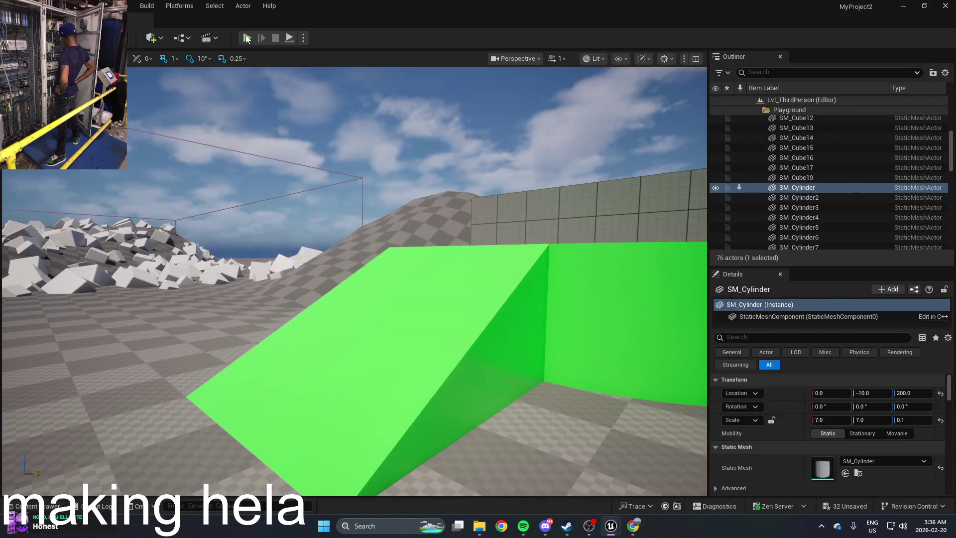
left_click(247, 39)
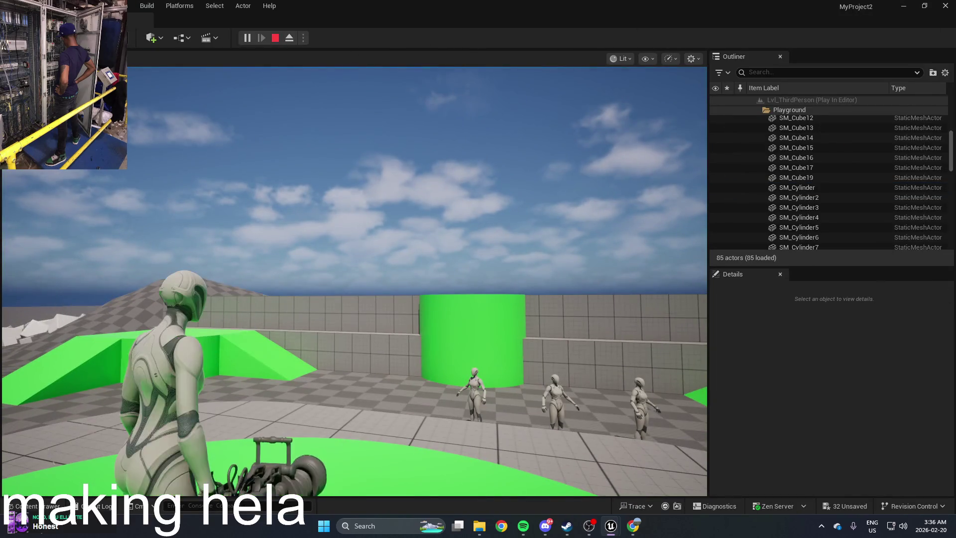
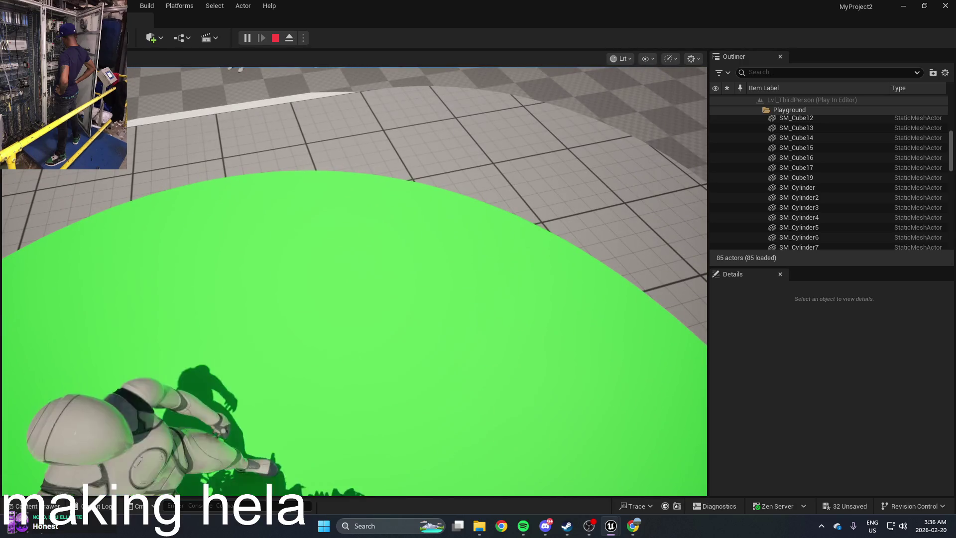
Stop the game and set BP_ThirdPersonCharacter's Add Movement Input scale value to 110
key("Escape")
left_click(413, 214)
key("ctrl+space")
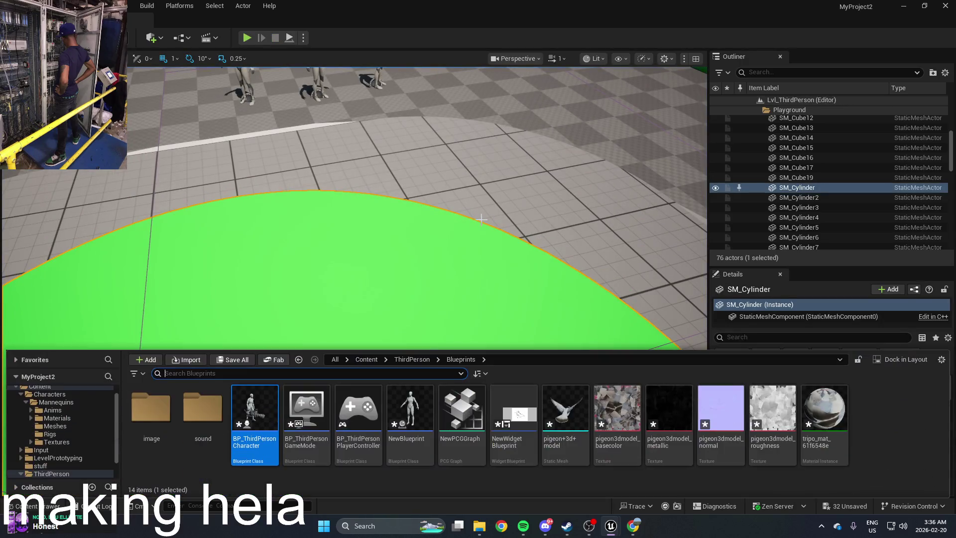
double_click(254, 408)
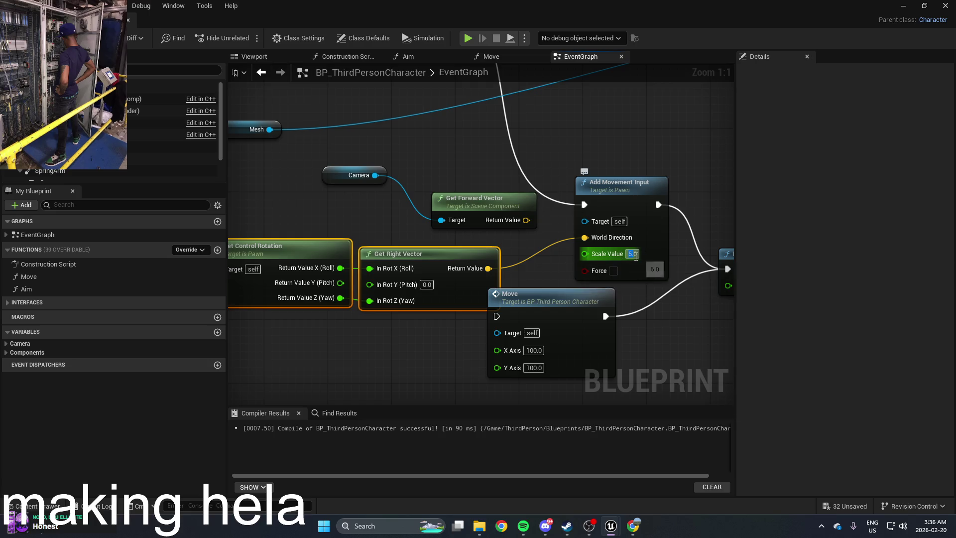
type("110")
key("Return")
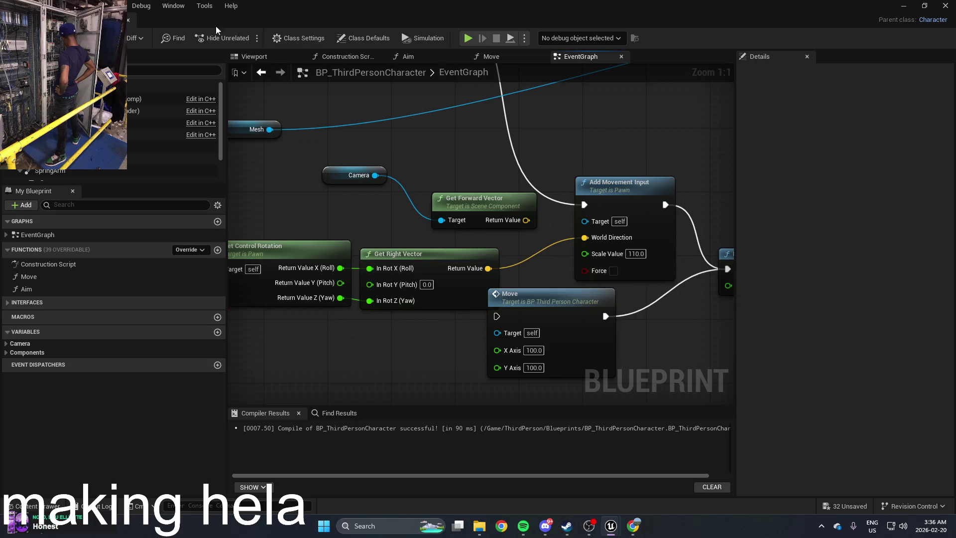
Play-test the 110 scale value, then reopen BP_ThirdPersonCharacter
left_click(903, 5)
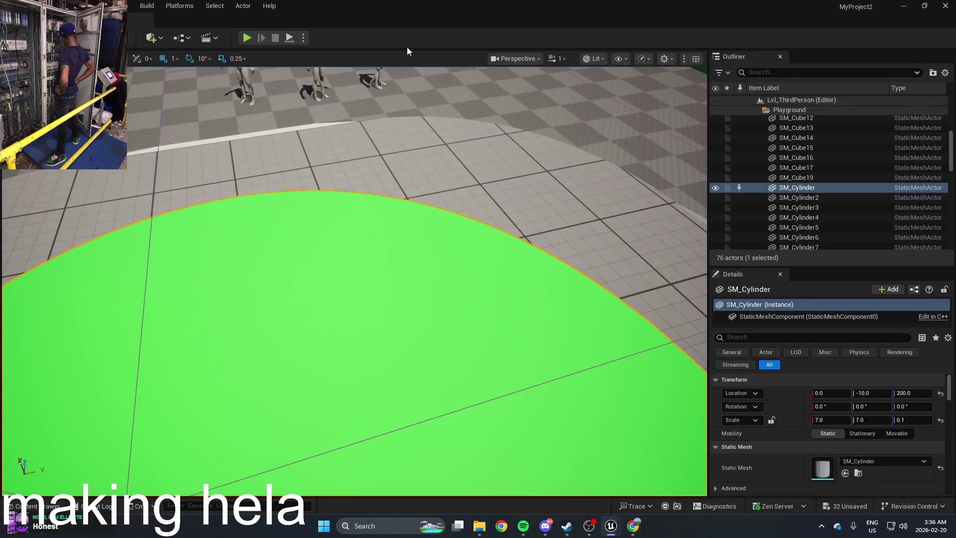
key("alt+p")
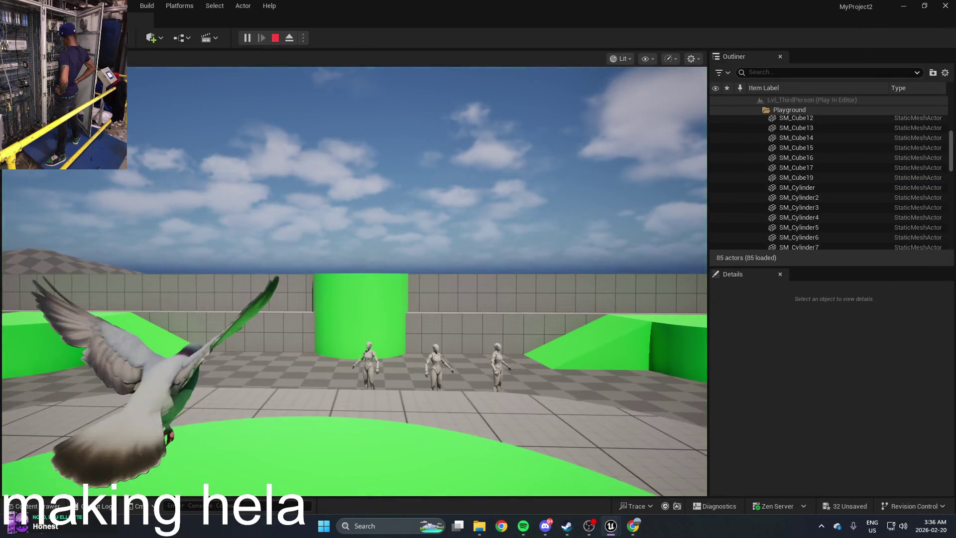
key("Escape")
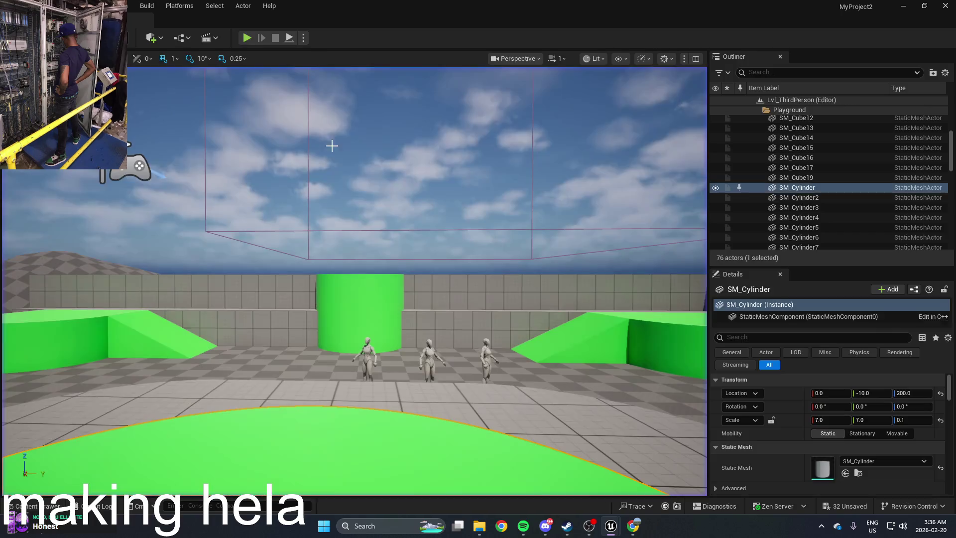
key("ctrl+space")
double_click(359, 423)
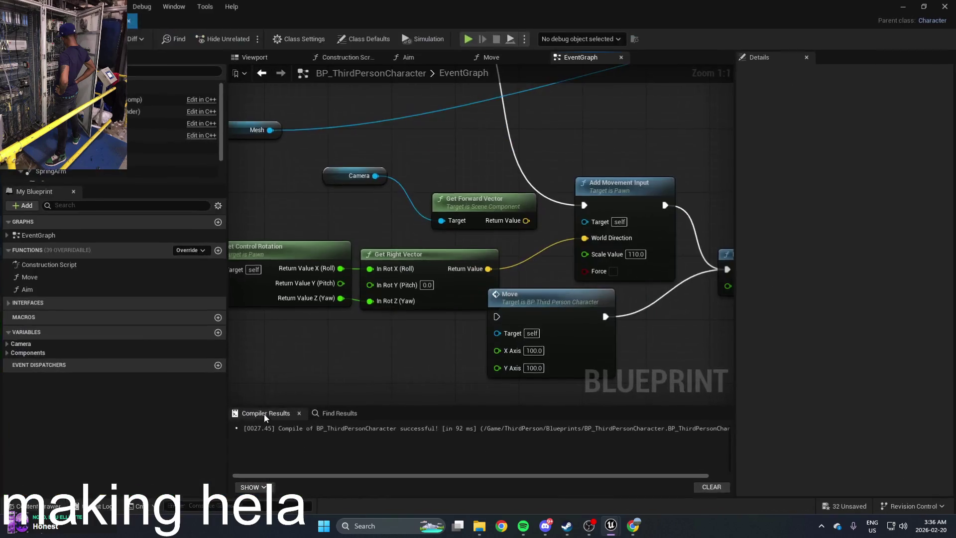
Delete the Move node from the EventGraph and tidy the remaining movement nodes
mouse_move(558, 288)
left_mouse_down()
mouse_move(569, 330)
mouse_move(524, 337)
left_mouse_up()
scroll(468, 307, "down", 1)
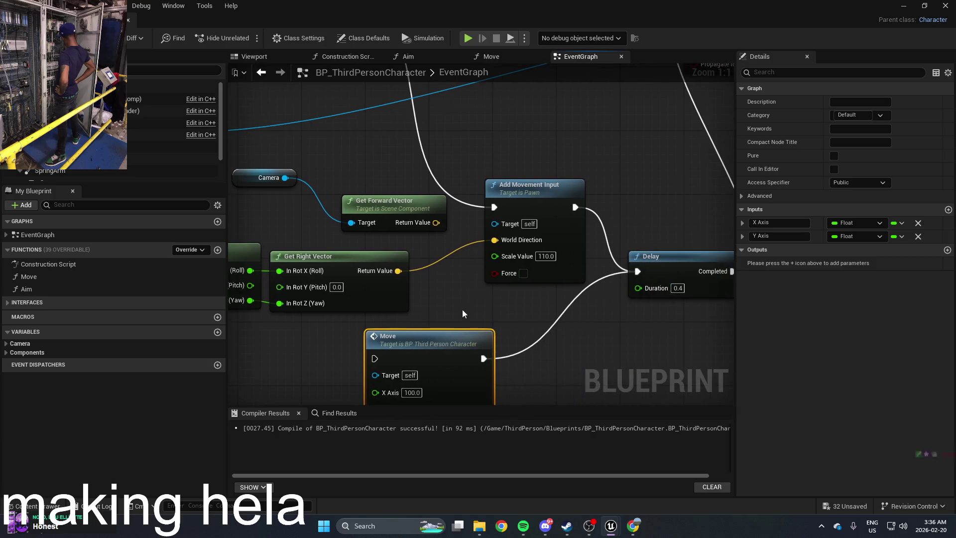
left_click(469, 314)
scroll(469, 314, "down", 1)
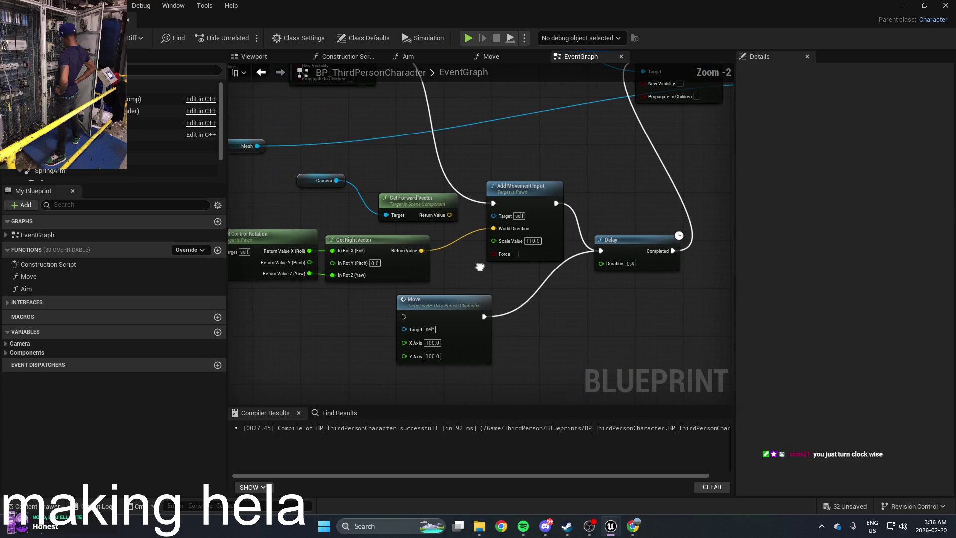
left_click(462, 313)
key("Delete")
scroll(463, 312, "up", 1)
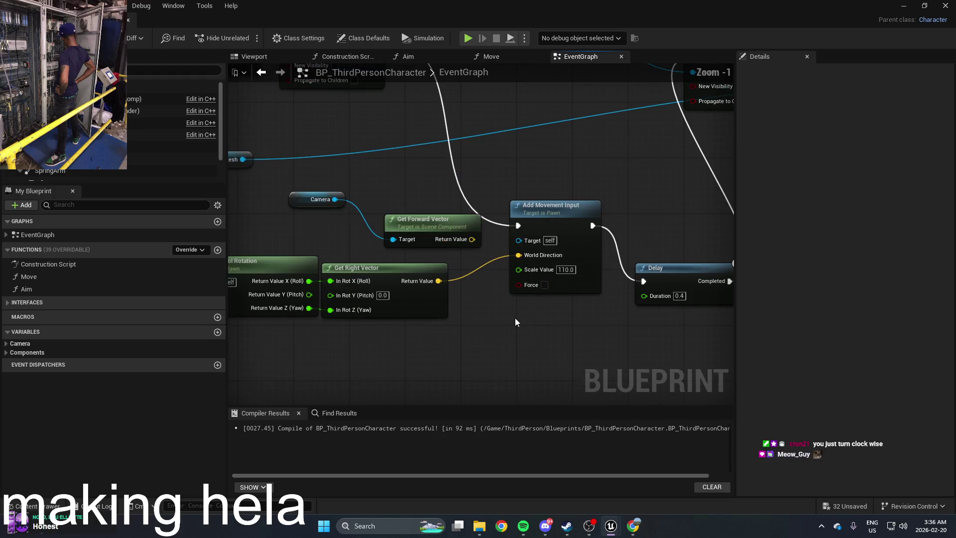
left_click_drag(479, 301, 520, 323)
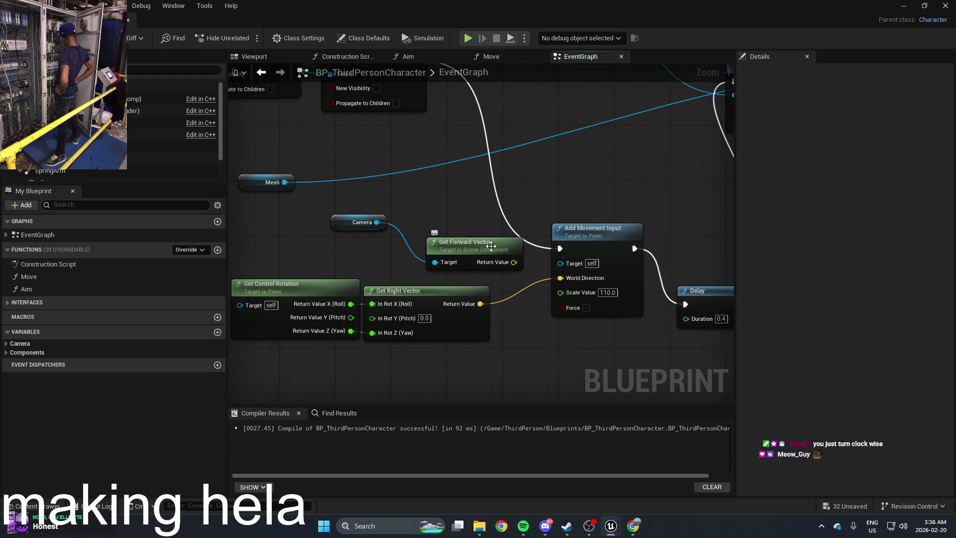
left_click_drag(491, 246, 467, 252)
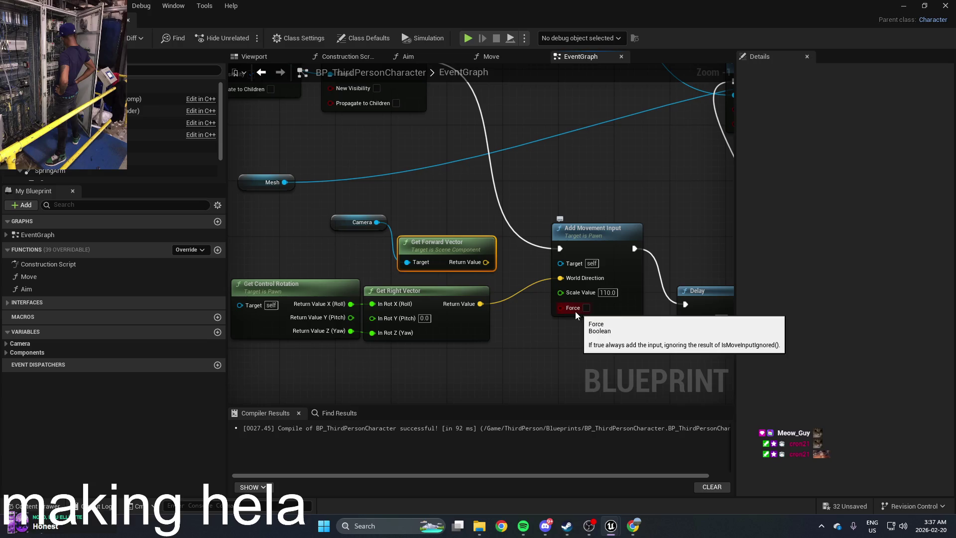
left_click_drag(507, 341, 602, 368)
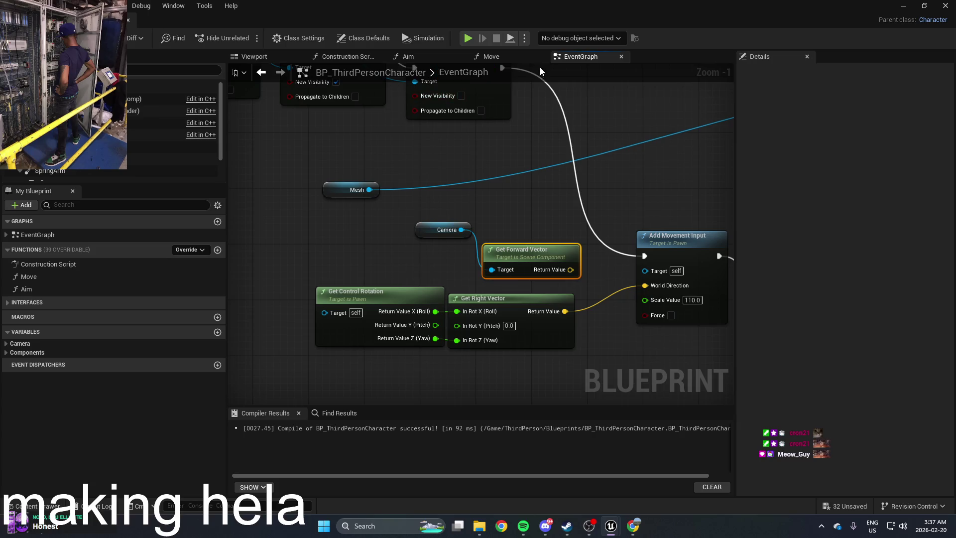
Paste Get Control Rotation and Get Forward Vector from Move into EventGraph, removing the old right-vector nodes
left_click(524, 59)
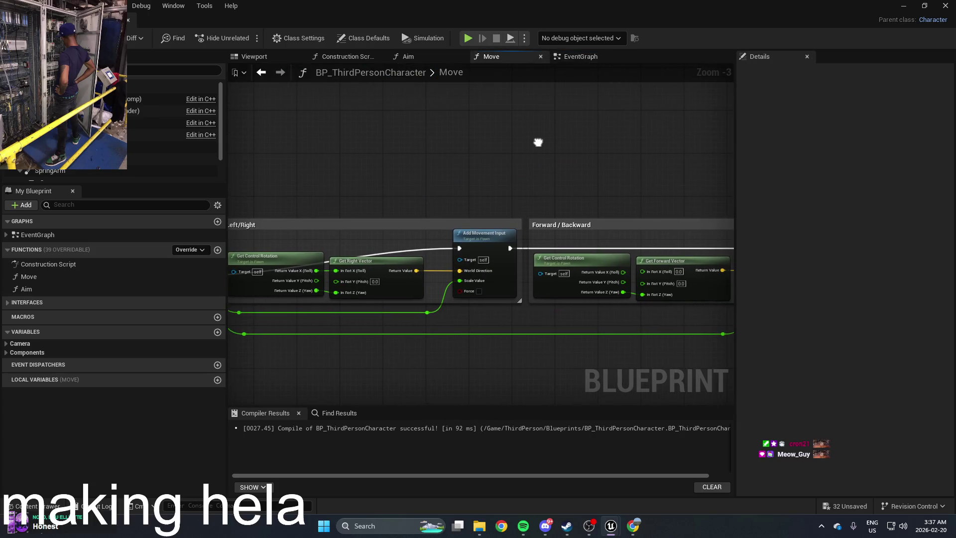
left_click_drag(428, 310, 560, 241)
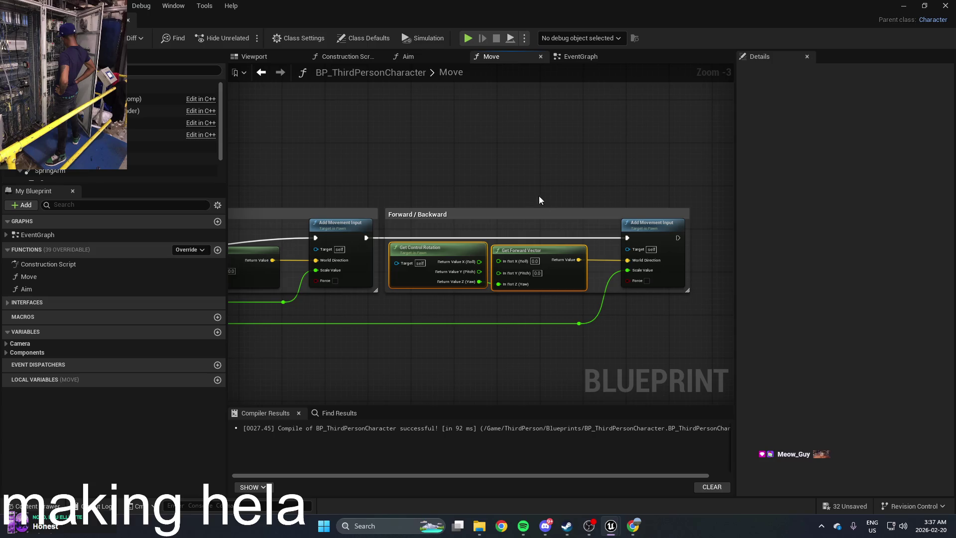
left_click(428, 59)
left_click(582, 56)
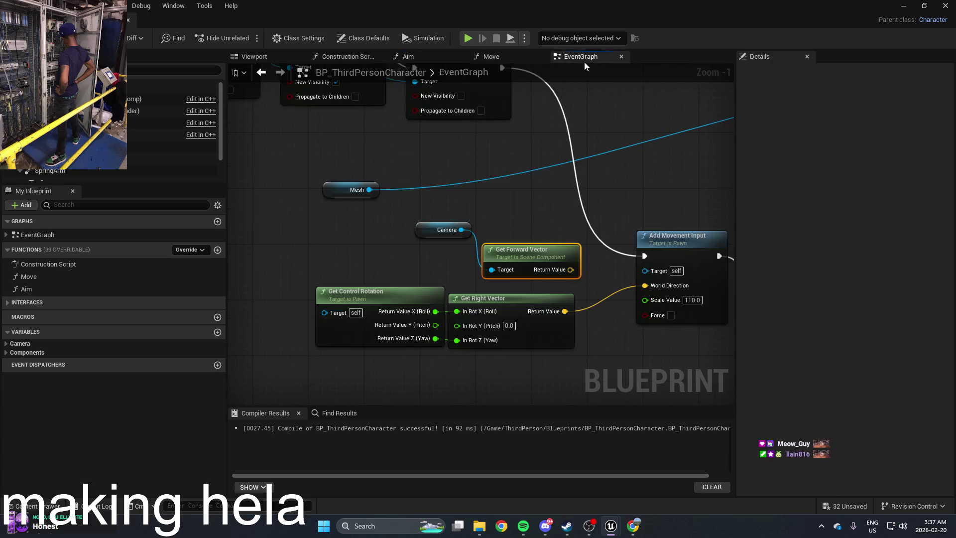
left_click_drag(492, 273, 454, 296)
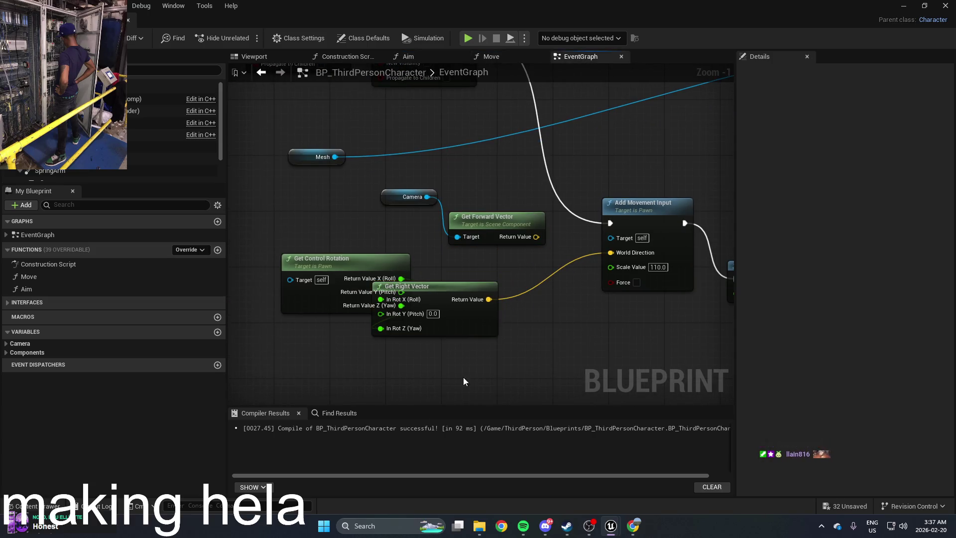
key("ctrl+v")
mouse_move(534, 380)
left_mouse_down()
mouse_move(446, 367)
mouse_move(610, 252)
left_mouse_up()
left_click_drag(520, 339, 342, 282)
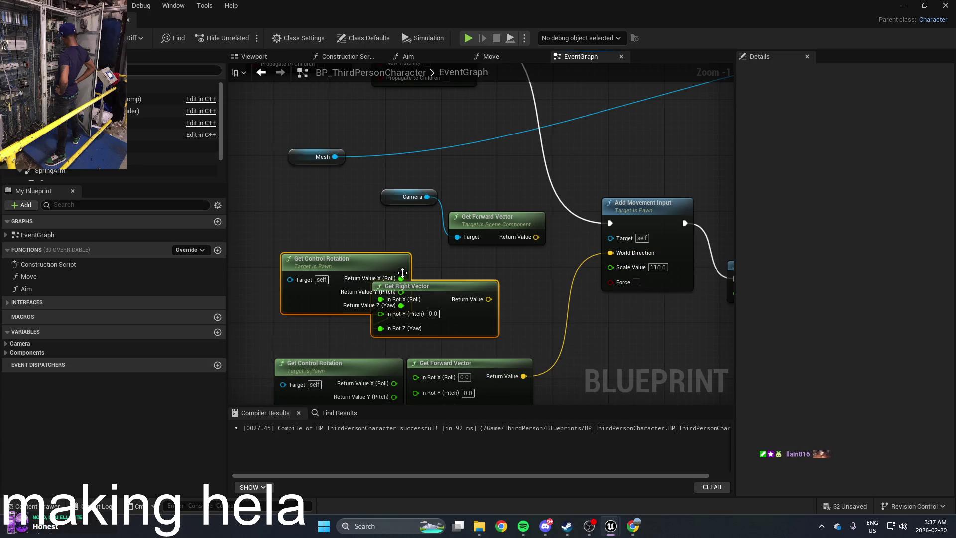
key("Delete")
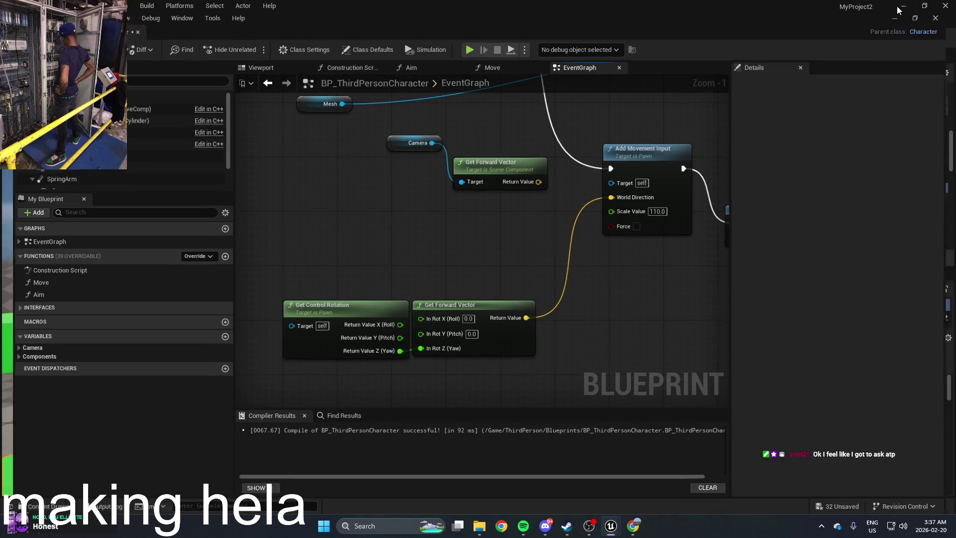
Play-test the pigeon's forward movement, stop it, and show the Blueprints folder assets
left_click(904, 6)
left_click(248, 37)
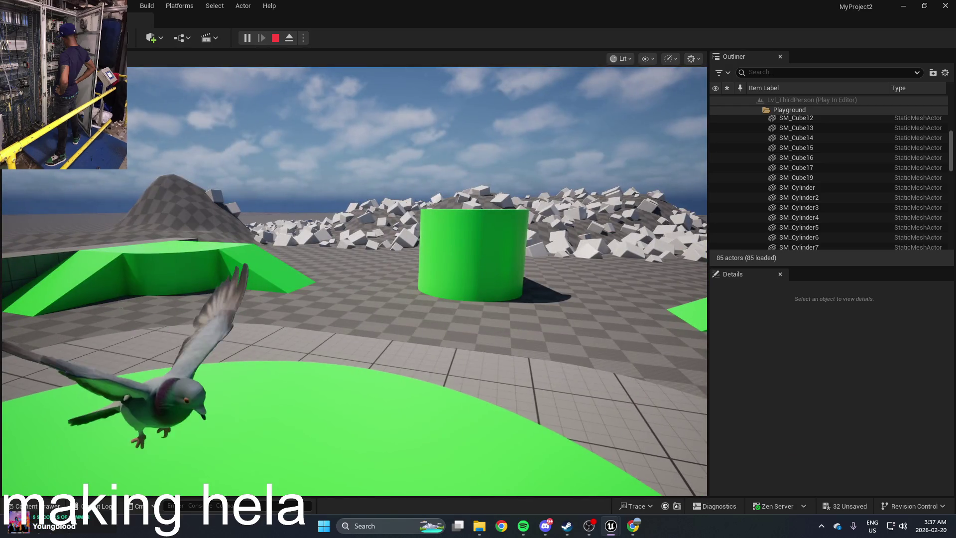
key("Escape")
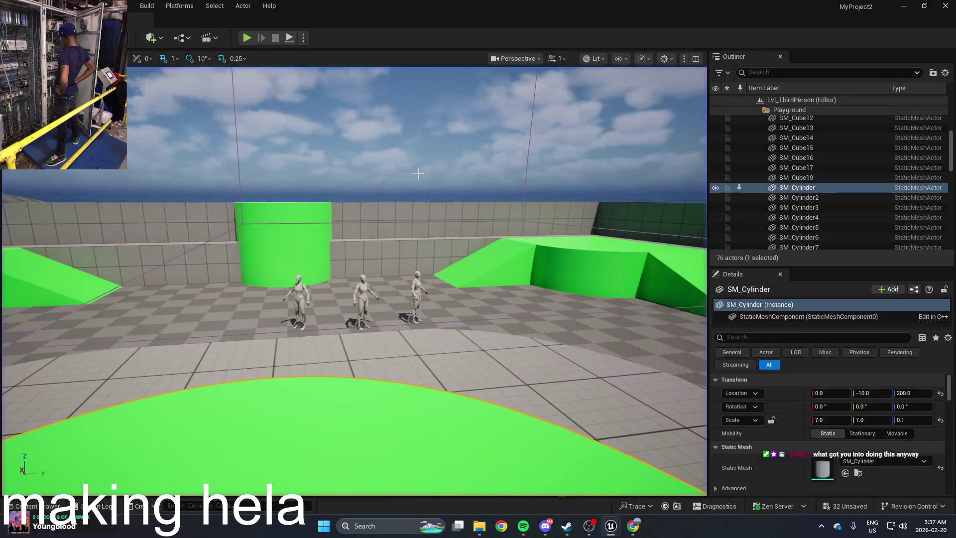
key("ctrl+space")
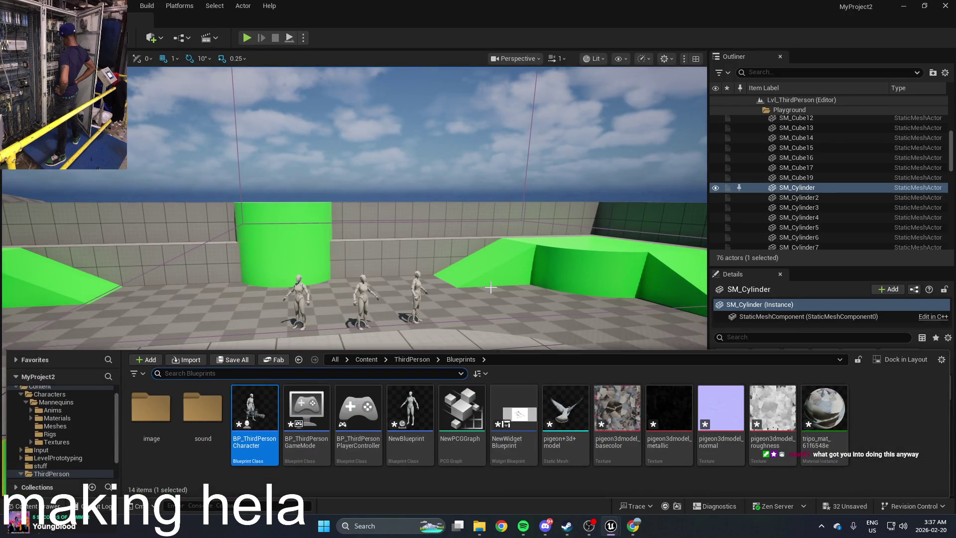
Open BP_ThirdPersonCharacter and go to its Move function graph
double_click(254, 423)
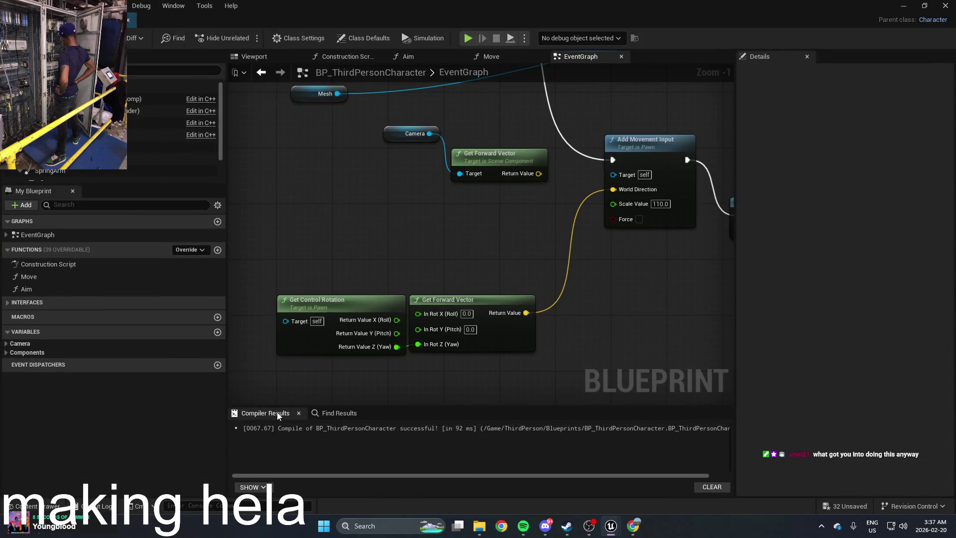
mouse_move(521, 236)
left_mouse_down()
mouse_move(503, 318)
mouse_move(518, 329)
mouse_move(537, 234)
left_mouse_up()
scroll(536, 236, "down", 1)
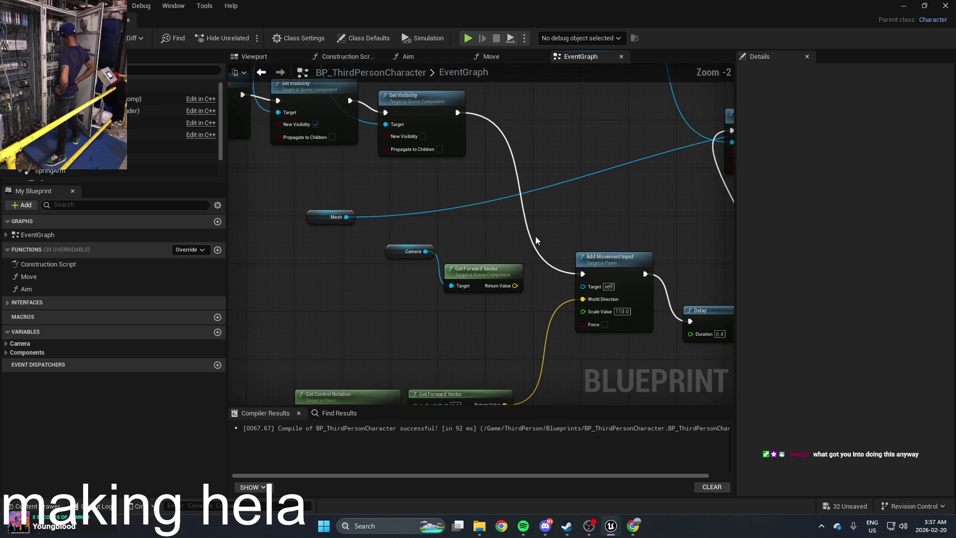
scroll(536, 236, "down", 1)
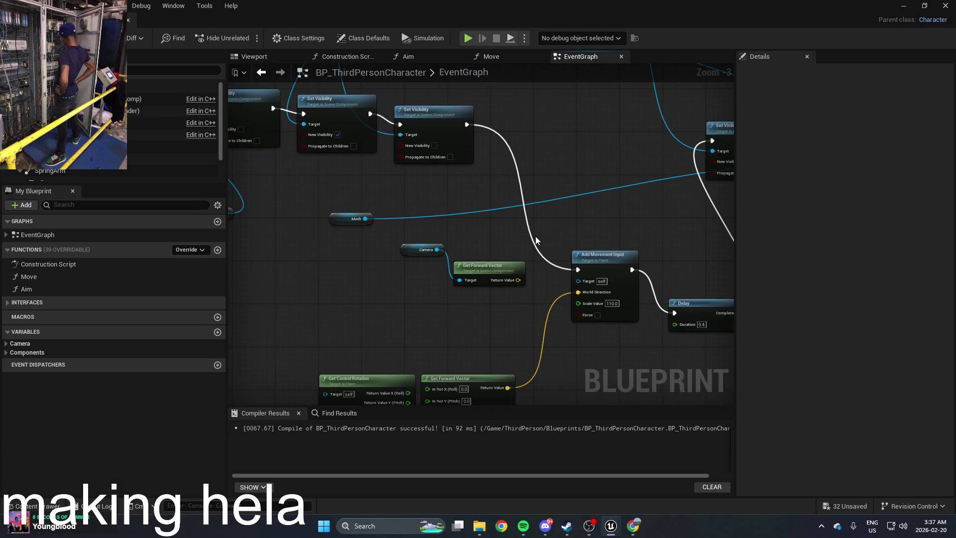
left_click_drag(536, 237, 508, 288)
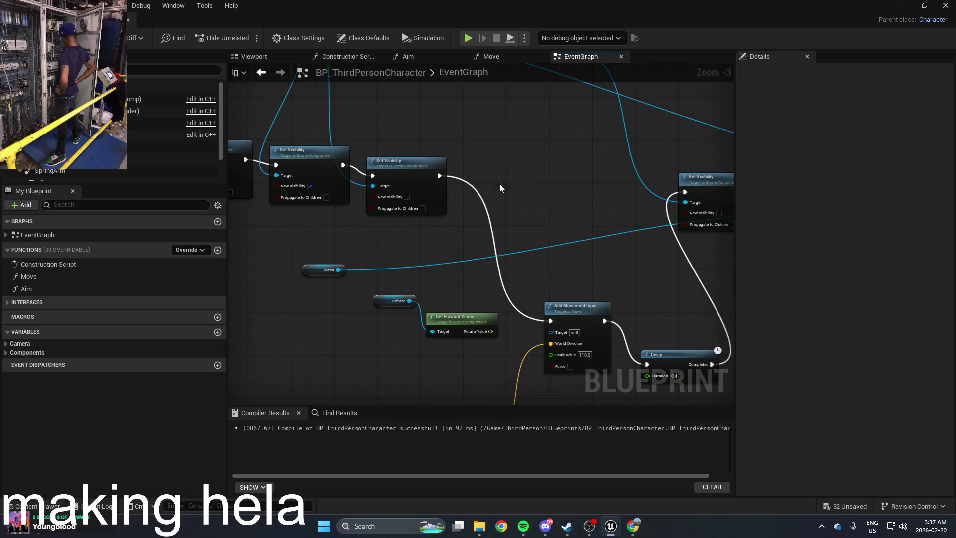
left_click(503, 58)
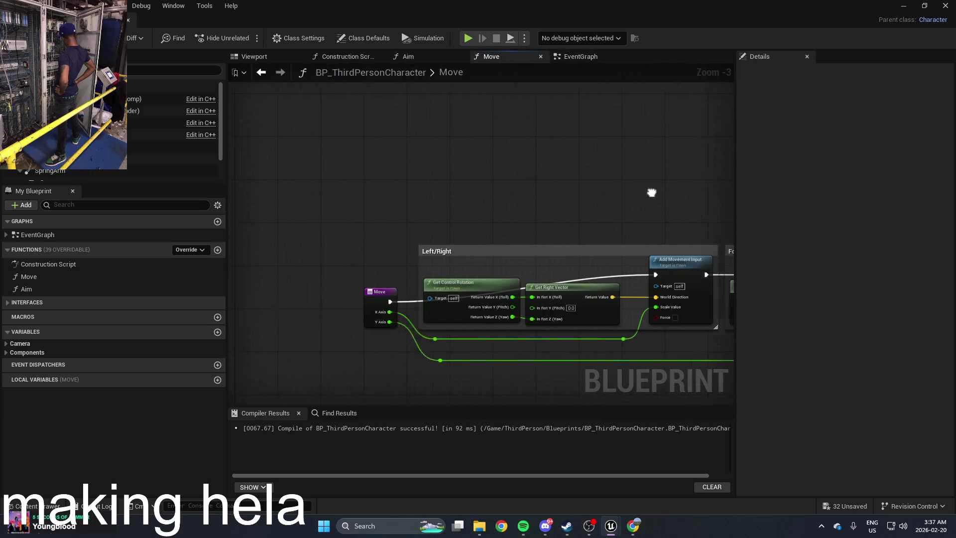
left_click(404, 295)
scroll(405, 294, "up", 3)
Run Find References By Name on the Move node and review its context options
right_click(406, 295)
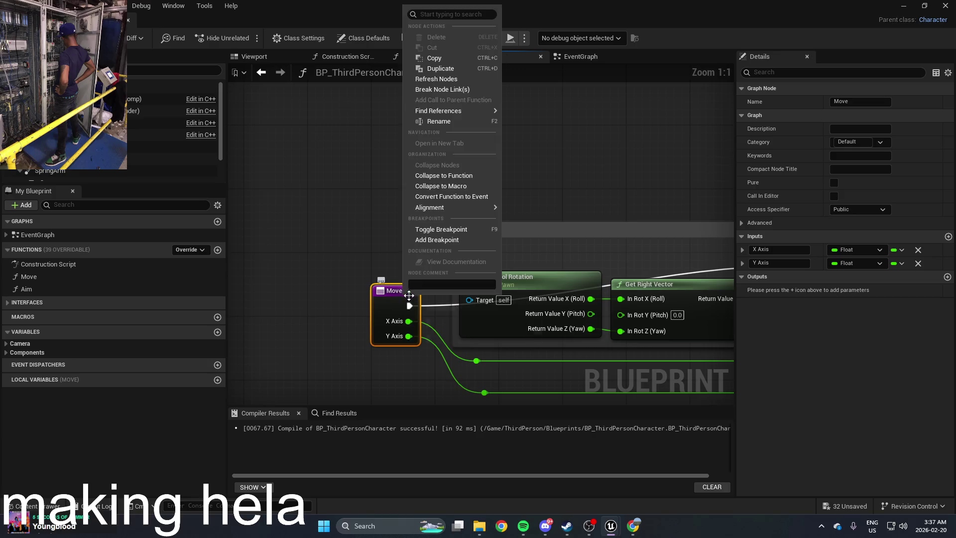
mouse_move(465, 113)
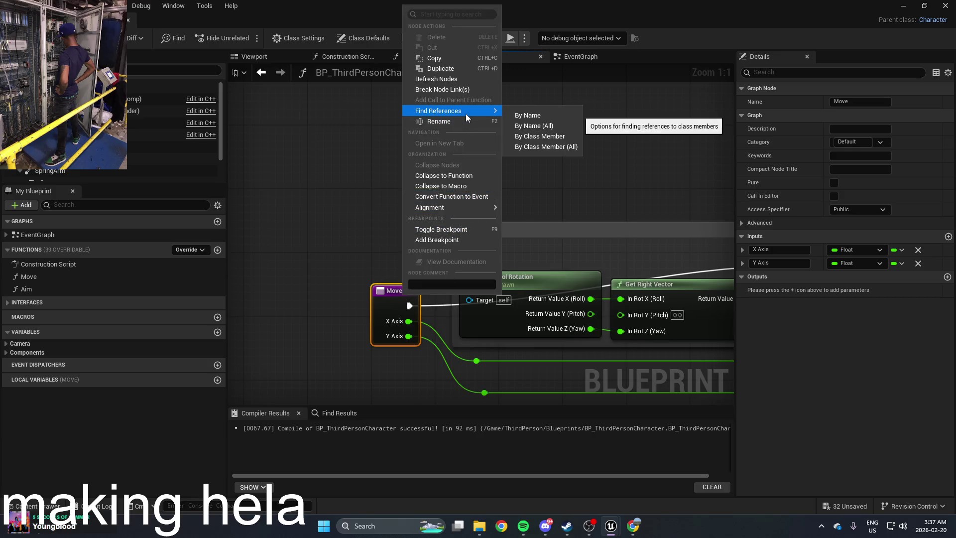
left_click(563, 118)
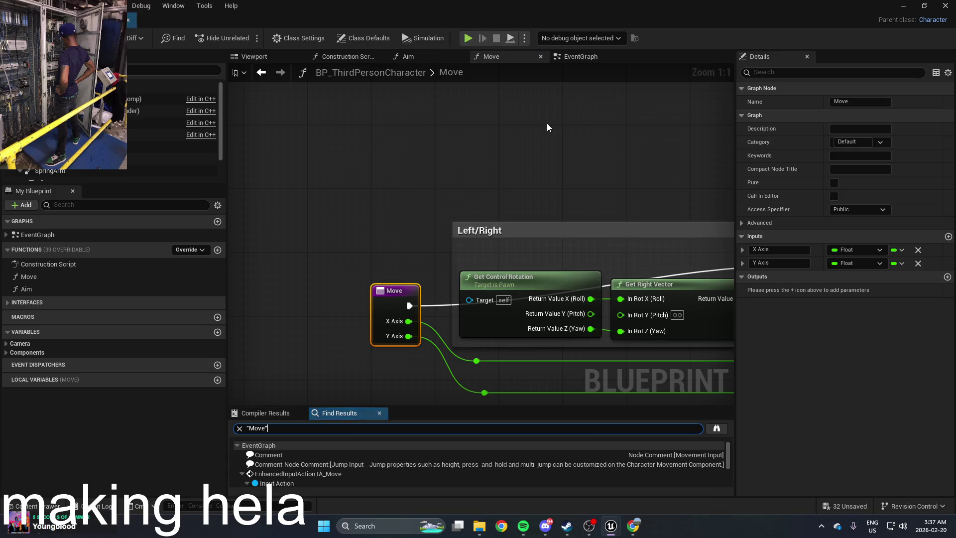
right_click(395, 289)
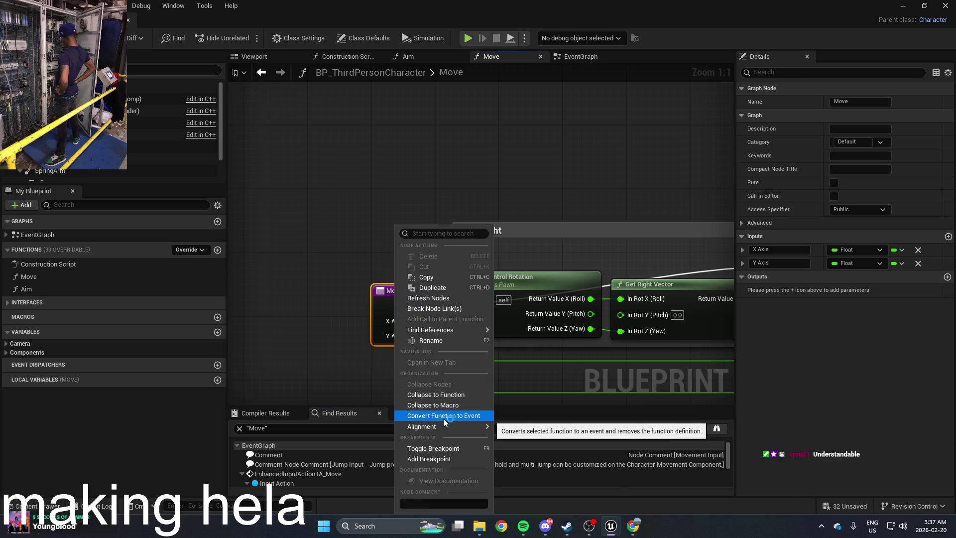
mouse_move(450, 425)
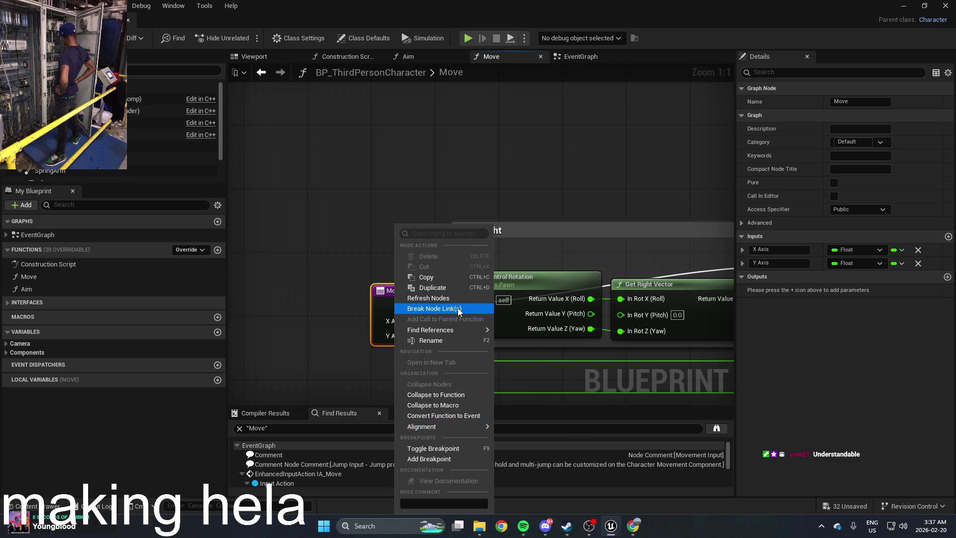
mouse_move(453, 328)
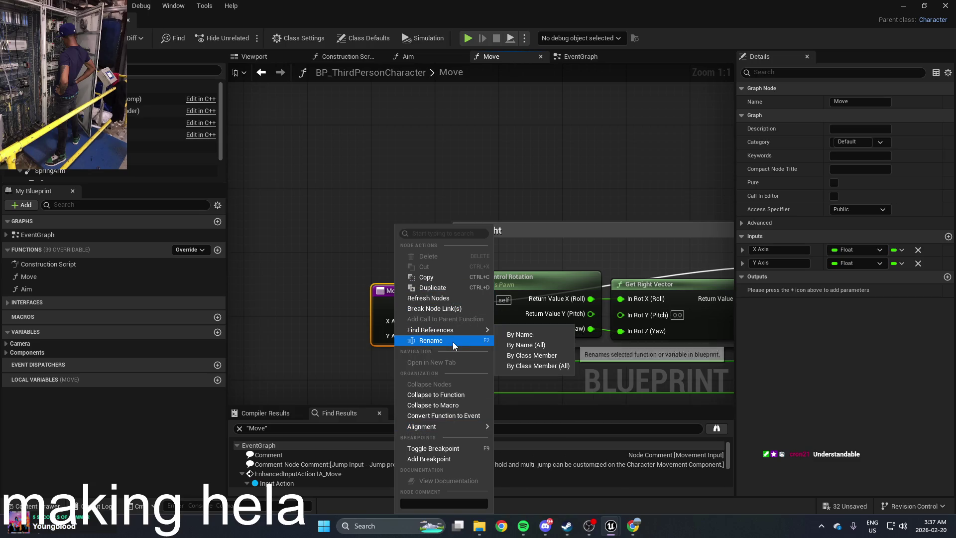
left_click(115, 282)
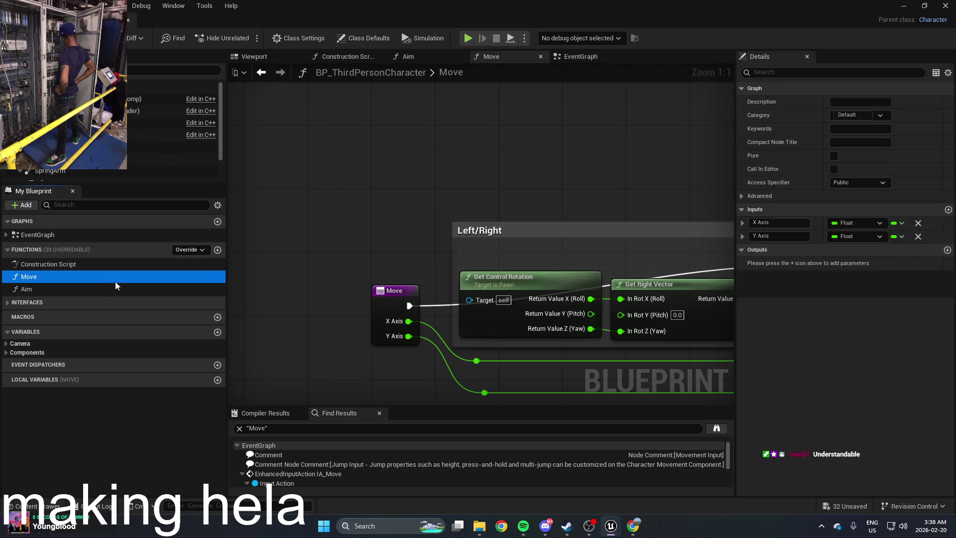
Open the Move function from My Blueprint in a new tab
right_click(115, 282)
mouse_move(171, 342)
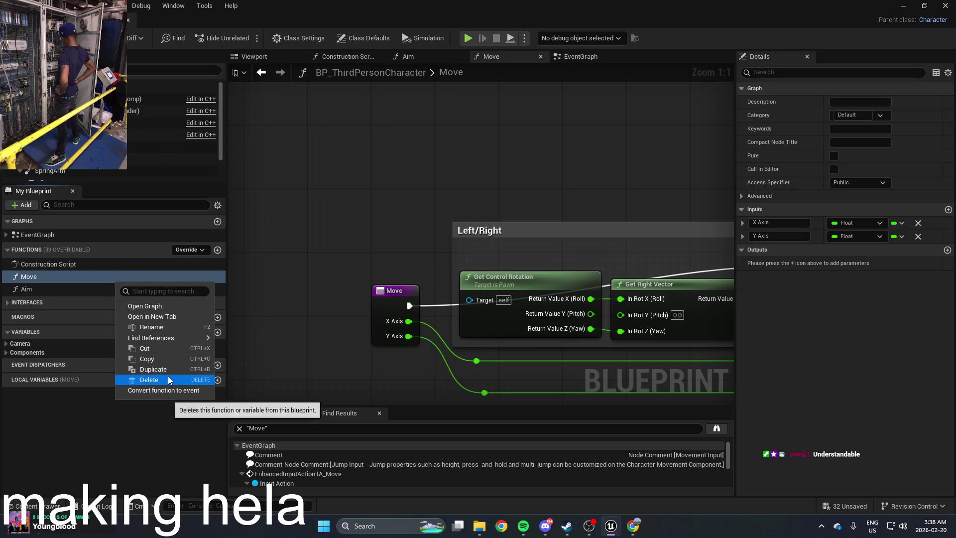
left_click(165, 316)
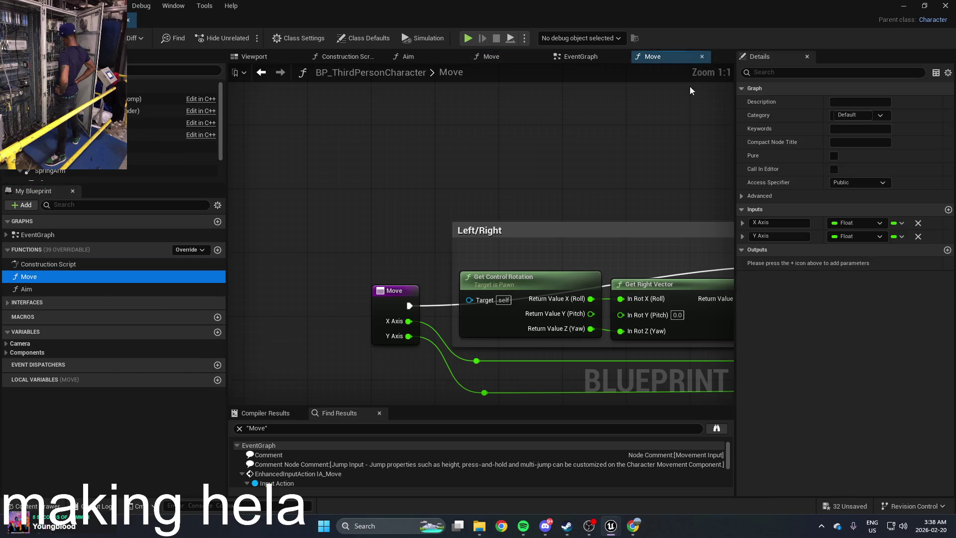
Inspect Move's left/right and forward/backward Add Movement Input logic, then return to the level
scroll(571, 200, "down", 1)
scroll(571, 201, "up", 1)
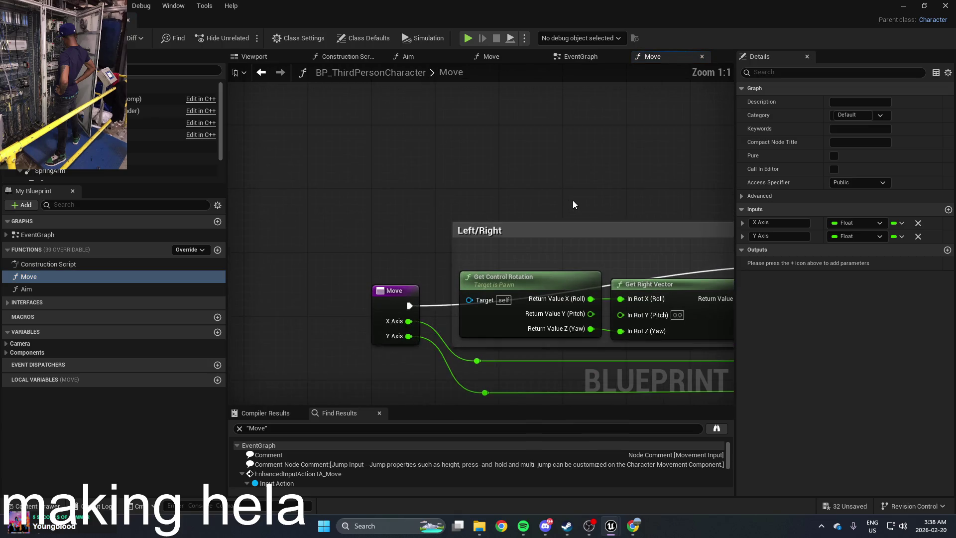
left_click_drag(573, 200, 438, 186)
left_click(261, 284)
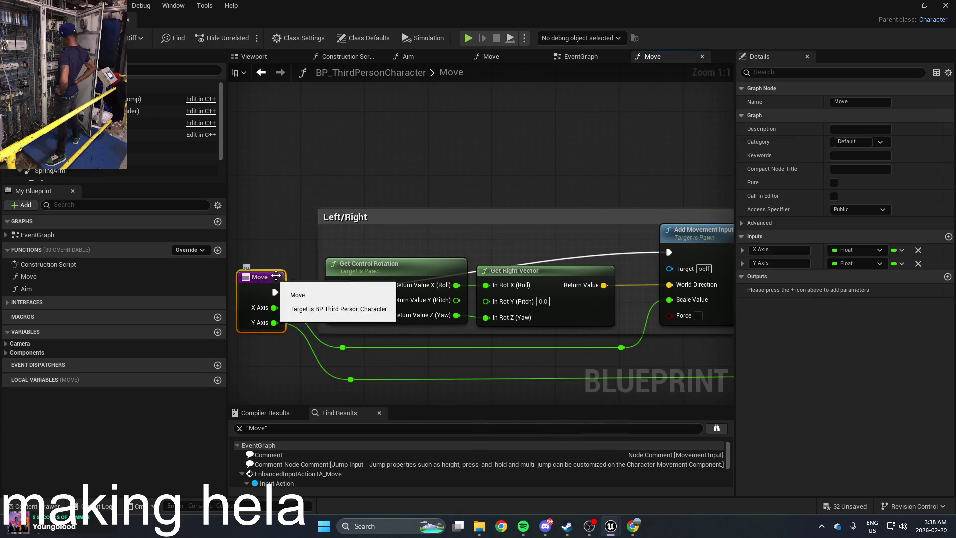
scroll(318, 243, "down", 3)
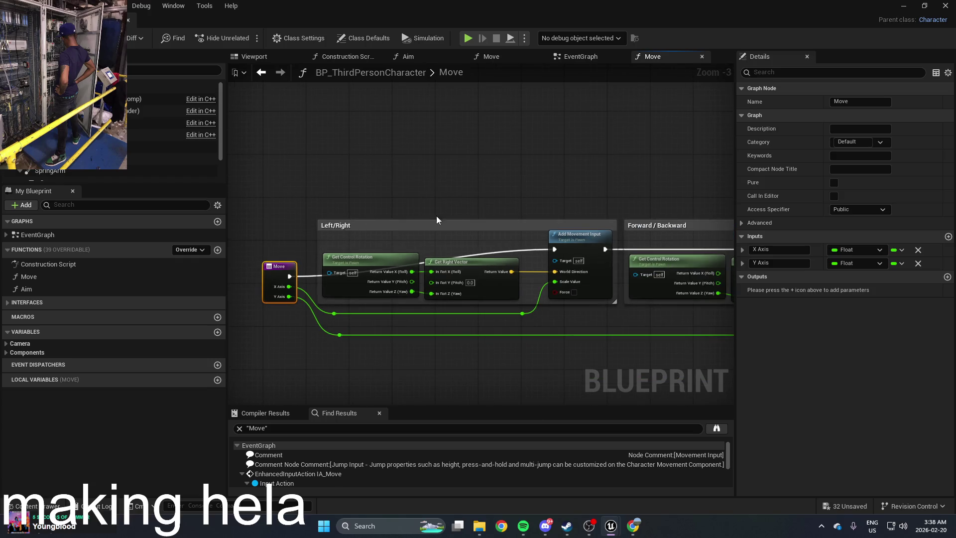
mouse_move(519, 189)
left_mouse_down()
mouse_move(498, 206)
mouse_move(261, 205)
mouse_move(364, 211)
left_mouse_up()
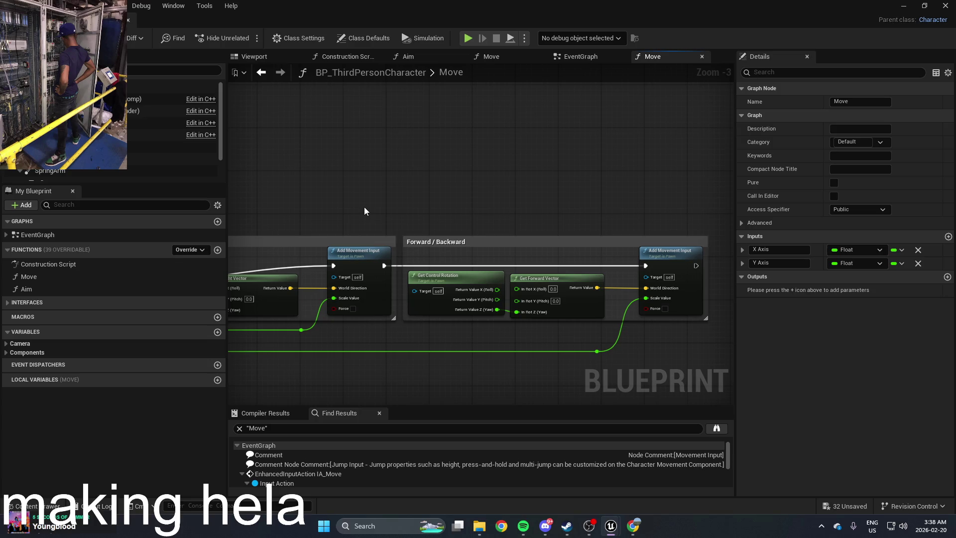
mouse_move(428, 195)
left_mouse_down()
mouse_move(677, 184)
mouse_move(404, 163)
mouse_move(597, 188)
mouse_move(532, 180)
left_mouse_up()
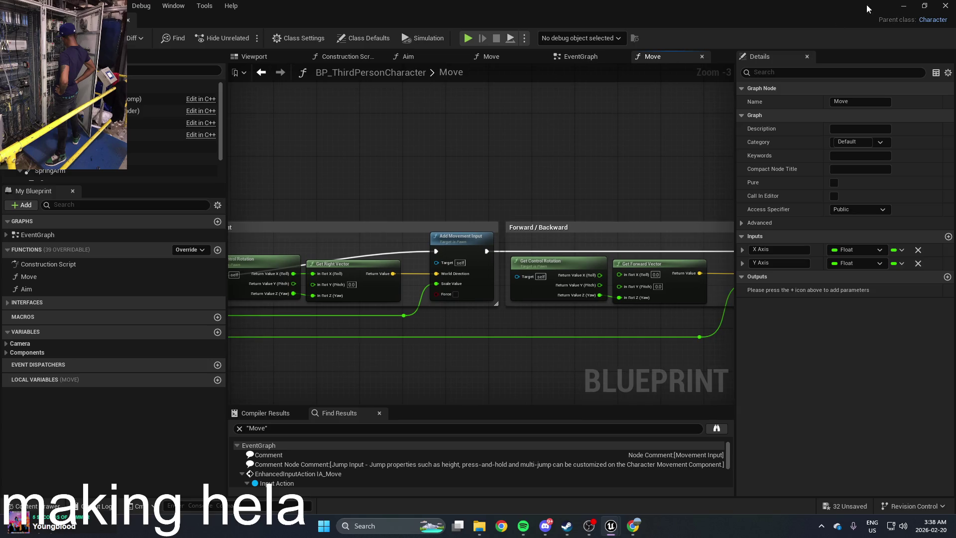
left_click(910, 6)
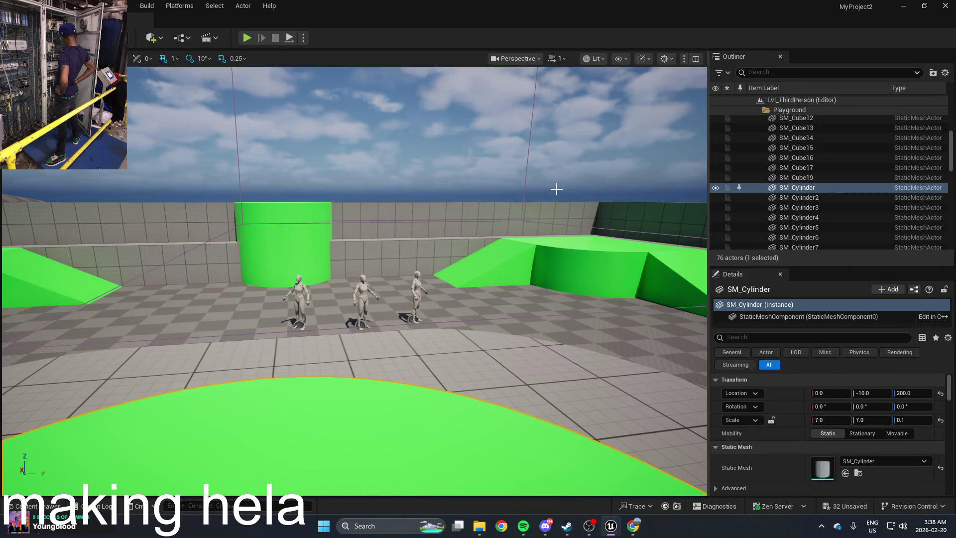
Orbit the level camera, then reopen BP_ThirdPersonCharacter from ThirdPerson/Blueprints
mouse_move(461, 201)
left_mouse_down()
mouse_move(438, 164)
mouse_move(427, 166)
mouse_move(429, 182)
mouse_move(298, 159)
mouse_move(299, 199)
left_mouse_up()
key("ctrl+space")
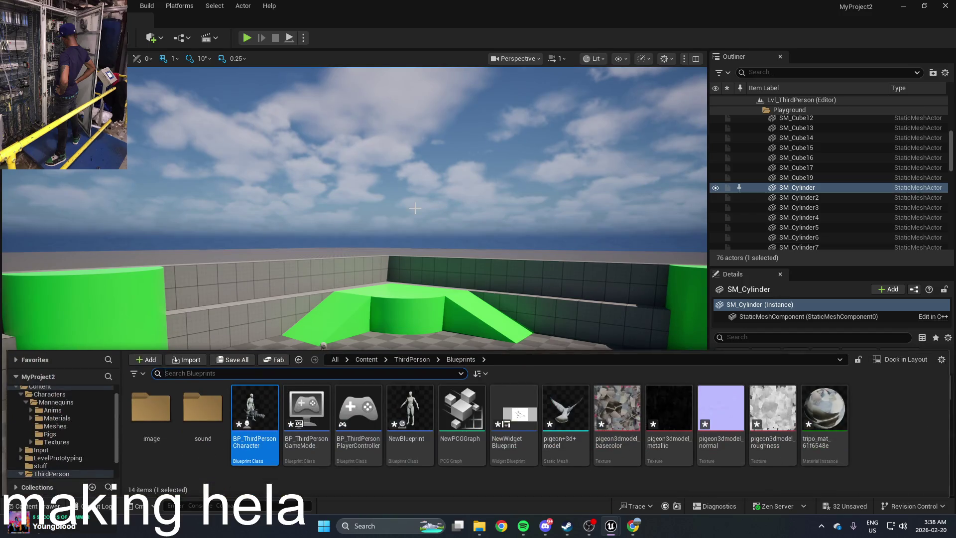
double_click(255, 408)
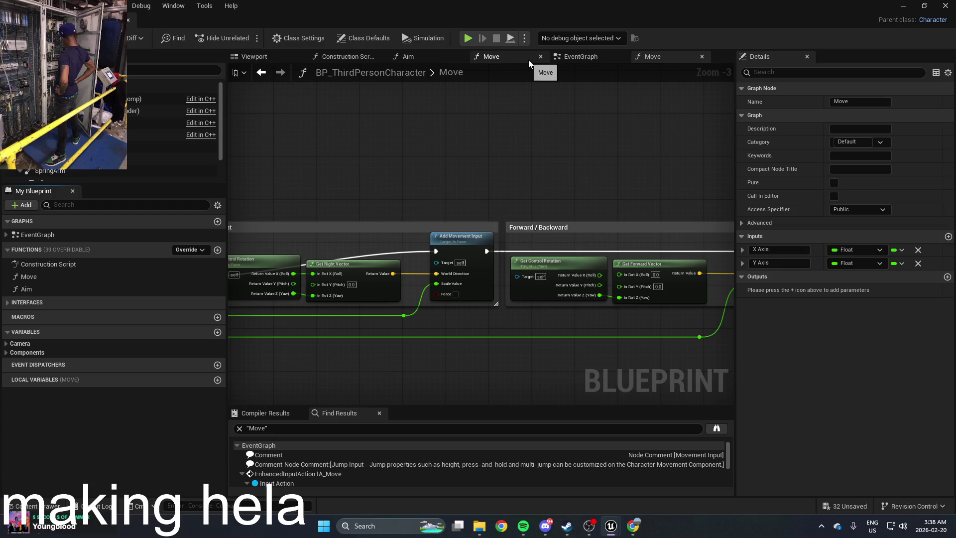
Delete the Camera, Get Control Rotation and Get Forward Vector nodes from the EventGraph
left_click(545, 58)
mouse_move(515, 142)
left_mouse_down()
mouse_move(525, 88)
mouse_move(567, 66)
left_mouse_up()
mouse_move(503, 223)
left_mouse_down()
mouse_move(492, 271)
mouse_move(418, 249)
left_mouse_up()
left_click(430, 193)
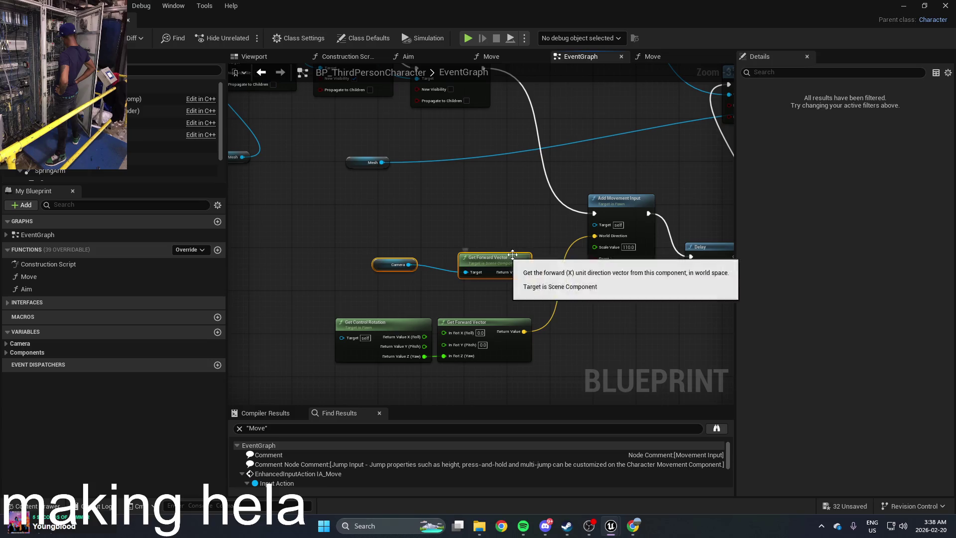
key("Delete")
key("Delete")
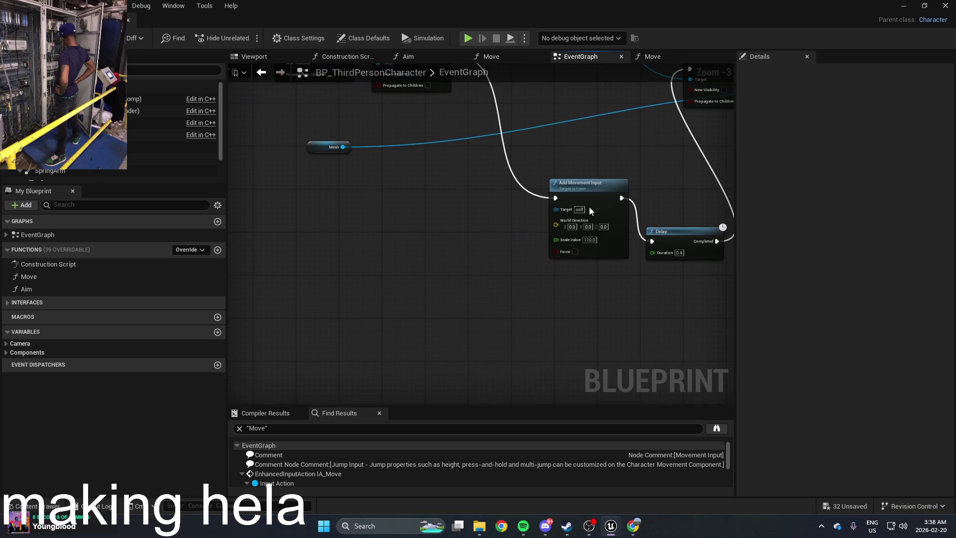
key("Delete")
Add an Add Actor World Offset node wired between Set Visibility and Delay
right_click(481, 279)
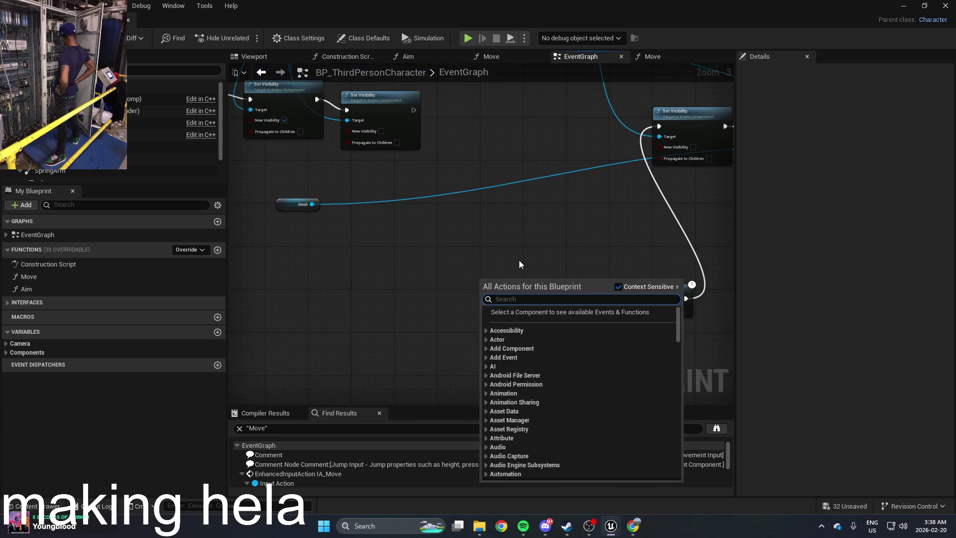
type("set")
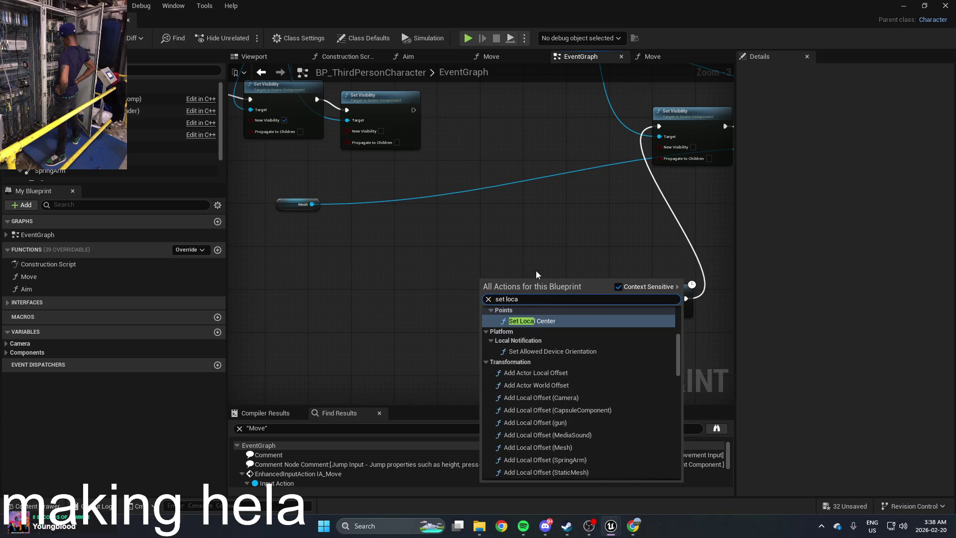
type(" world loca")
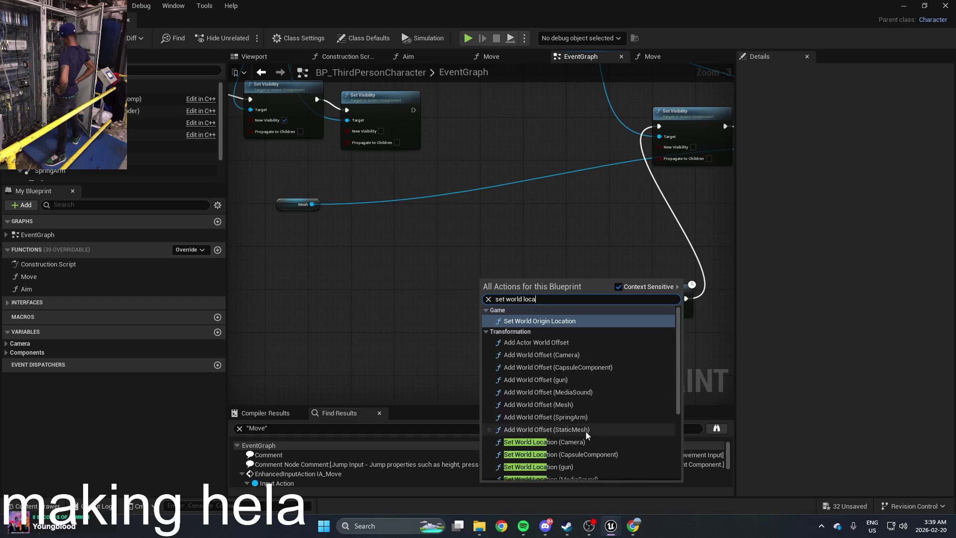
scroll(650, 461, "down", 1)
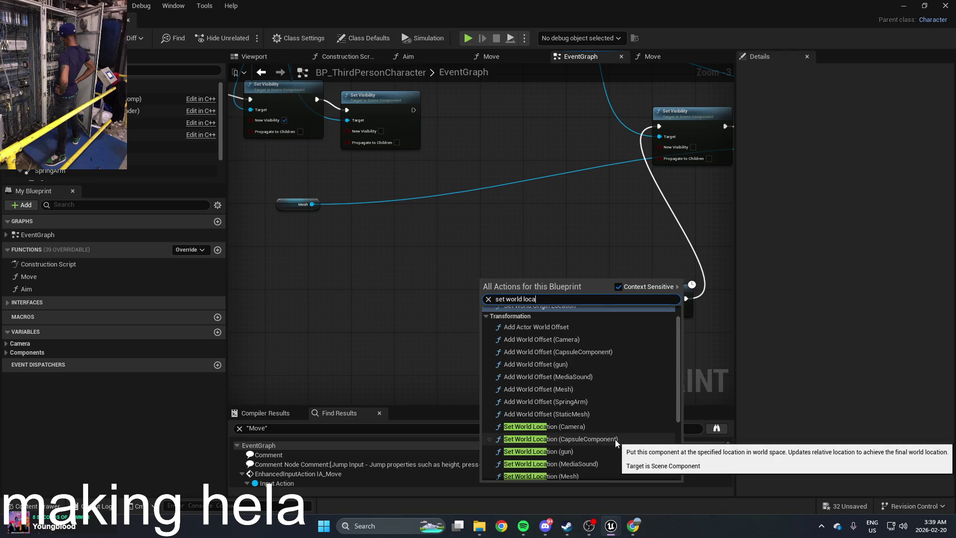
scroll(616, 439, "down", 5)
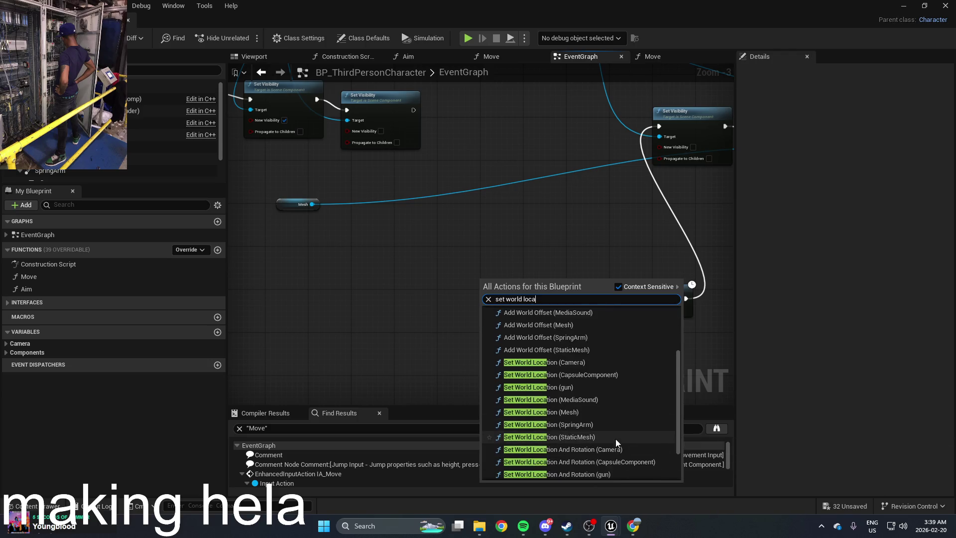
scroll(617, 437, "up", 6)
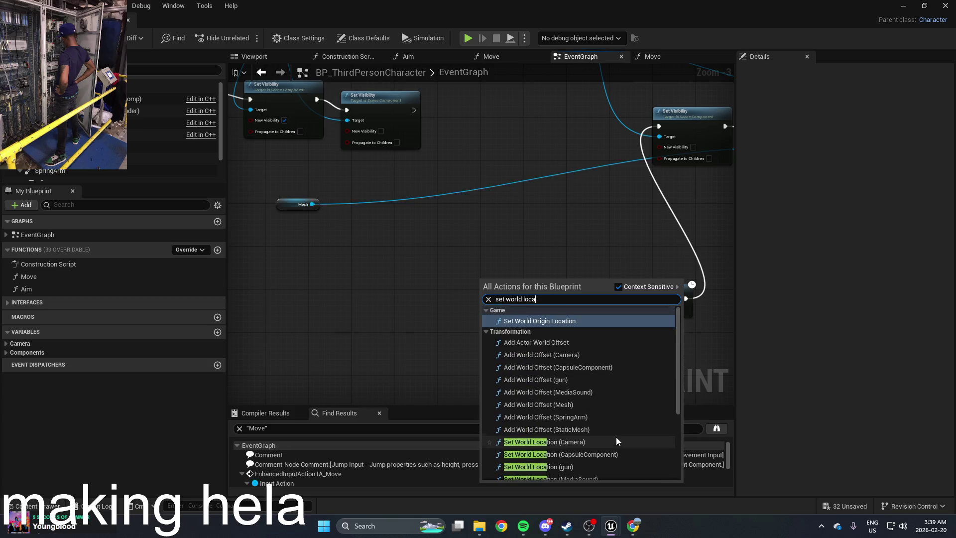
left_click(585, 341)
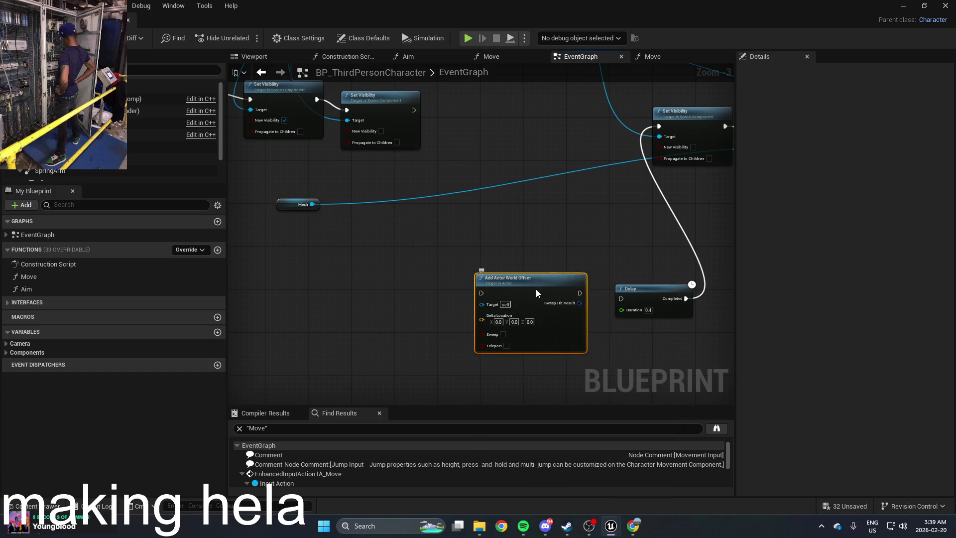
left_click_drag(518, 258, 484, 291)
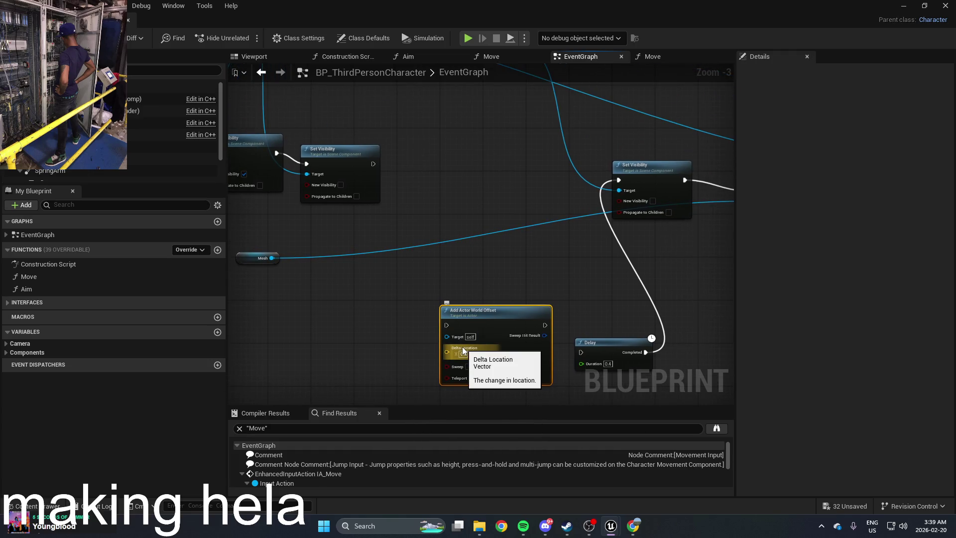
left_click_drag(446, 325, 373, 164)
mouse_move(544, 326)
left_mouse_down()
mouse_move(592, 357)
mouse_move(581, 354)
left_mouse_up()
left_click_drag(446, 352, 539, 315)
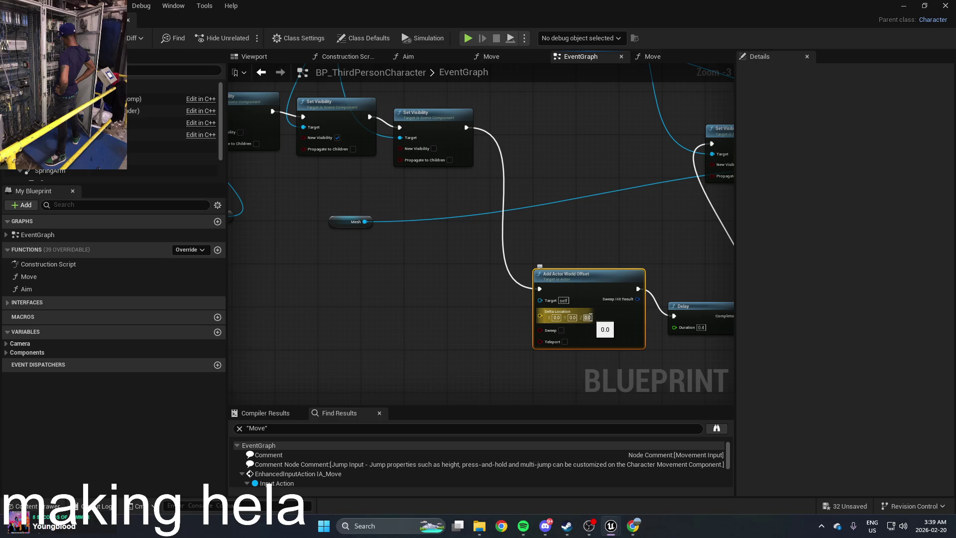
Set its Delta Location Z to 5 and return to the level
type("5")
key("Return")
left_click(593, 236)
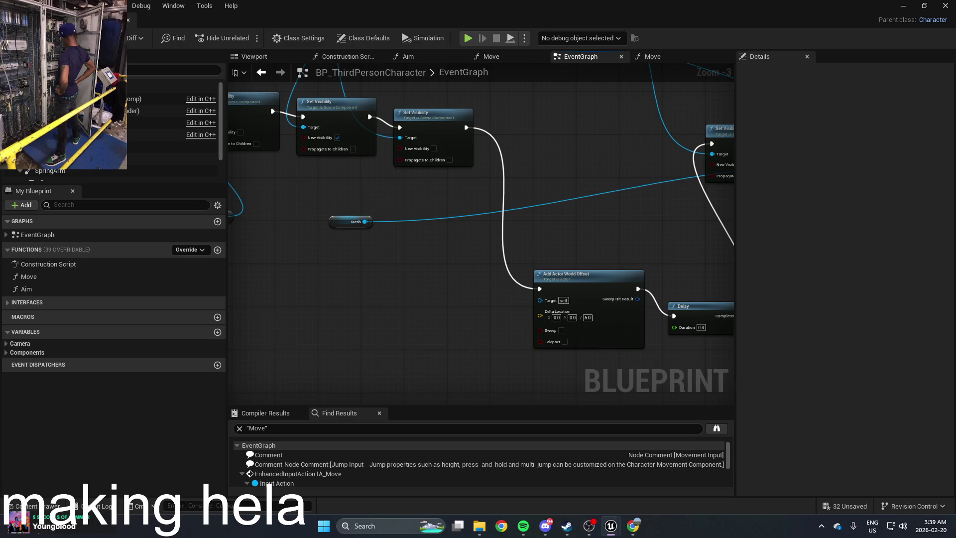
left_click(901, 5)
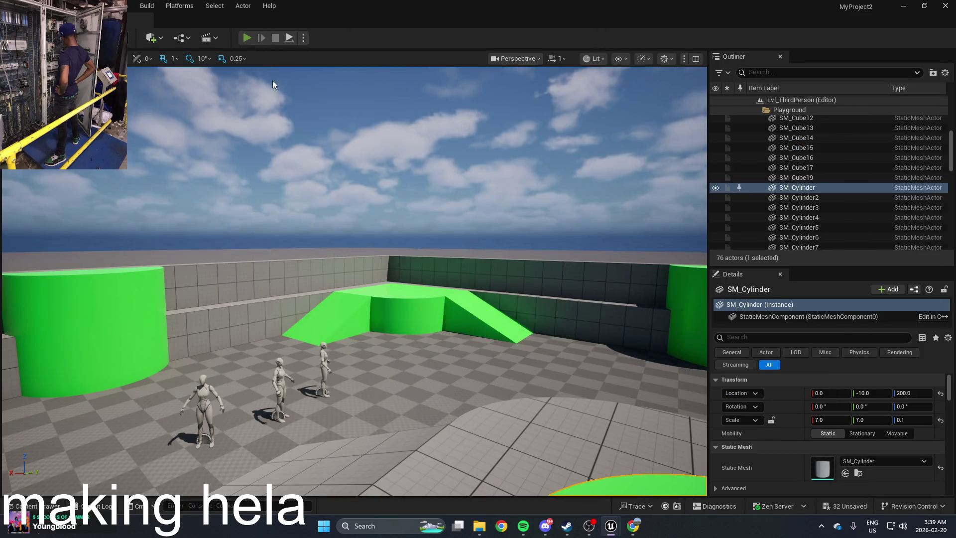
Play-test the level, then reopen BP_ThirdPersonCharacter
left_click(247, 38)
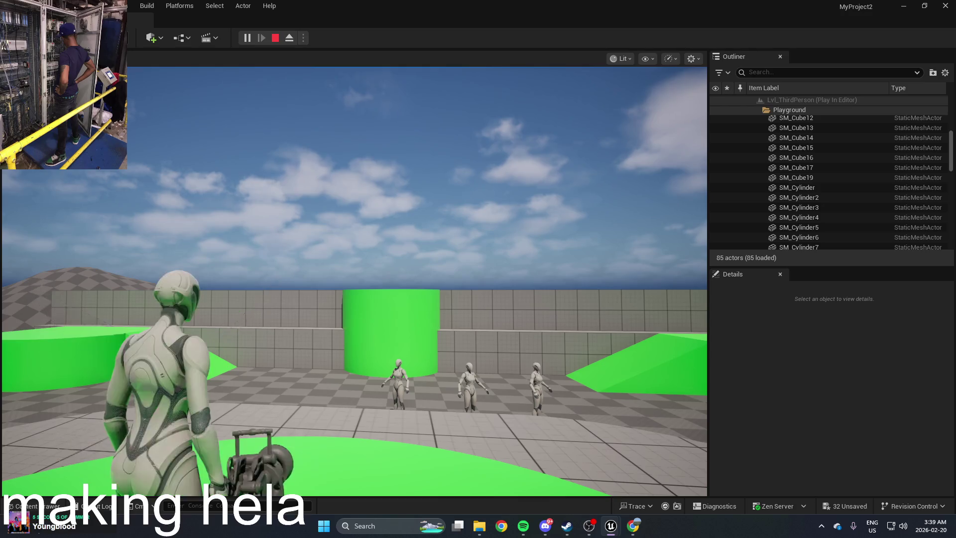
key("Escape")
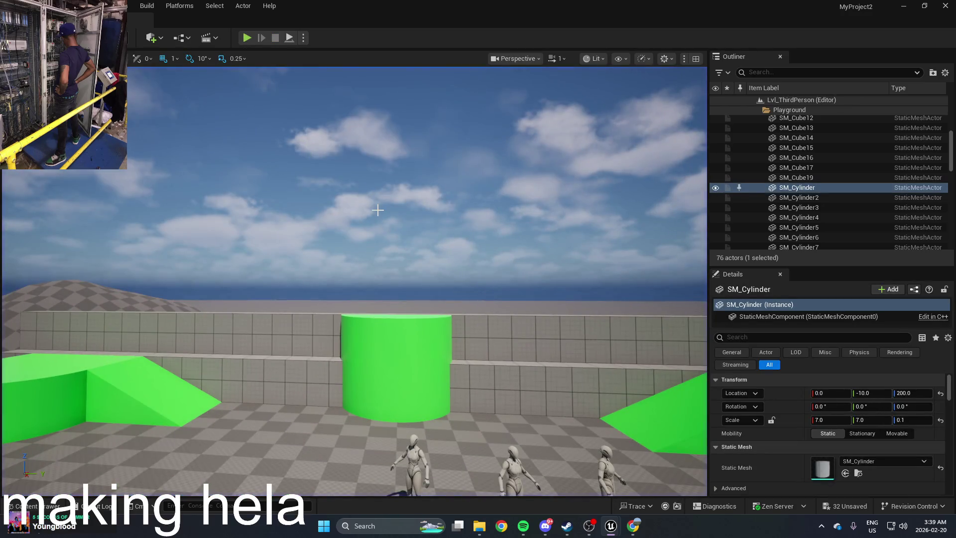
key("ctrl+space")
double_click(256, 424)
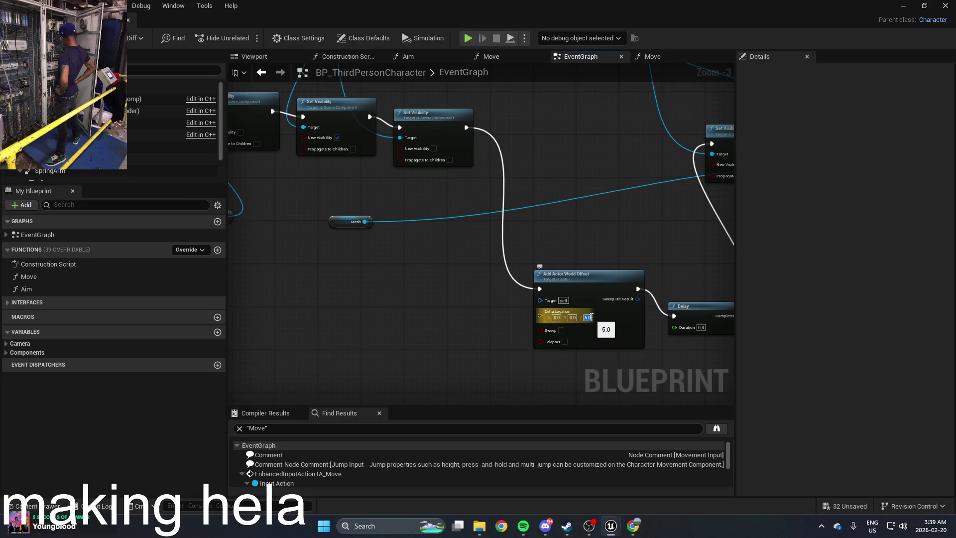
Set Add Actor World Offset's Delta Location Y and Z to 50
key("shift+Tab")
type("5")
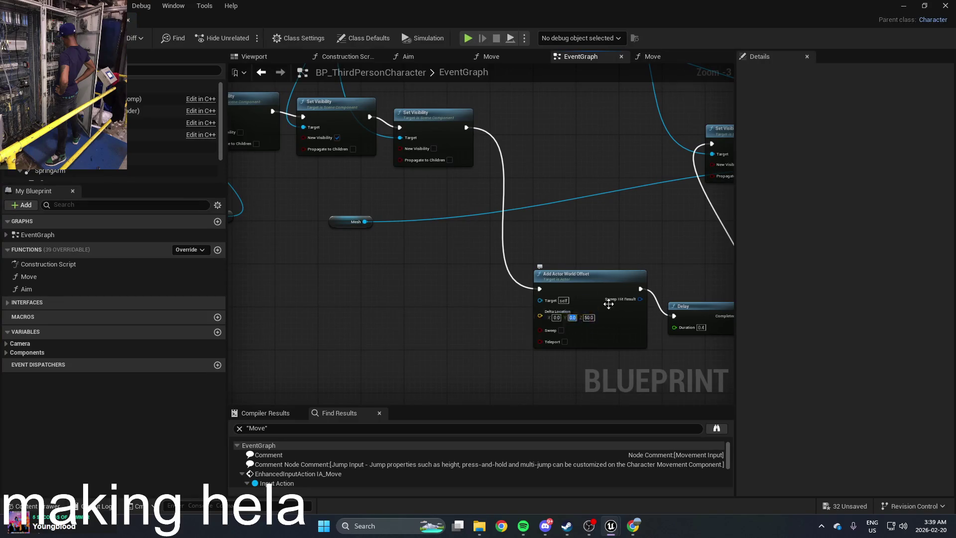
key("shift+Tab")
type("5")
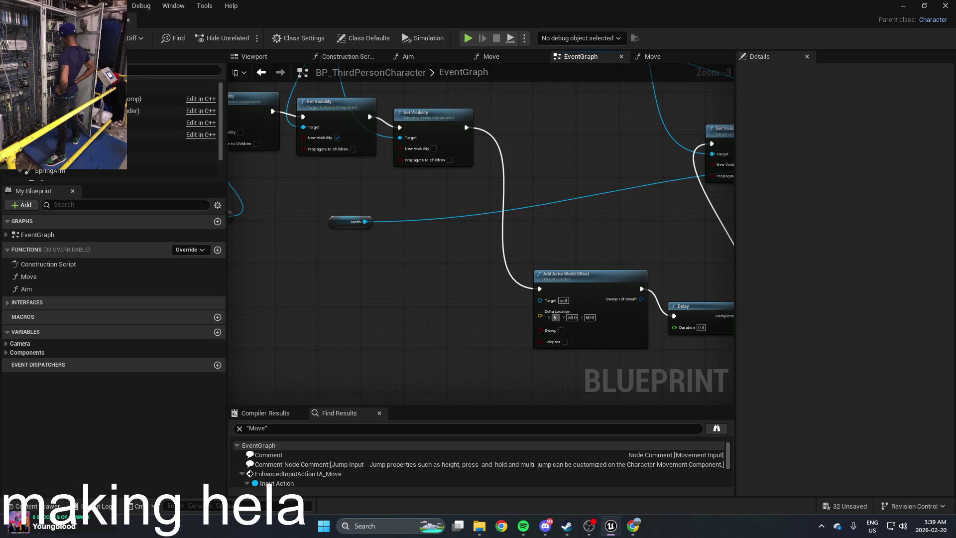
Play-test the 0, 50, 50 offset and reopen BP_ThirdPersonCharacter's Delta Location values
key("alt+p")
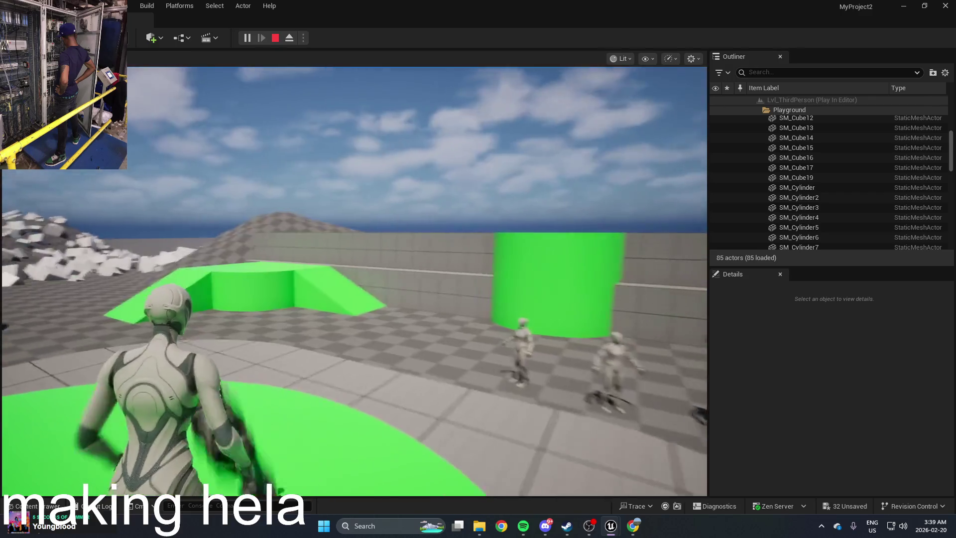
key("Escape")
key("ctrl+space")
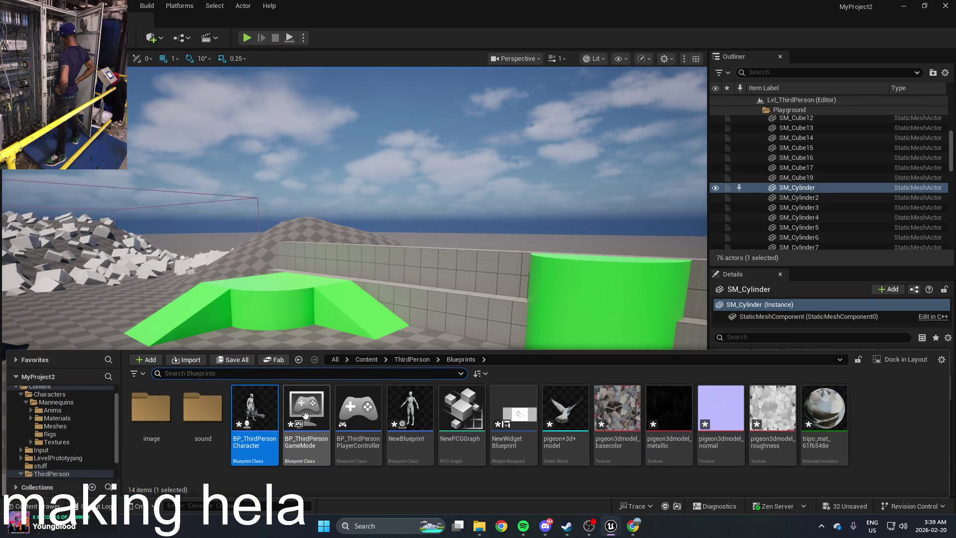
double_click(274, 419)
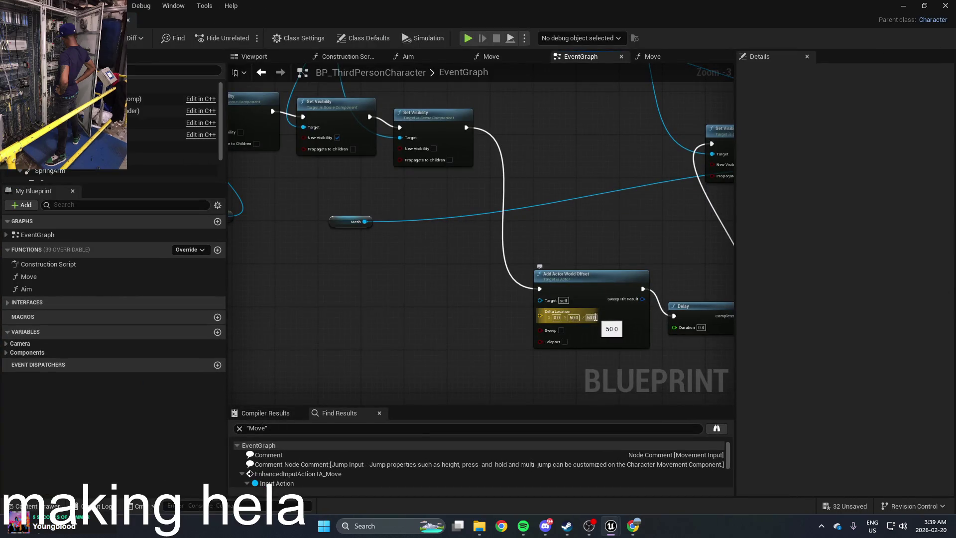
left_click(577, 317)
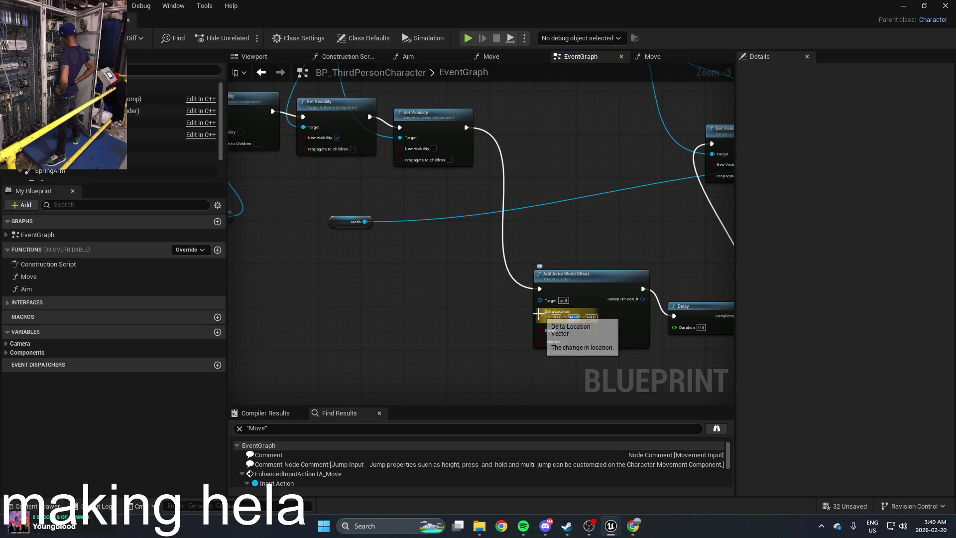
mouse_move(540, 315)
left_mouse_down()
mouse_move(359, 318)
mouse_move(377, 331)
left_mouse_up()
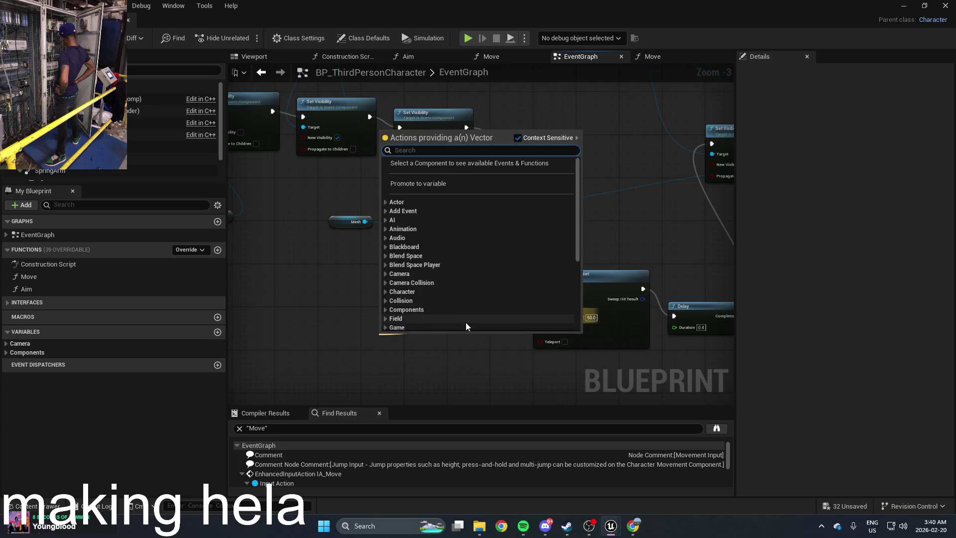
type("w")
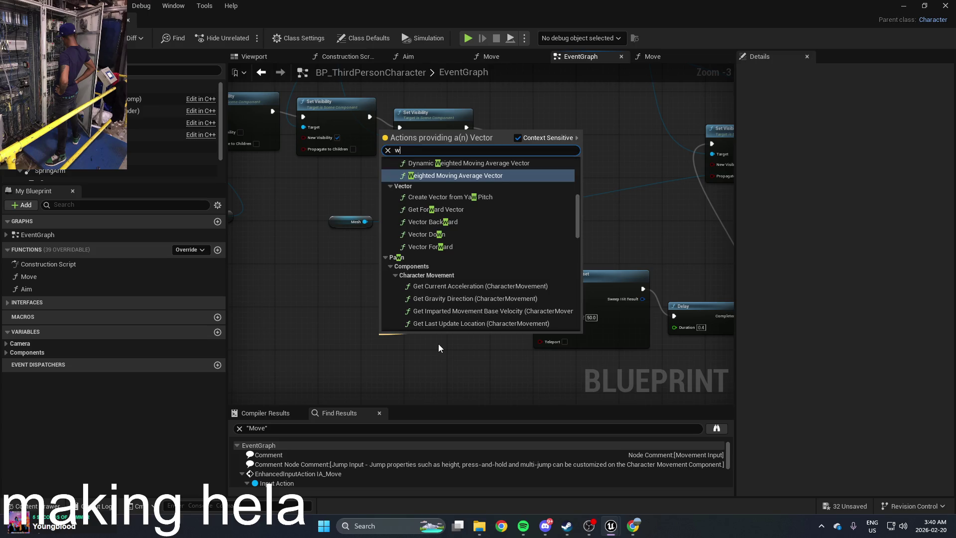
key("BackSpace")
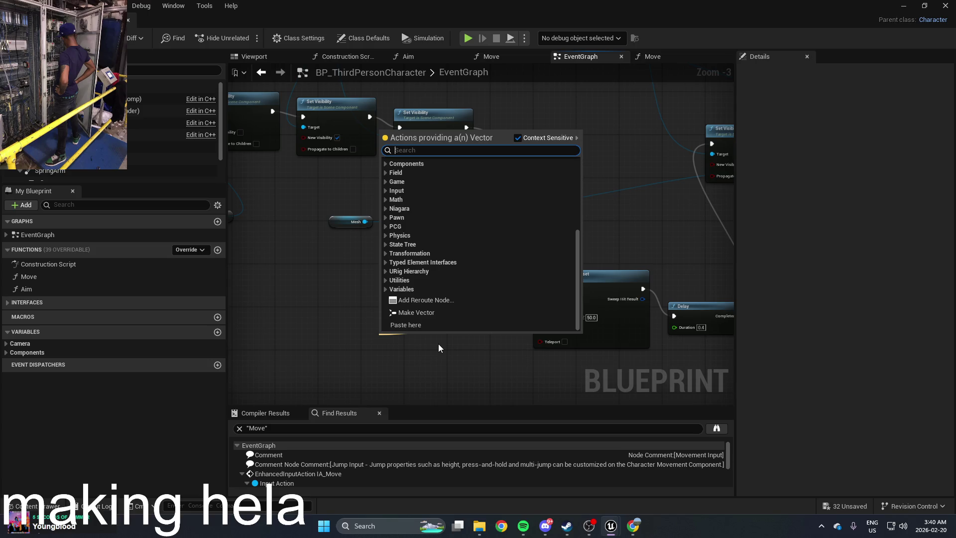
left_click(614, 169)
scroll(501, 231, "down", 1)
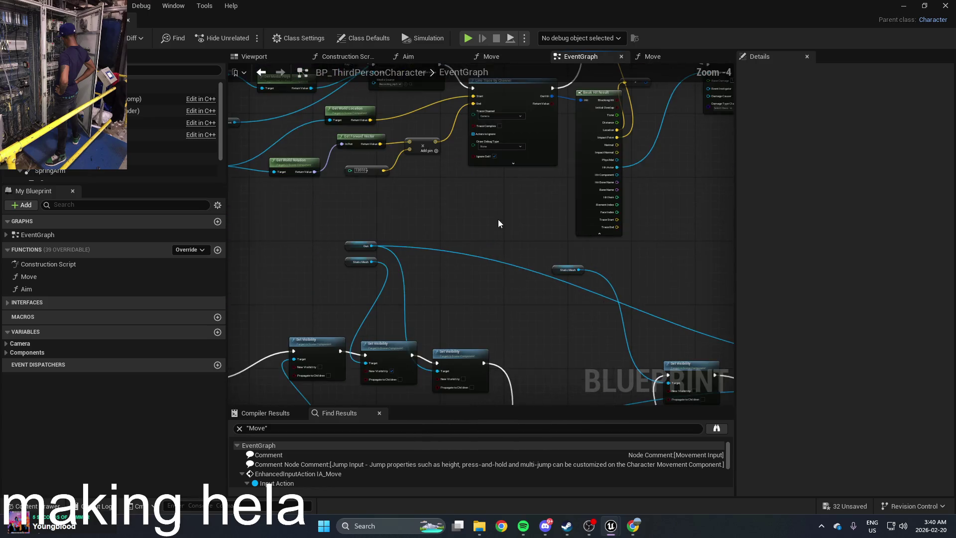
scroll(501, 232, "up", 1)
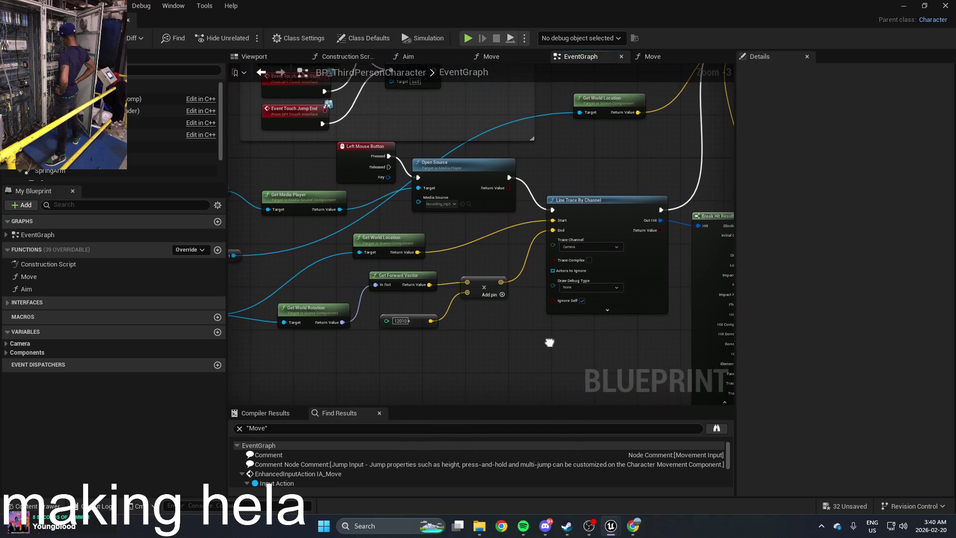
mouse_move(549, 342)
left_mouse_down()
mouse_move(537, 326)
mouse_move(463, 318)
mouse_move(383, 317)
mouse_move(387, 329)
left_mouse_up()
left_click_drag(346, 302, 560, 307)
mouse_move(564, 350)
left_mouse_down()
mouse_move(504, 324)
mouse_move(491, 286)
mouse_move(508, 85)
left_mouse_up()
mouse_move(598, 398)
left_mouse_down()
mouse_move(518, 234)
mouse_move(485, 271)
mouse_move(492, 321)
left_mouse_up()
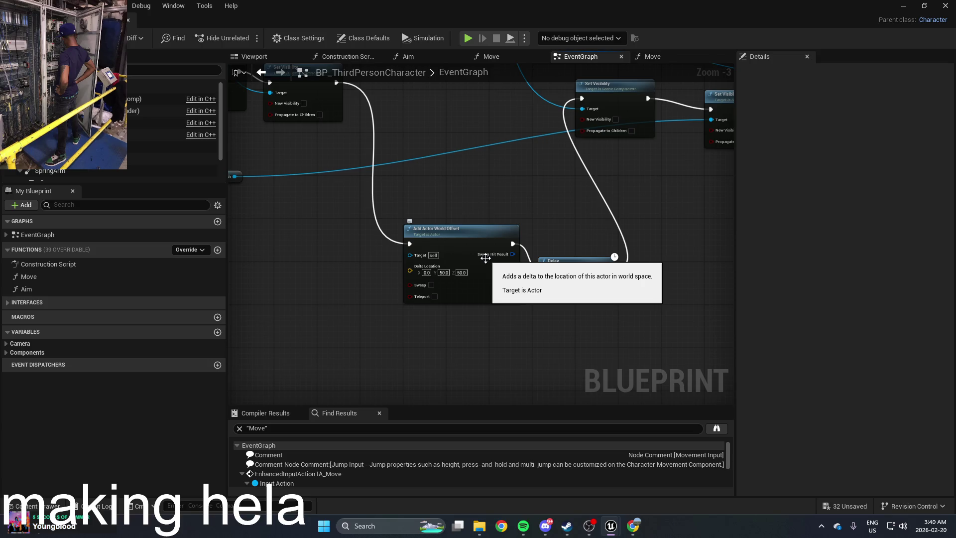
mouse_move(486, 258)
left_mouse_down()
mouse_move(653, 295)
mouse_move(609, 297)
mouse_move(597, 334)
mouse_move(602, 296)
mouse_move(616, 302)
left_mouse_up()
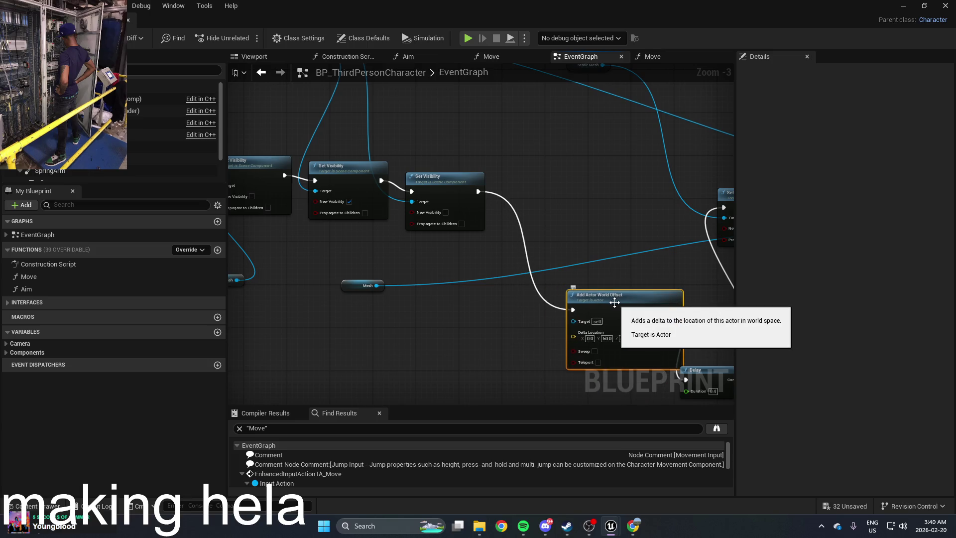
Add an Add World Offset node via the actions search
right_click(615, 302)
right_click(428, 320)
type("world")
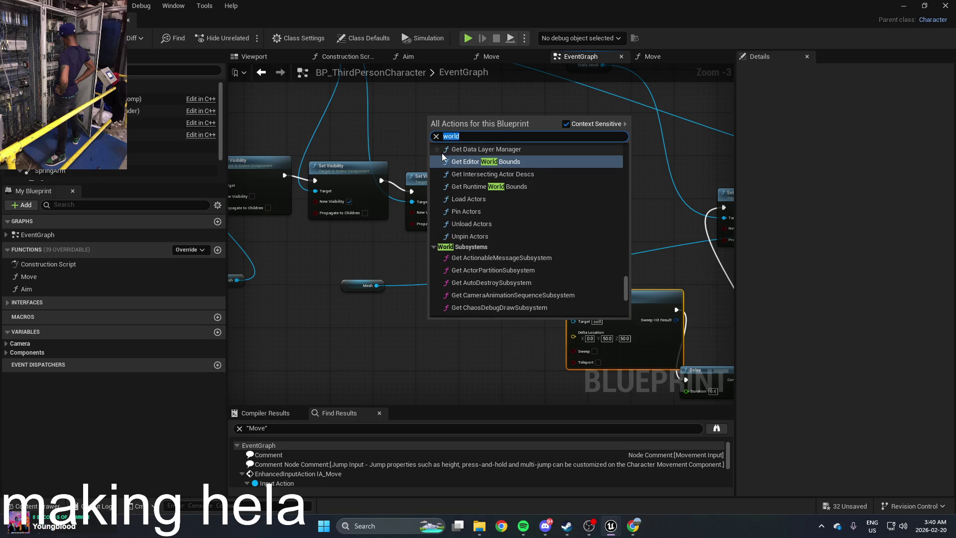
type("set wo")
type("rld")
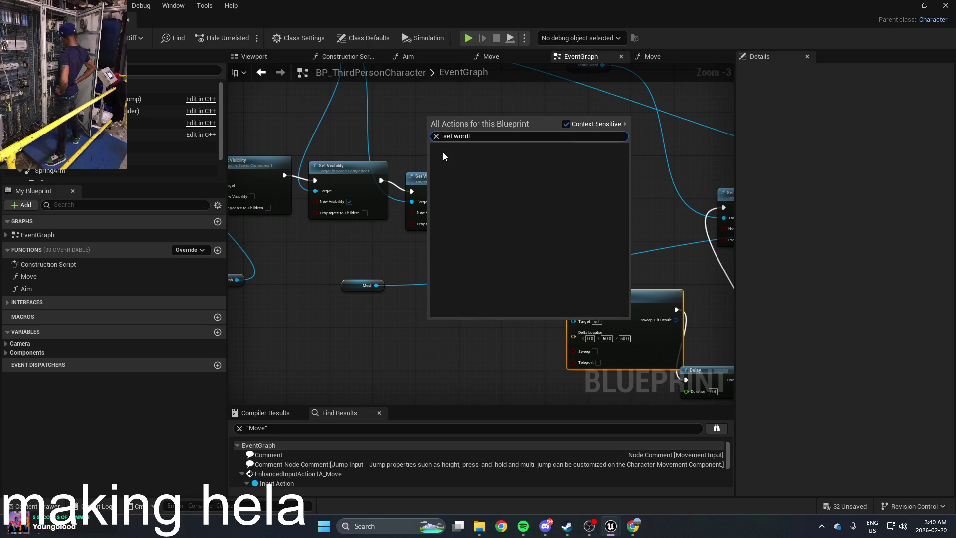
scroll(529, 150, "down", 5)
scroll(524, 171, "up", 3)
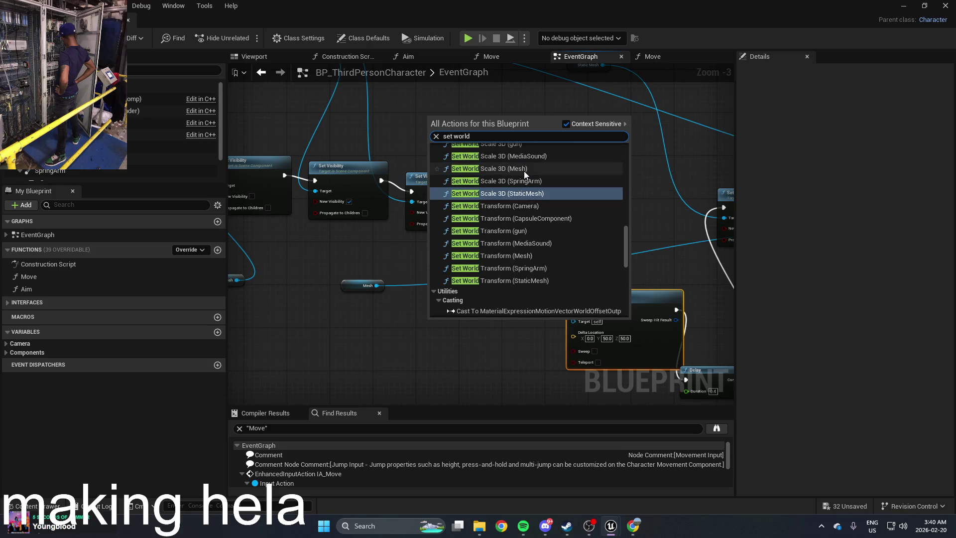
scroll(540, 275, "up", 7)
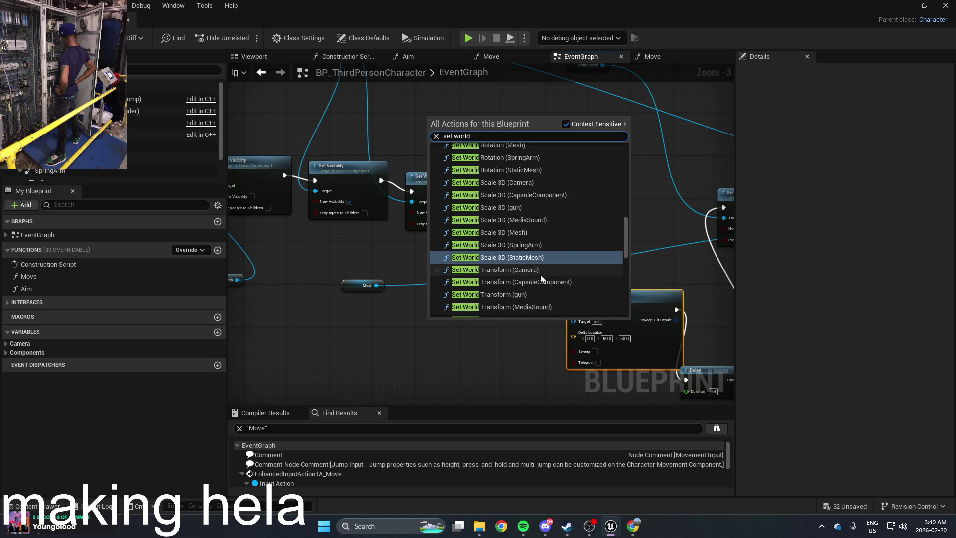
scroll(540, 257, "up", 4)
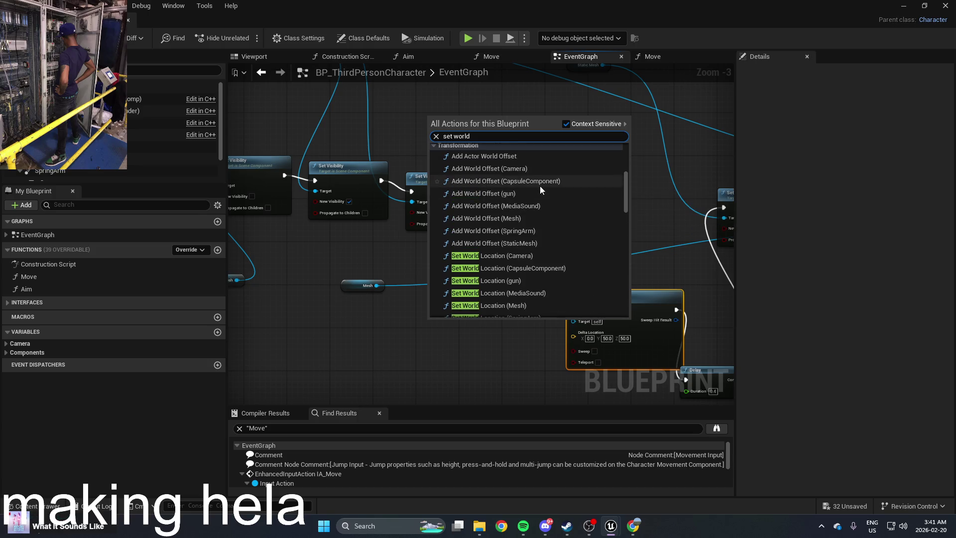
type(" loca")
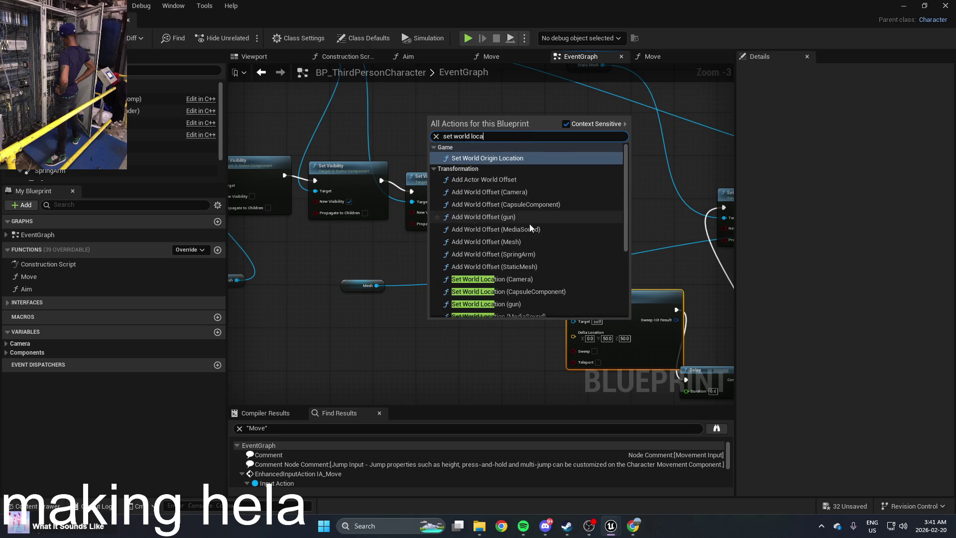
left_click(518, 266)
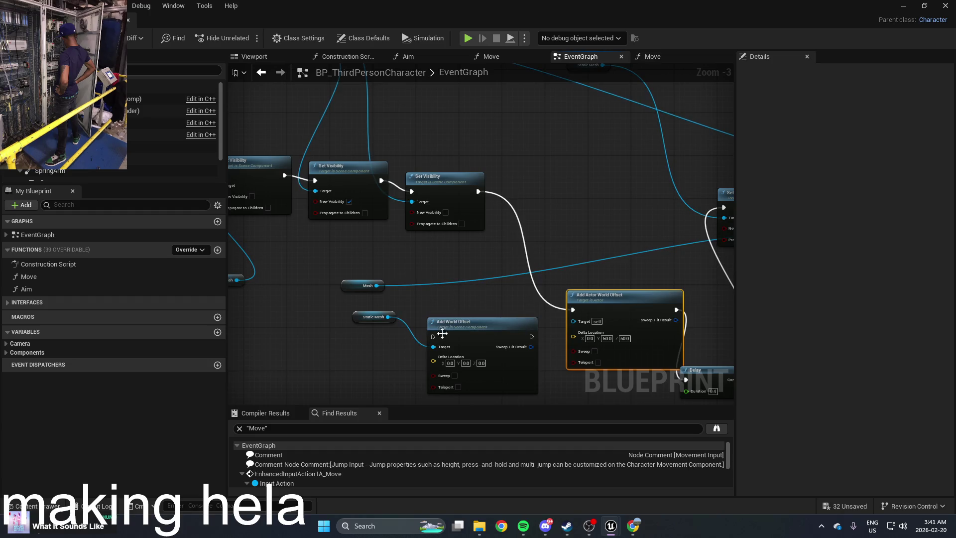
Replace Add Actor World Offset with Add World Offset, wired from Set Visibility to Delay
left_click(378, 312)
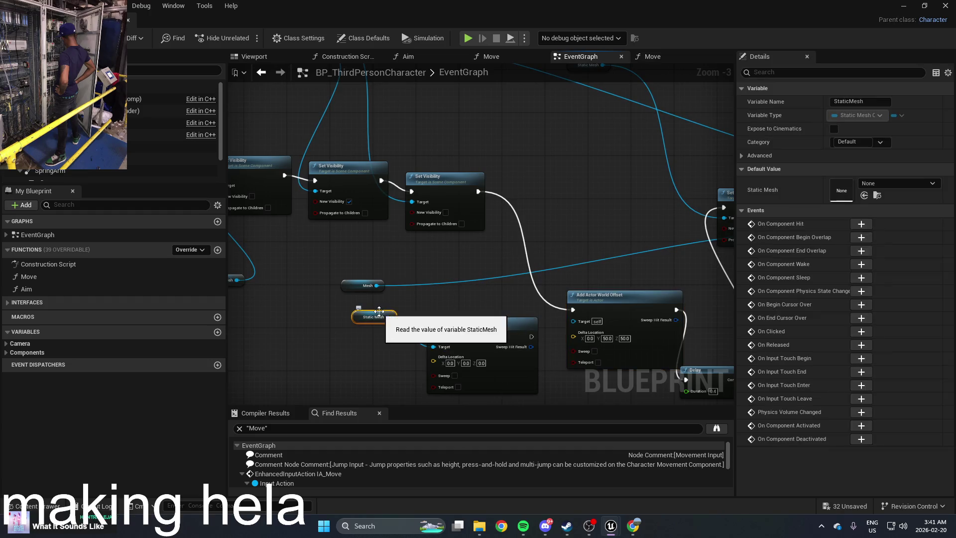
key("Delete")
left_click_drag(433, 340, 476, 194)
scroll(479, 193, "down", 1)
mouse_move(518, 300)
left_mouse_down()
mouse_move(647, 330)
mouse_move(630, 329)
left_mouse_up()
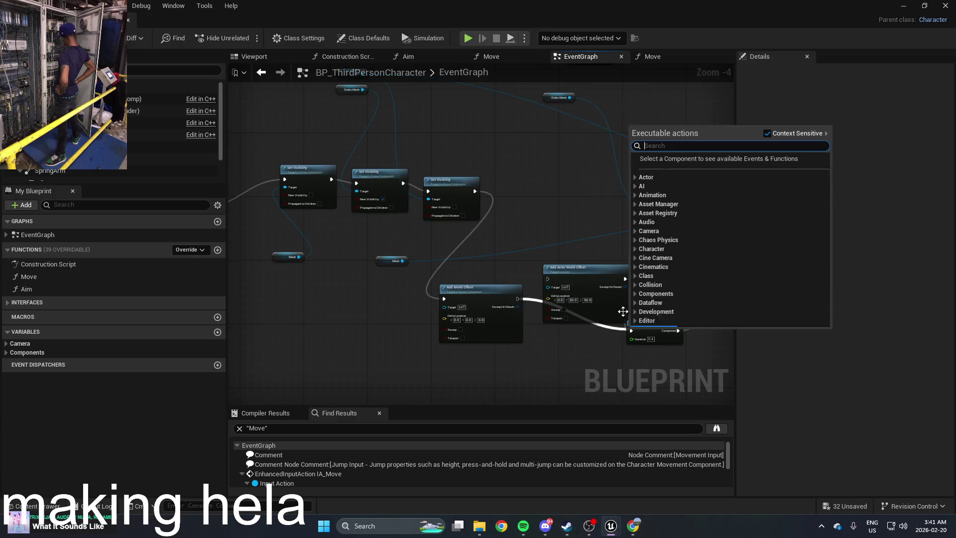
left_click(593, 277)
key("Delete")
left_click_drag(518, 298, 631, 331)
mouse_move(478, 294)
left_mouse_down()
mouse_move(554, 289)
mouse_move(486, 319)
mouse_move(443, 321)
left_mouse_up()
Pan the EventGraph to the Line Trace By Channel and Camera forward-vector nodes
scroll(553, 289, "up", 3)
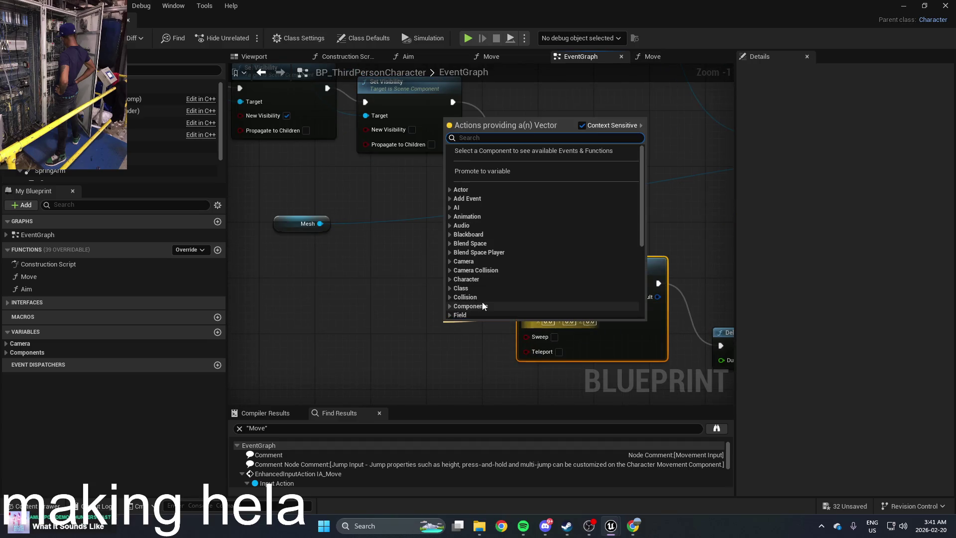
left_click(387, 301)
scroll(422, 268, "down", 3)
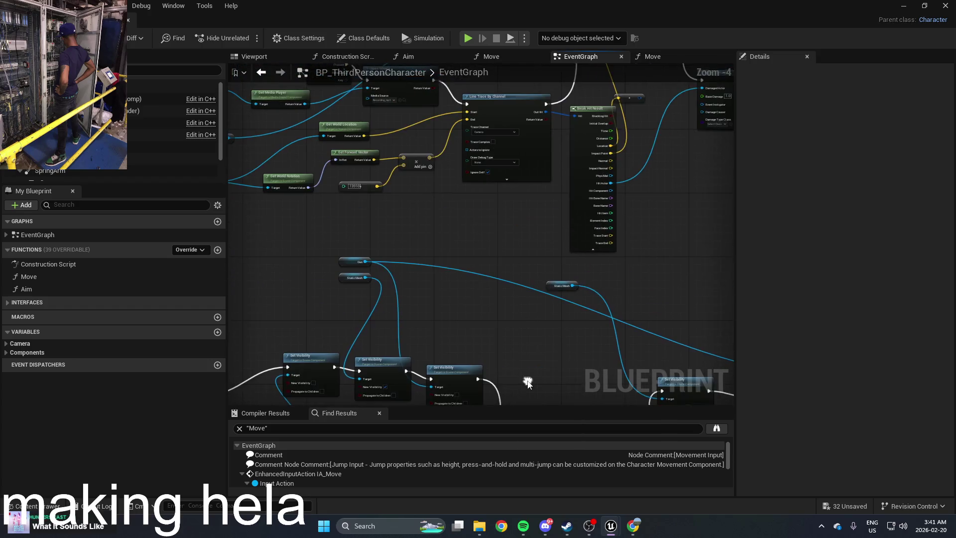
scroll(462, 349, "up", 2)
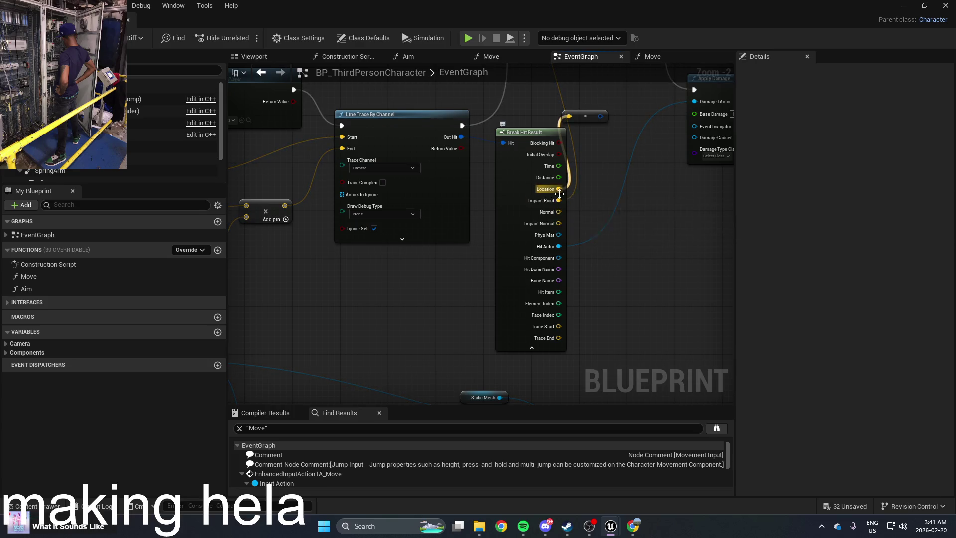
left_click_drag(591, 284, 590, 300)
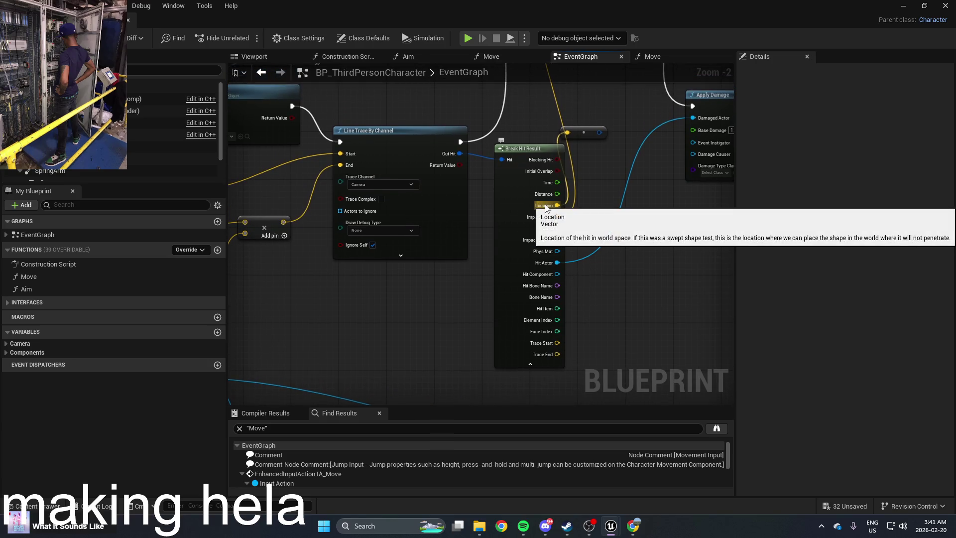
mouse_move(303, 202)
left_mouse_down()
mouse_move(533, 237)
mouse_move(508, 231)
mouse_move(602, 222)
mouse_move(438, 208)
mouse_move(425, 143)
mouse_move(377, 152)
mouse_move(394, 193)
mouse_move(374, 130)
mouse_move(403, 196)
left_mouse_up()
scroll(424, 143, "down", 1)
scroll(377, 152, "down", 1)
scroll(403, 196, "up", 1)
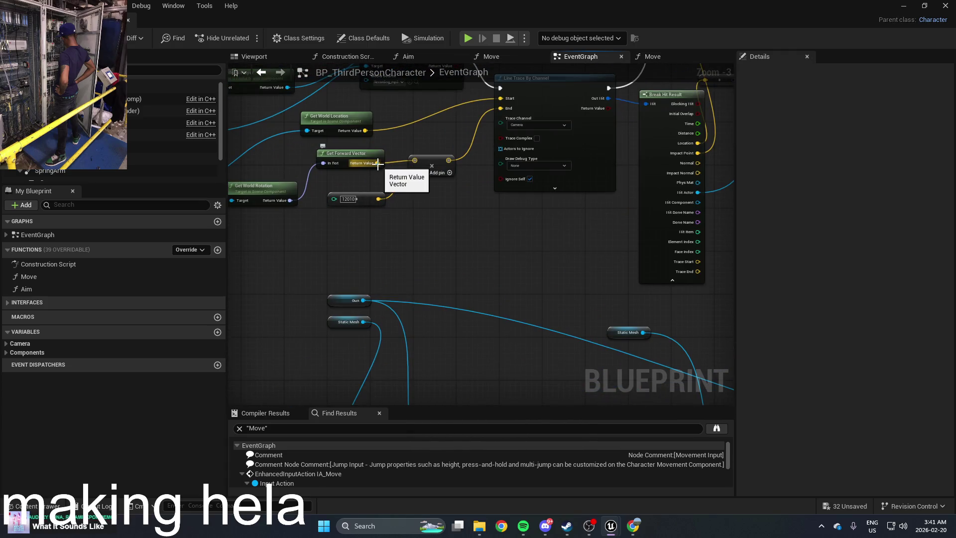
left_click_drag(340, 188, 512, 219)
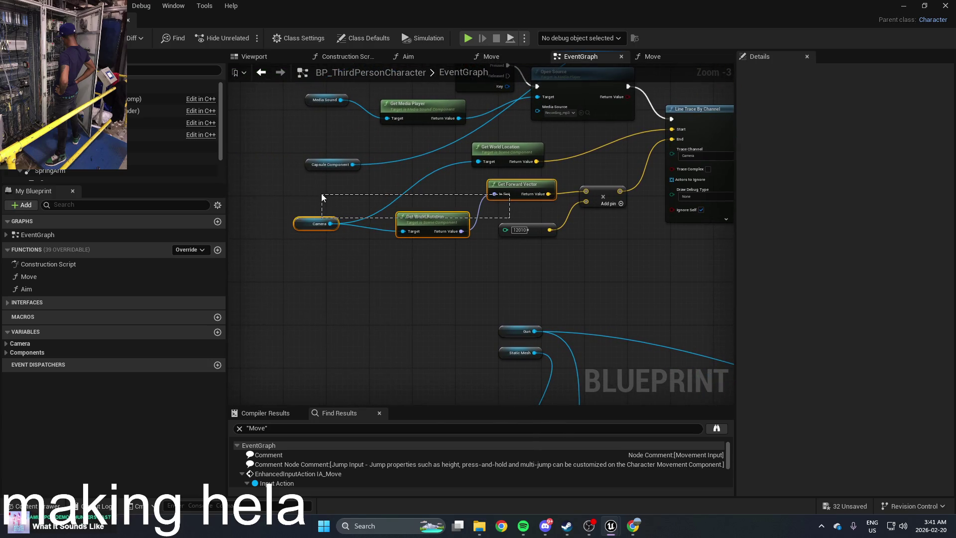
Paste copies of Camera, Get World Rotation and Get Forward Vector beside Add World Offset
left_click_drag(322, 195, 322, 196)
mouse_move(552, 279)
left_mouse_down()
mouse_move(493, 213)
mouse_move(481, 251)
mouse_move(358, 259)
mouse_move(330, 238)
left_mouse_up()
left_click(370, 247)
key("ctrl+v")
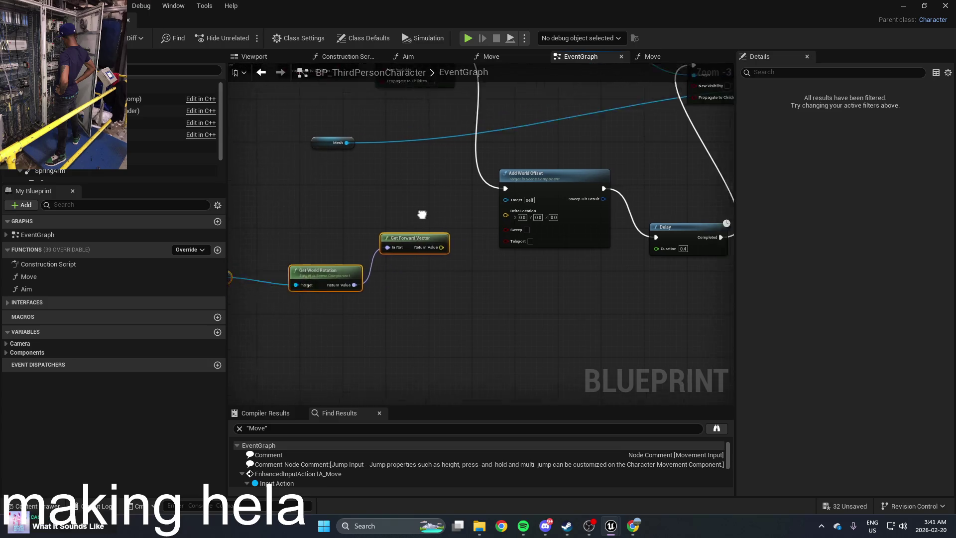
Search the actions list for 'add', then reframe Add World Offset with the copied nodes
right_click(484, 283)
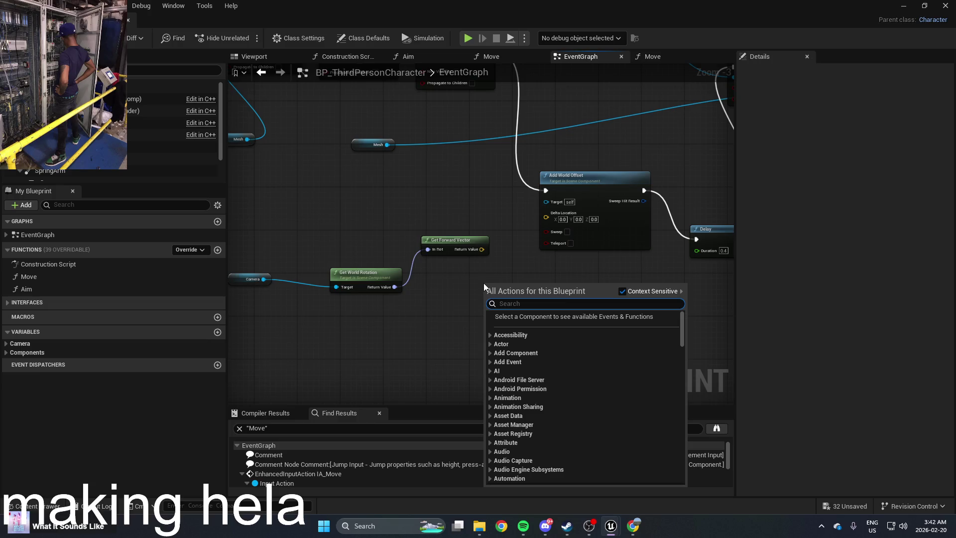
type("add")
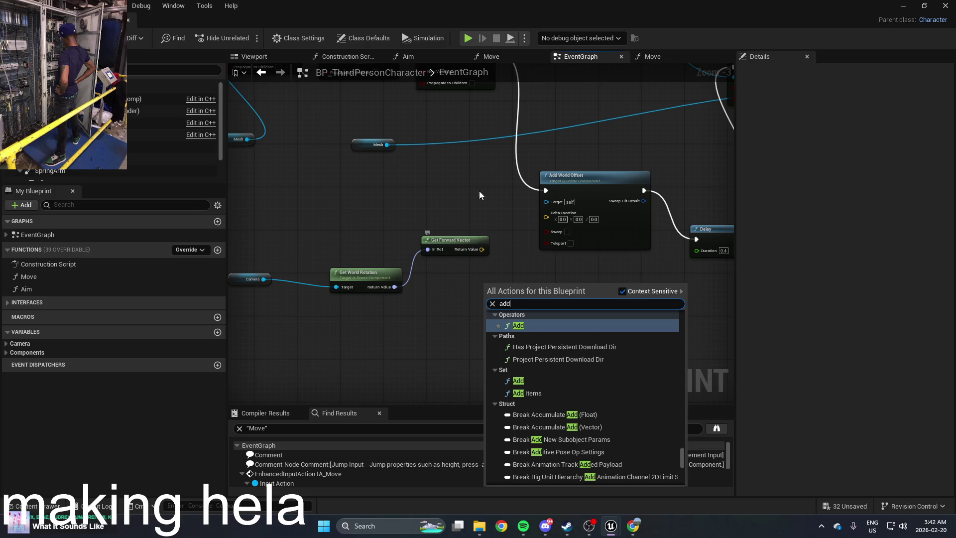
key("Return")
scroll(545, 349, "up", 4)
scroll(545, 349, "down", 5)
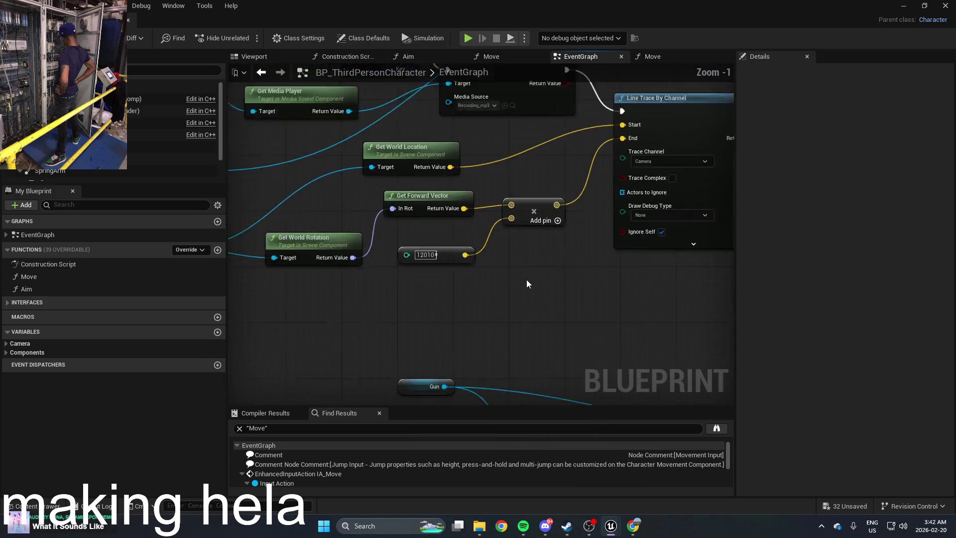
scroll(536, 306, "up", 2)
left_click_drag(559, 311, 518, 208)
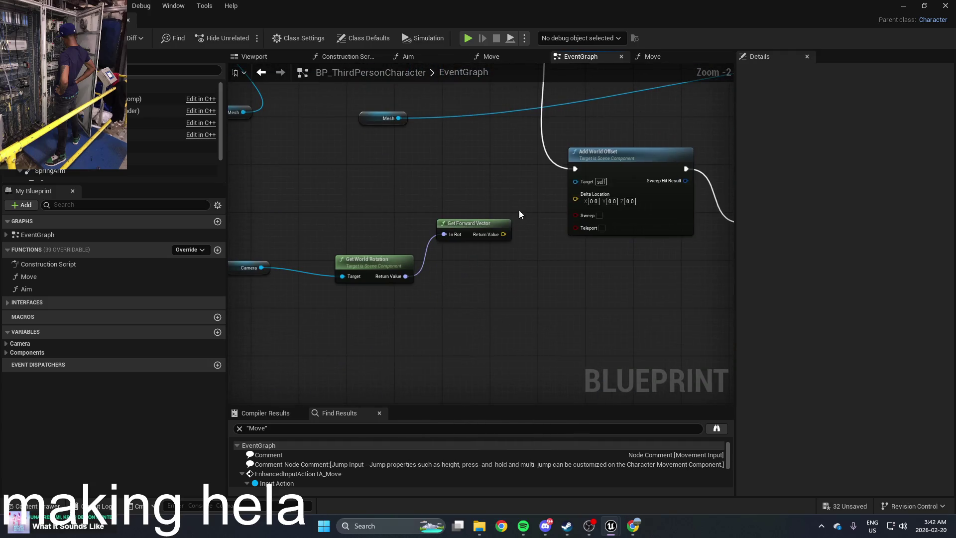
right_click(487, 269)
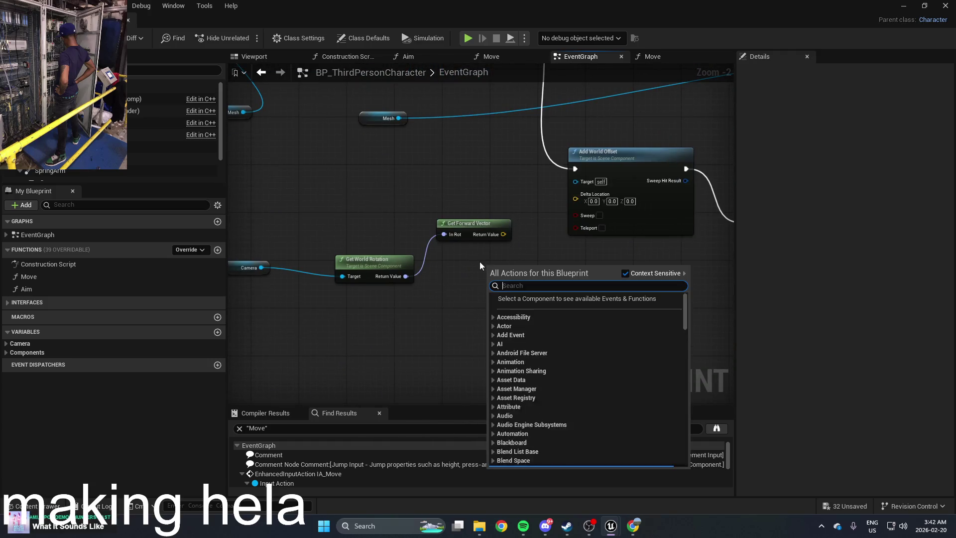
Place a Multiply node and try an integer node on its input, deleting the unwanted Break Integer
type("mult")
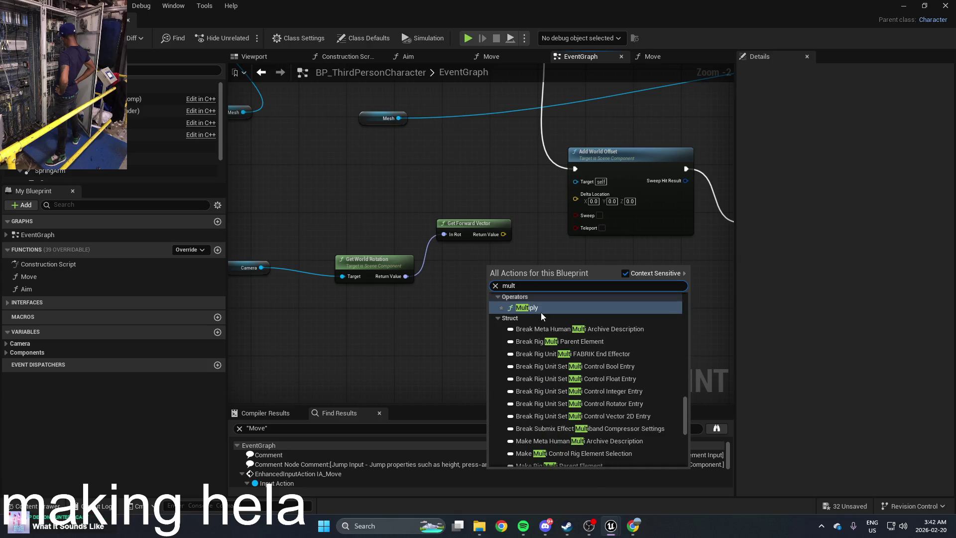
left_click(527, 308)
left_click_drag(492, 278, 434, 301)
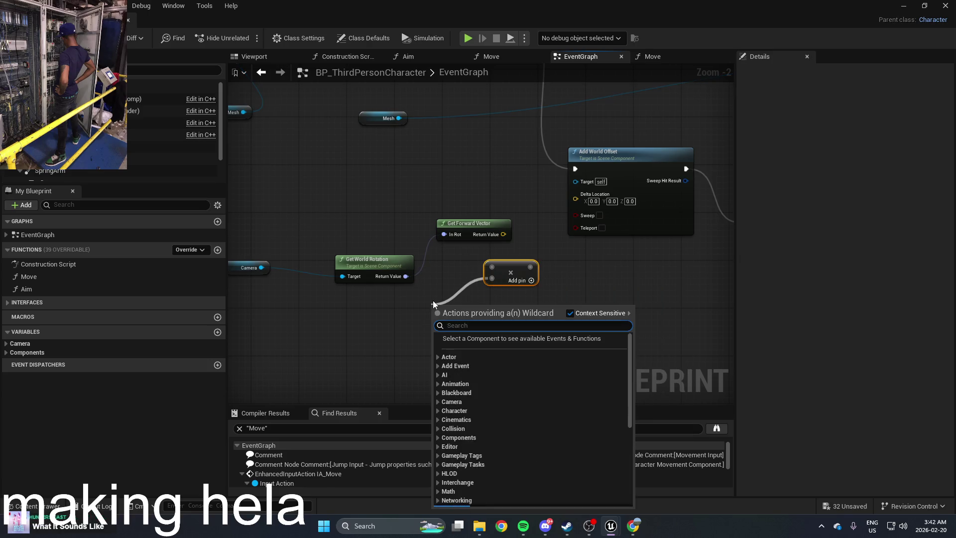
type("integ")
scroll(520, 384, "down", 2)
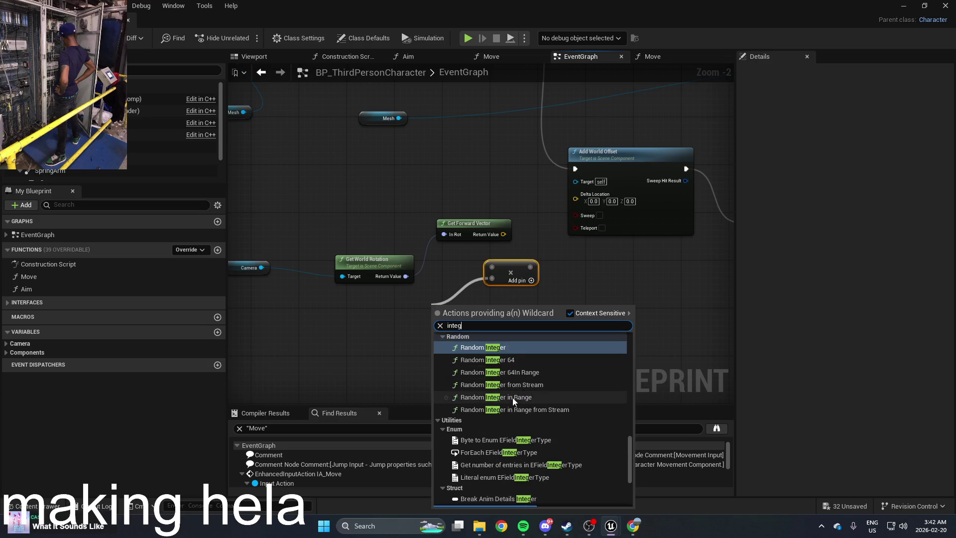
type("e")
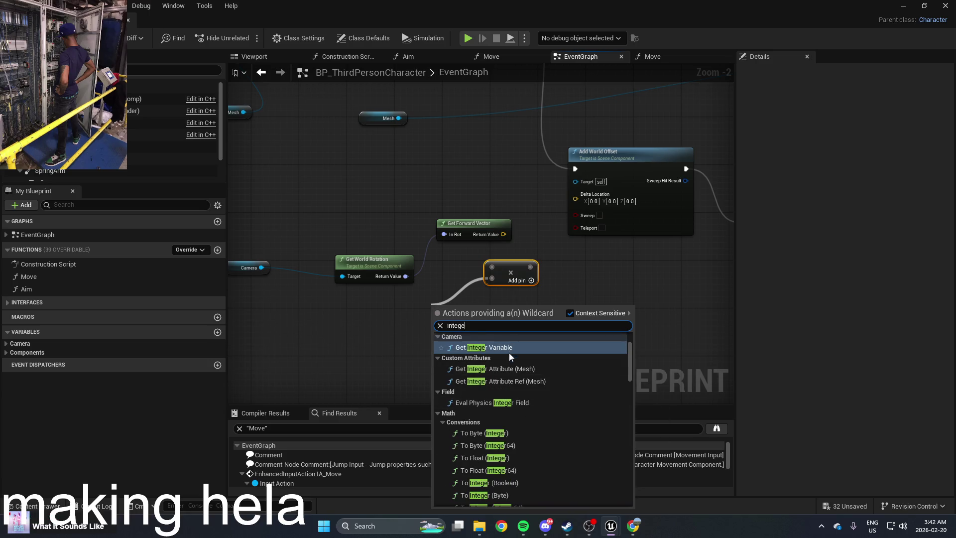
scroll(513, 403, "up", 2)
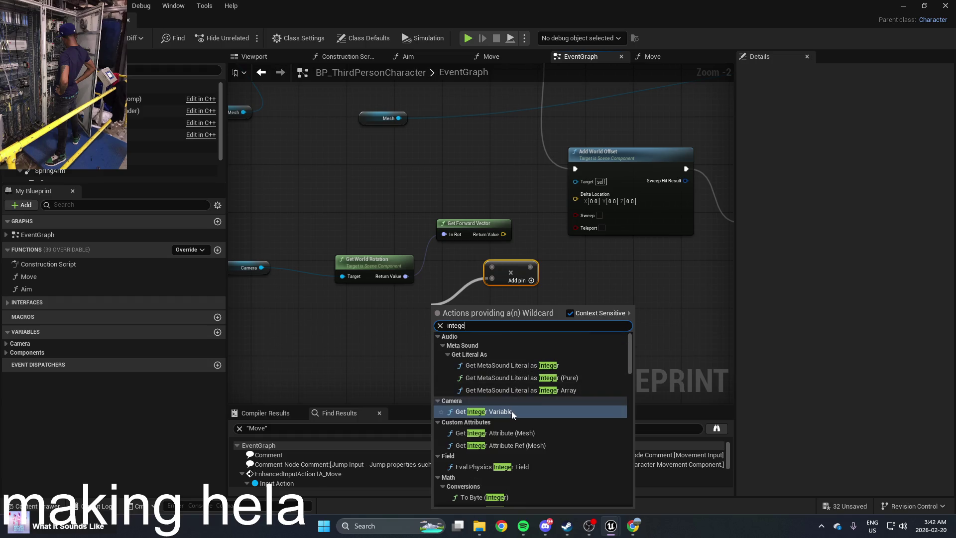
type("r")
scroll(514, 390, "down", 6)
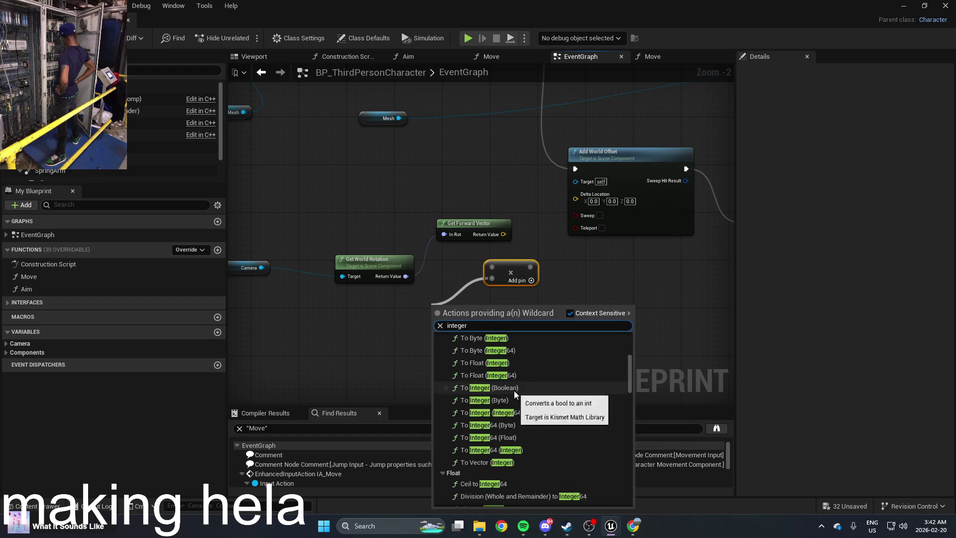
scroll(518, 390, "up", 3)
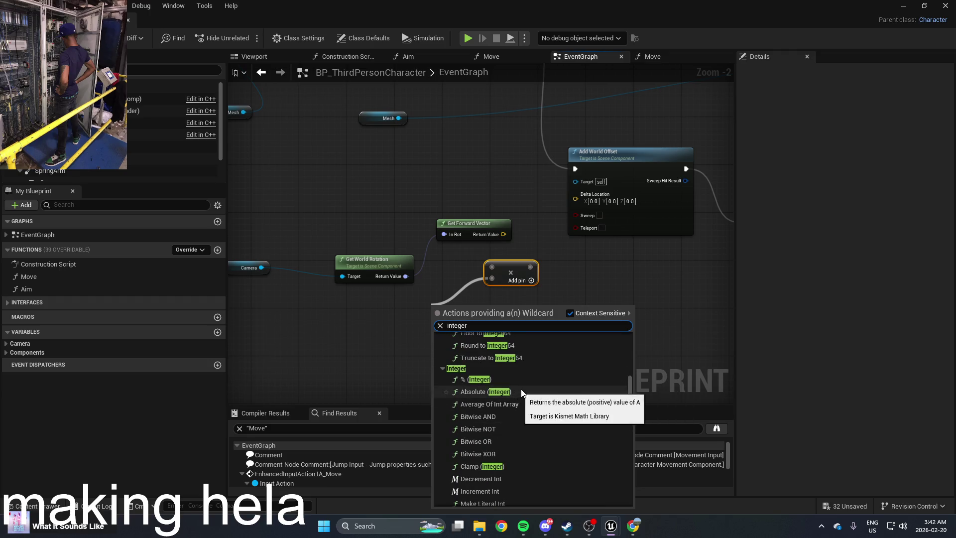
left_click(629, 387)
left_click_drag(629, 388, 627, 468)
key("Return")
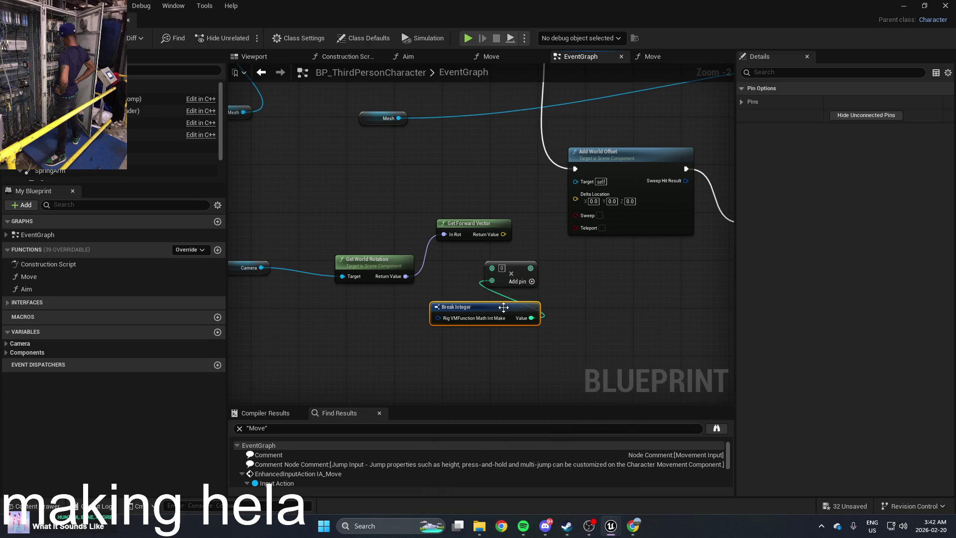
key("Delete")
Feed the Multiply with a To Vector (Integer) conversion whose integer value is 5
right_click(539, 295)
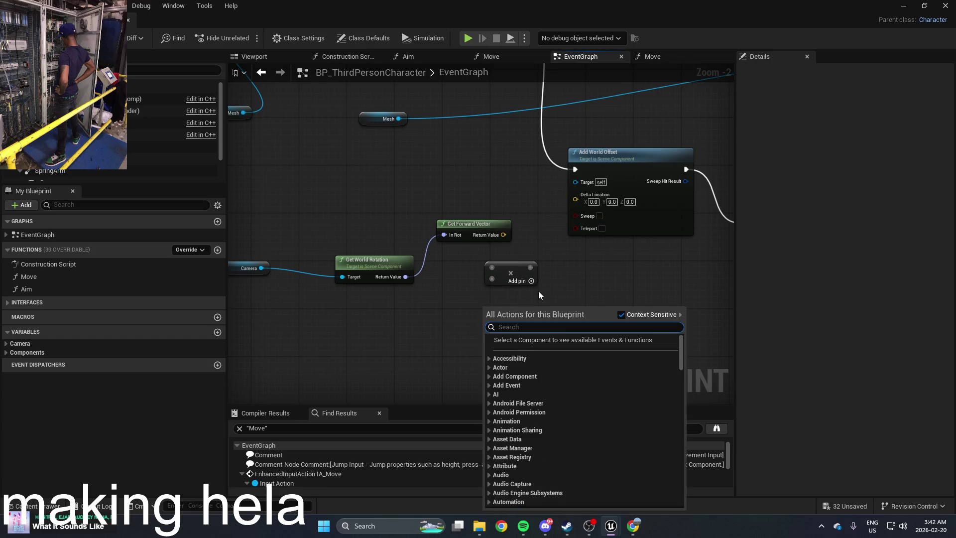
type("integer")
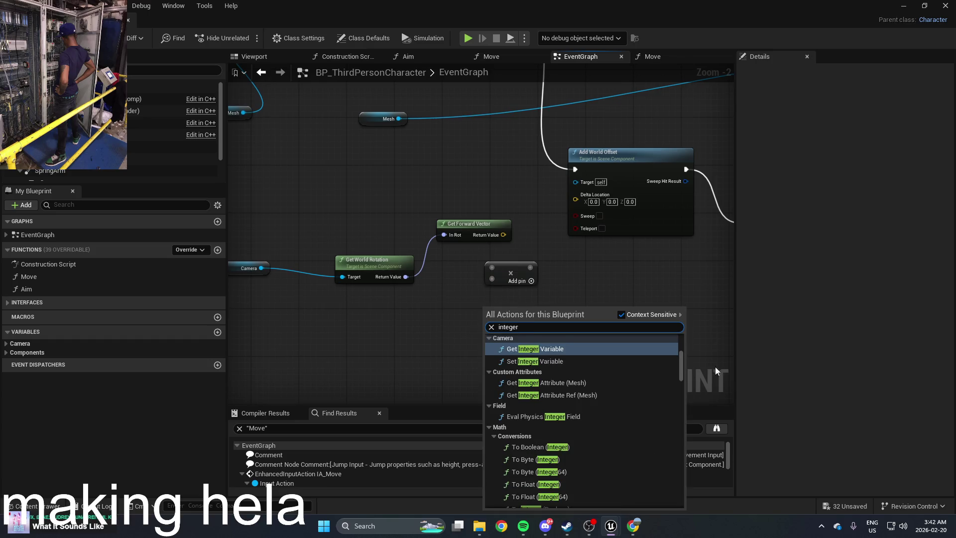
mouse_move(680, 368)
left_mouse_down()
mouse_move(679, 504)
mouse_move(671, 339)
left_mouse_up()
scroll(602, 375, "down", 3)
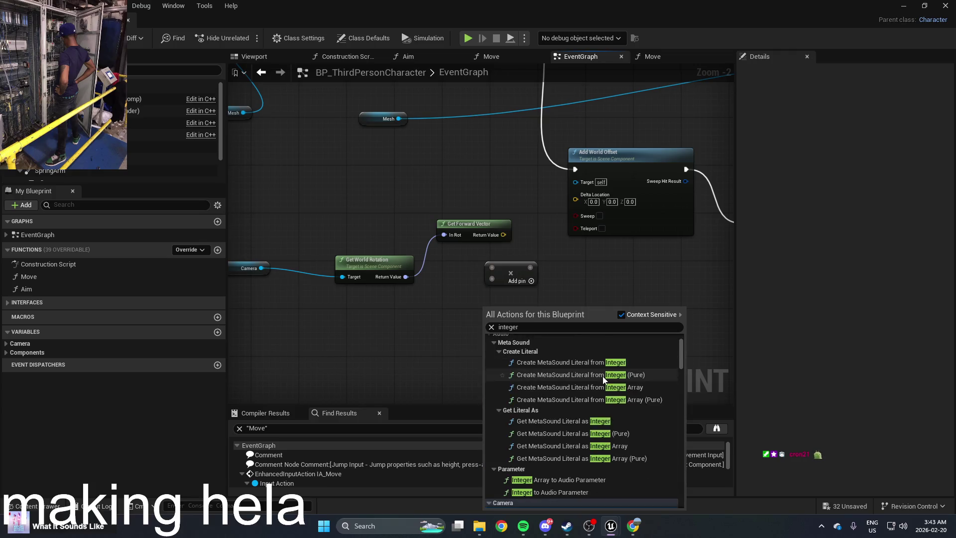
scroll(603, 375, "down", 3)
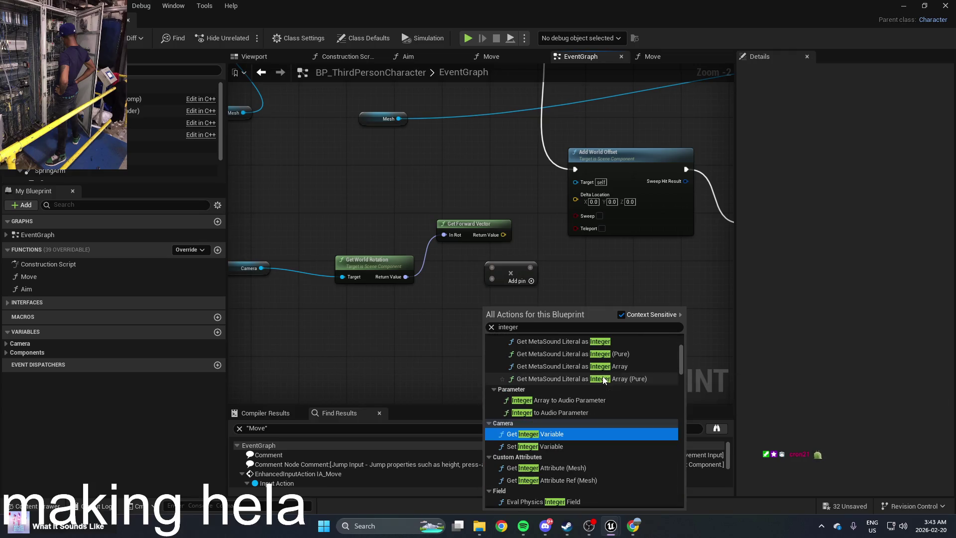
right_click(564, 287)
left_click(495, 281)
left_click_drag(492, 279, 437, 317)
type("integ")
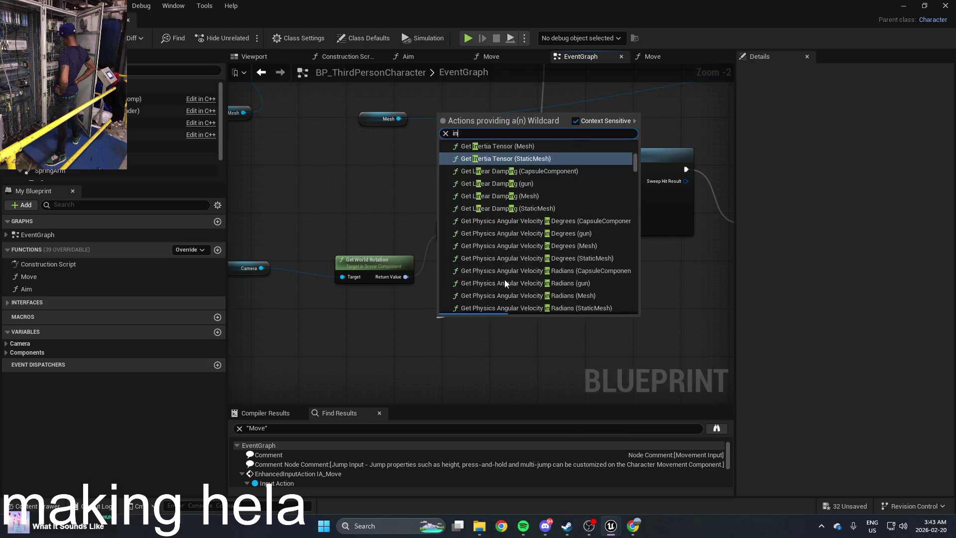
type("er")
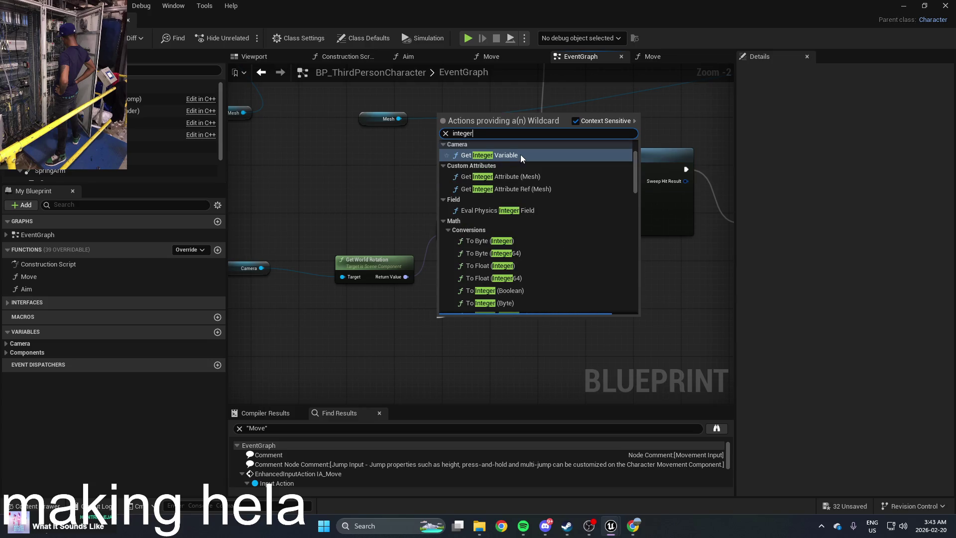
scroll(521, 249, "down", 3)
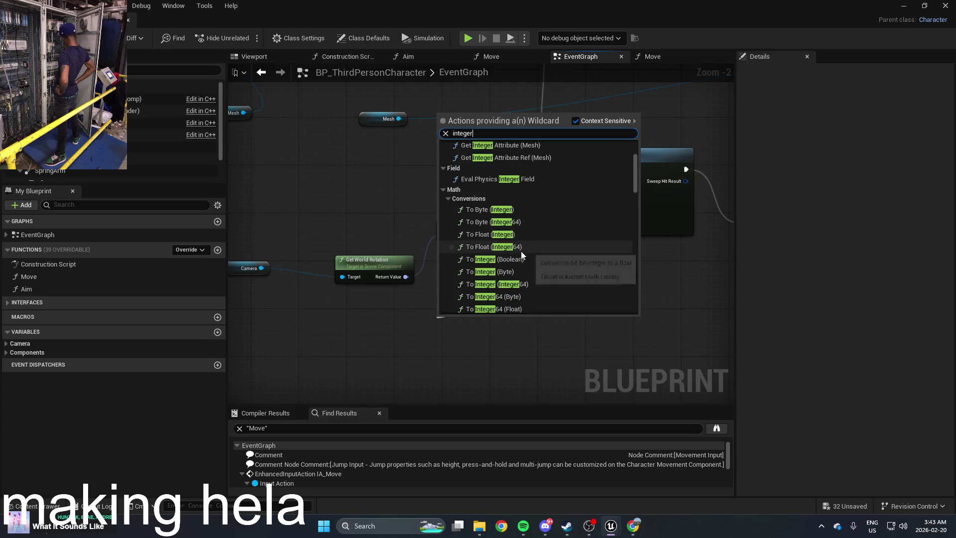
scroll(523, 256, "down", 2)
left_click(525, 255)
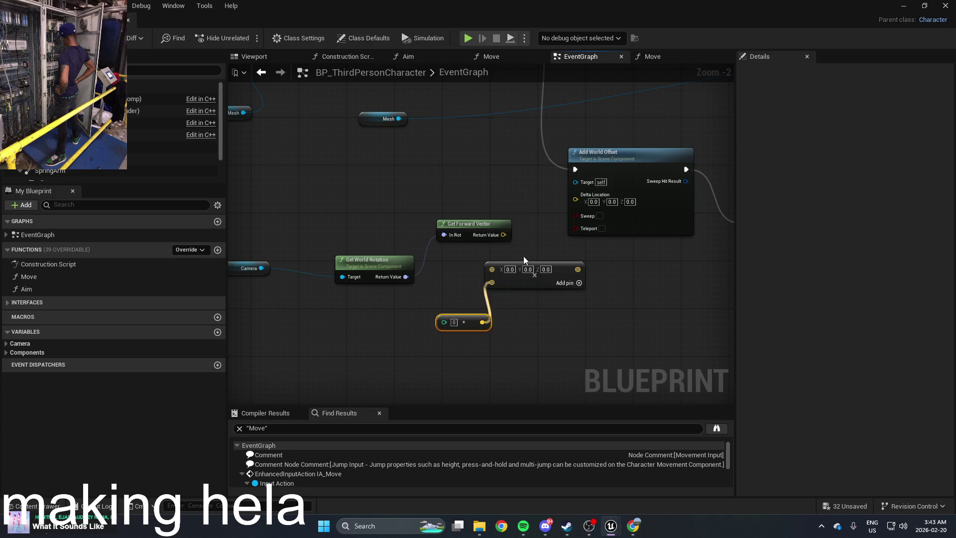
left_click_drag(450, 322, 398, 337)
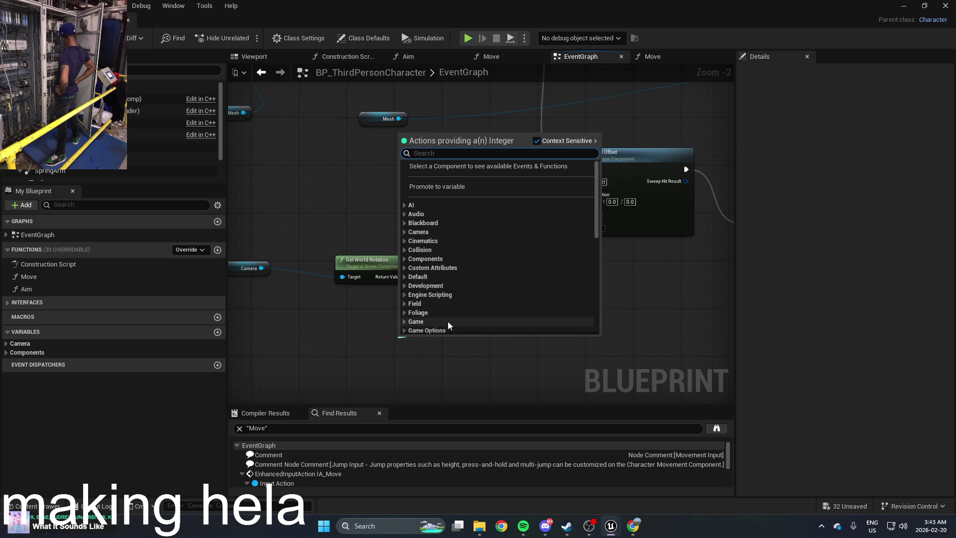
left_click(459, 372)
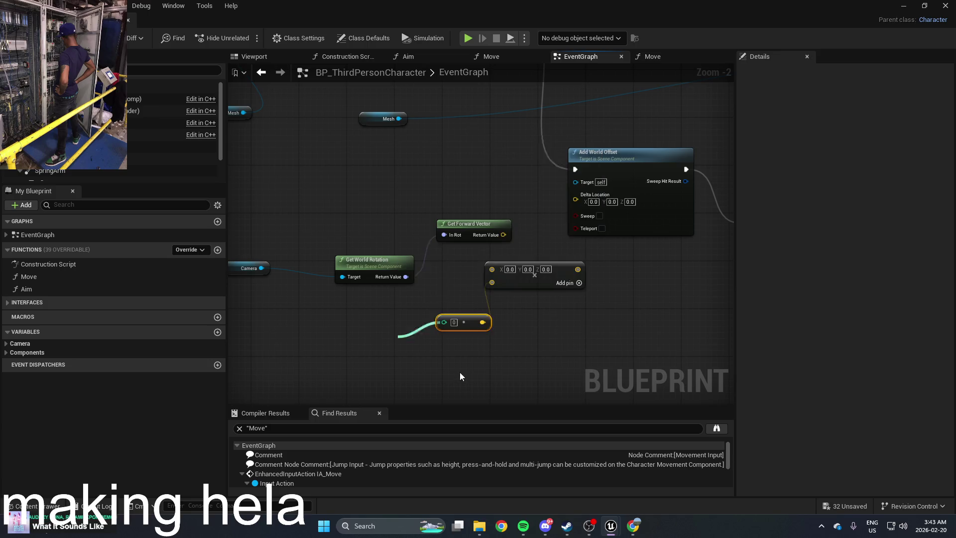
type("5")
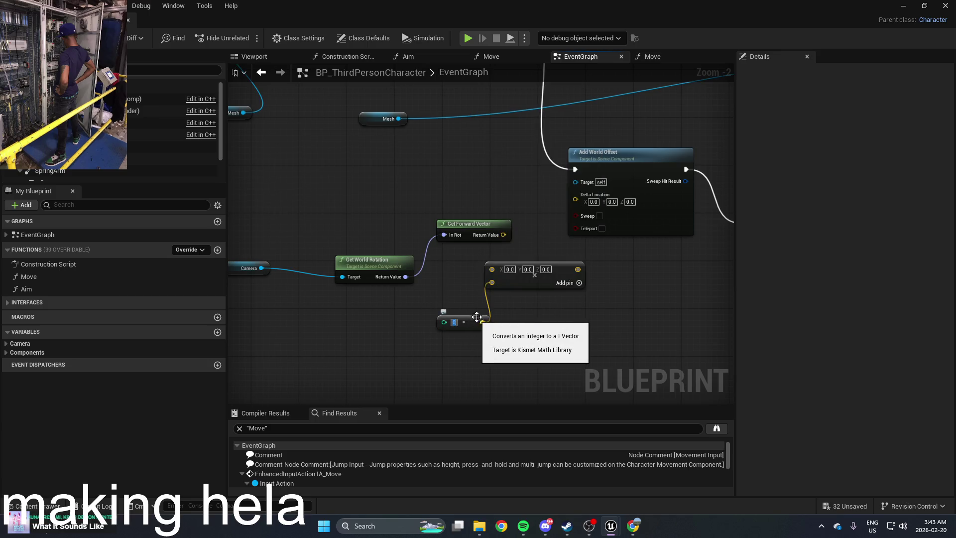
Wire the forward vector into Multiply, send its result to Delta Location, and compile
left_click_drag(493, 269, 505, 236)
mouse_move(530, 267)
left_mouse_down()
mouse_move(535, 274)
mouse_move(576, 186)
left_mouse_up()
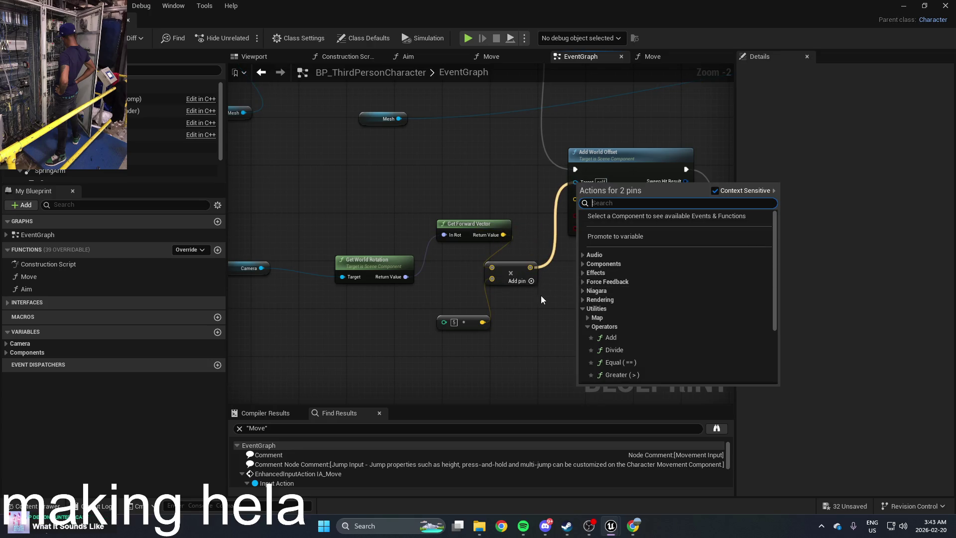
left_click(548, 282)
left_click_drag(531, 270, 582, 196)
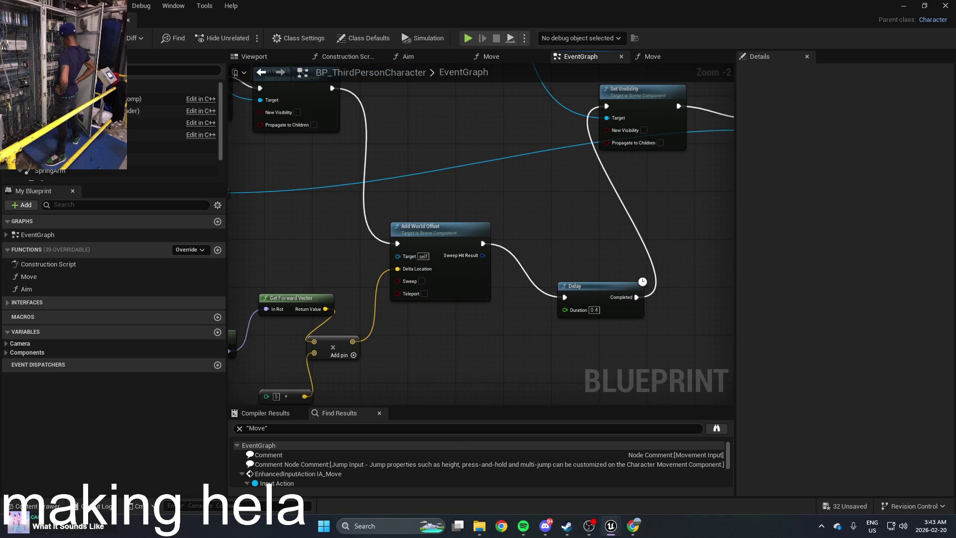
key("F7")
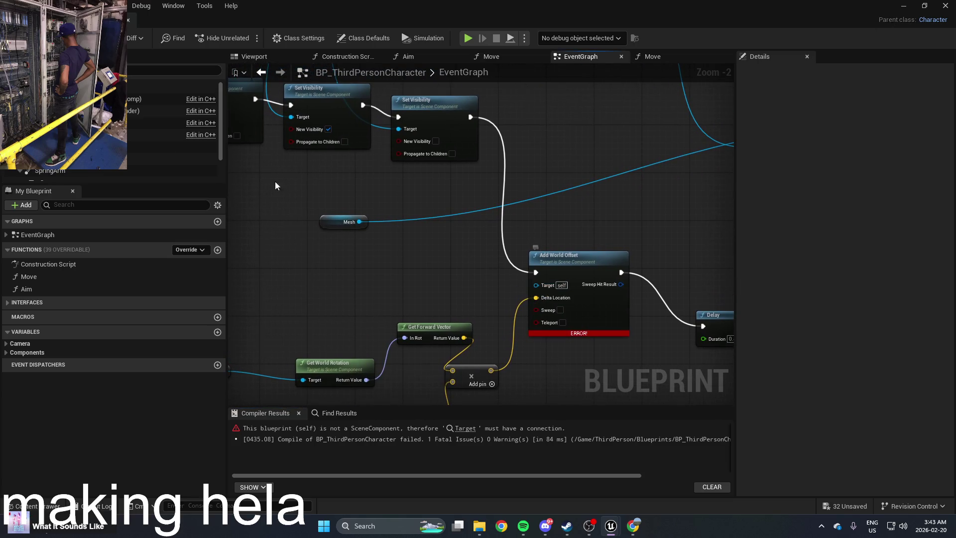
Add an Add World Rotation (CapsuleComponent) node from the 'add world' search, then undo it
left_click(149, 87)
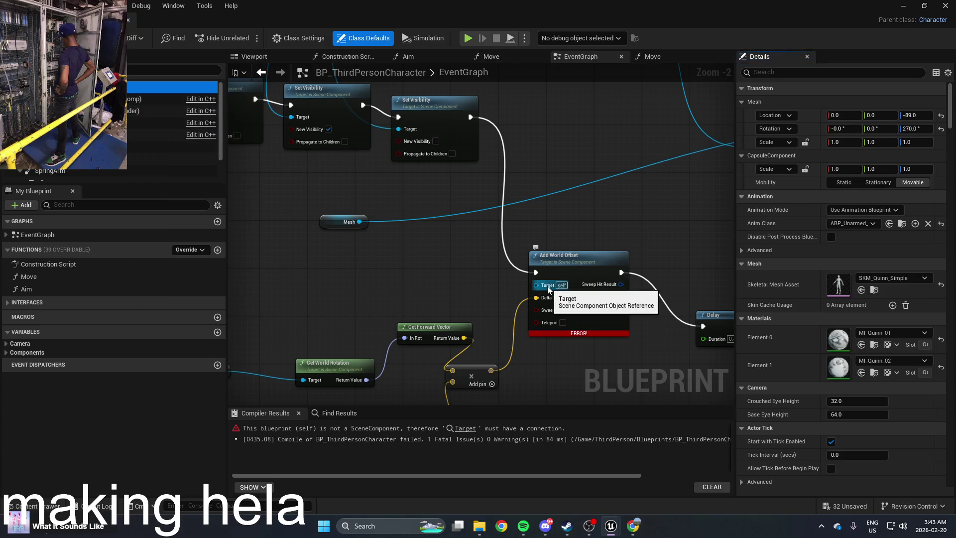
right_click(624, 212)
type("add")
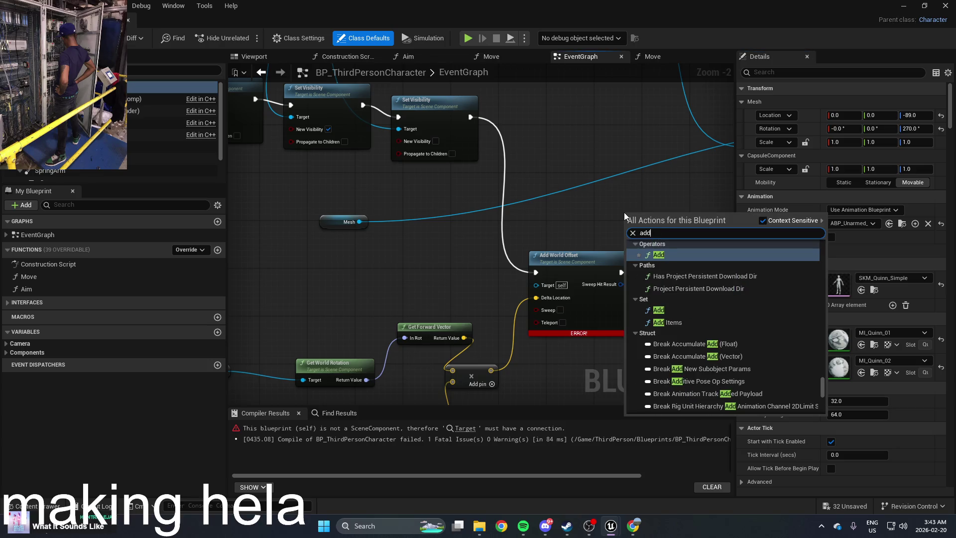
type(" world")
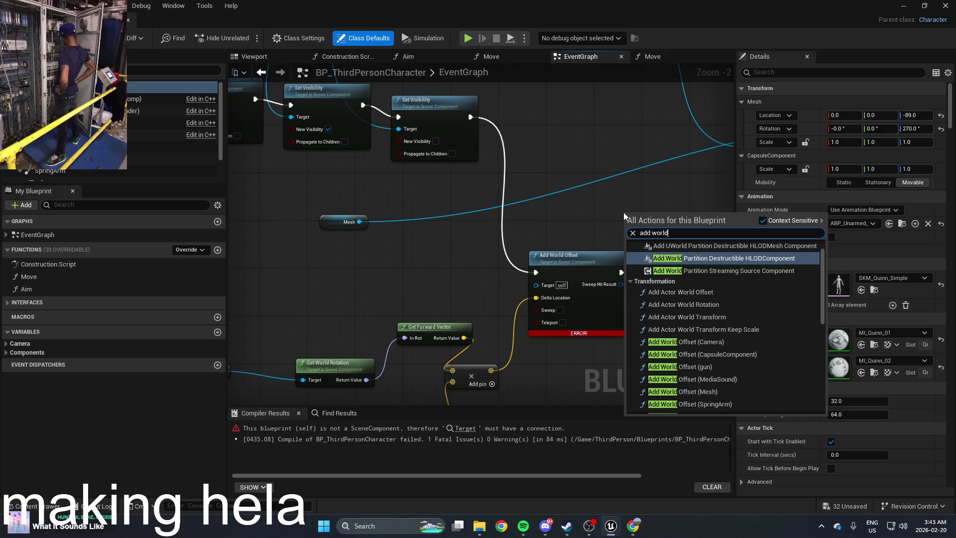
scroll(749, 352, "down", 2)
scroll(750, 345, "down", 8)
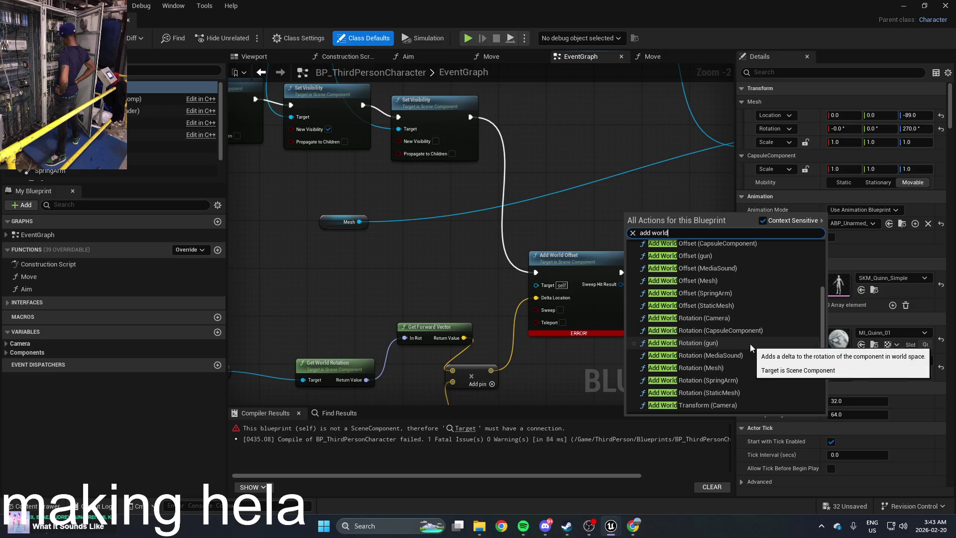
scroll(750, 344, "down", 3)
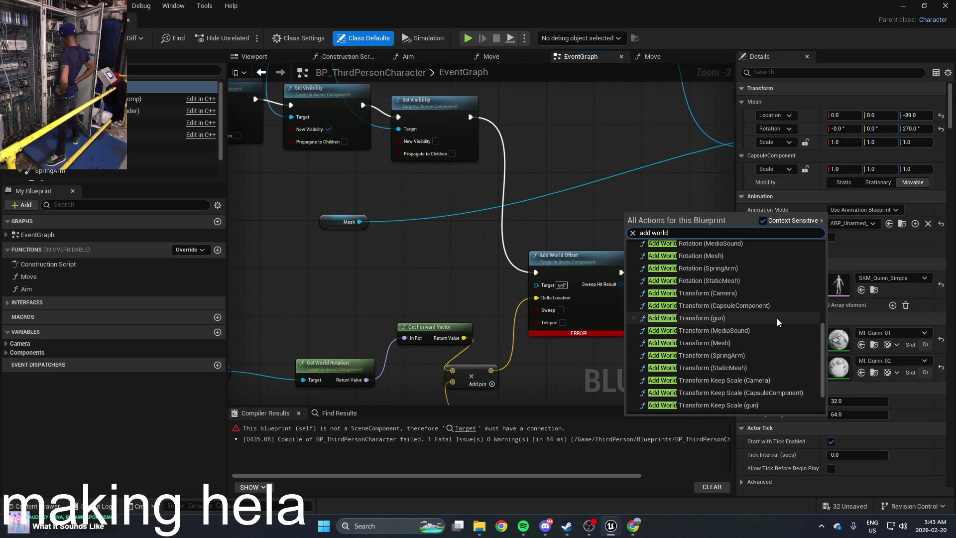
scroll(777, 321, "up", 4)
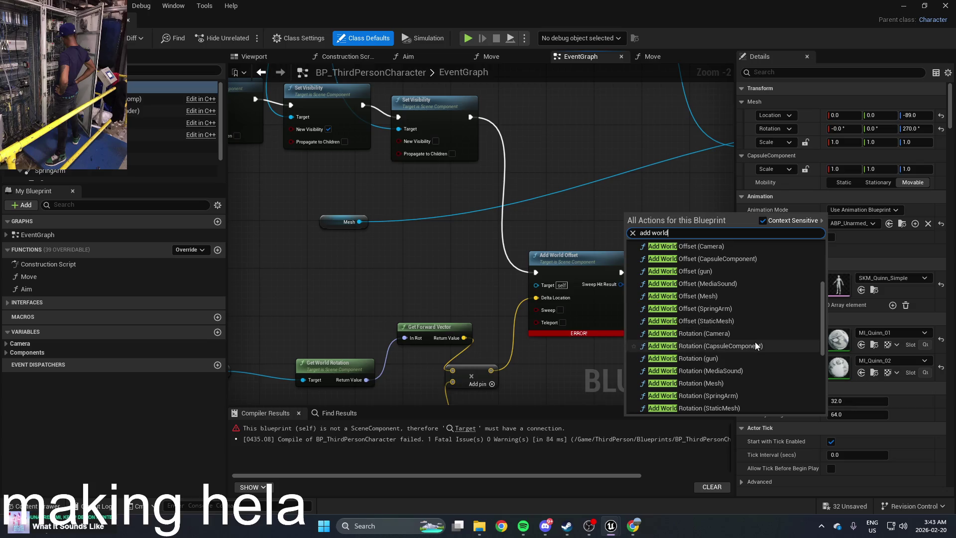
left_click(713, 343)
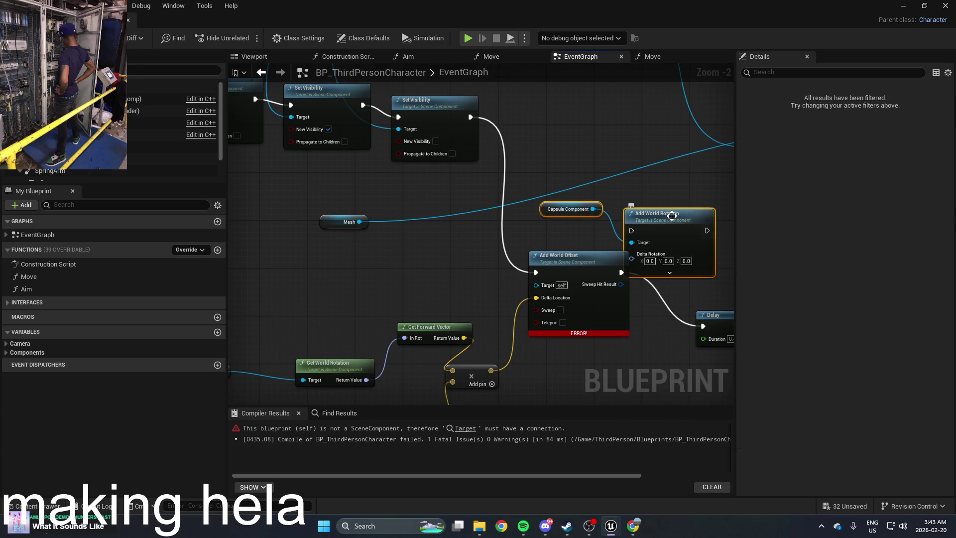
key("ctrl+z")
right_click(616, 202)
Add an Add Actor World Offset node and connect its Delta Location to the multiplied forward vector
type("add w")
key("BackSpace")
key("BackSpace")
key("BackSpace")
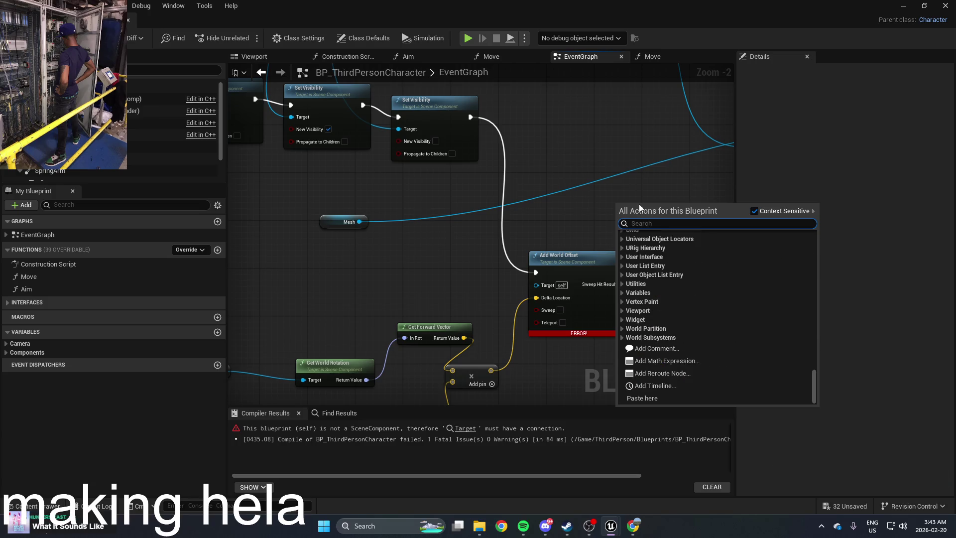
type("world loc")
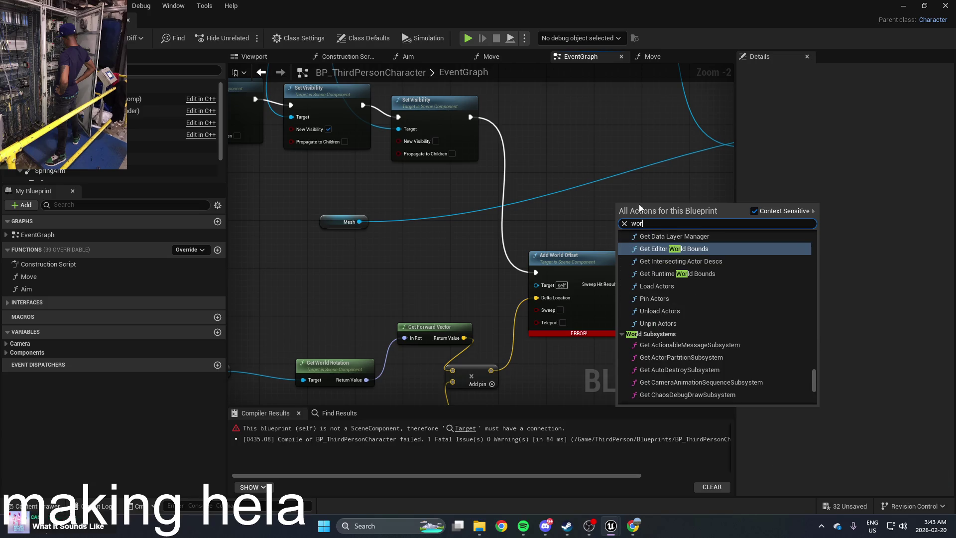
type("at")
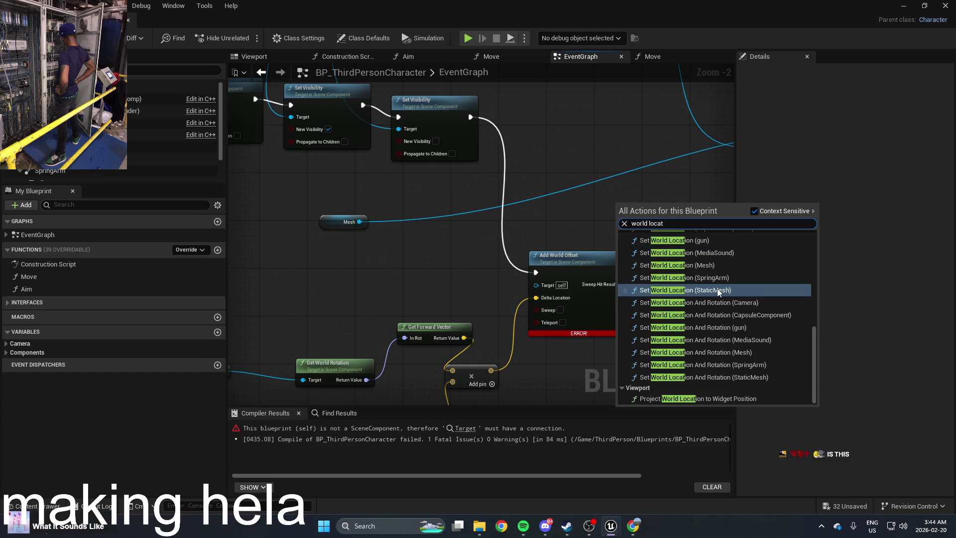
scroll(735, 317, "up", 2)
scroll(728, 342, "down", 4)
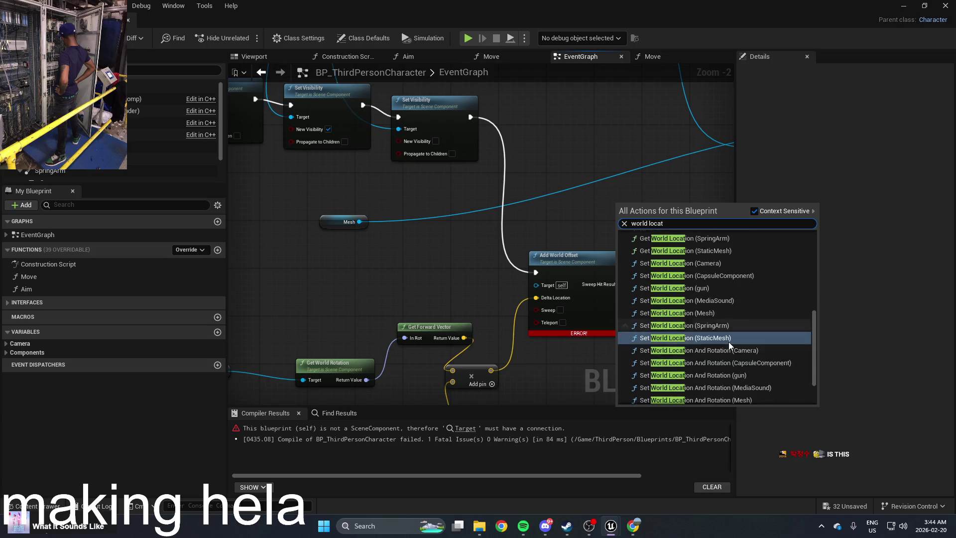
scroll(721, 279, "up", 8)
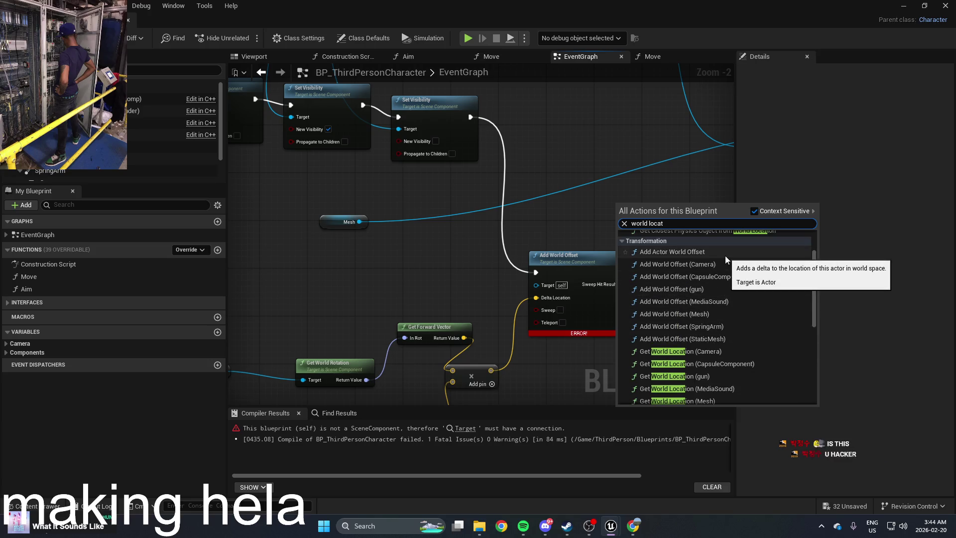
left_click(725, 256)
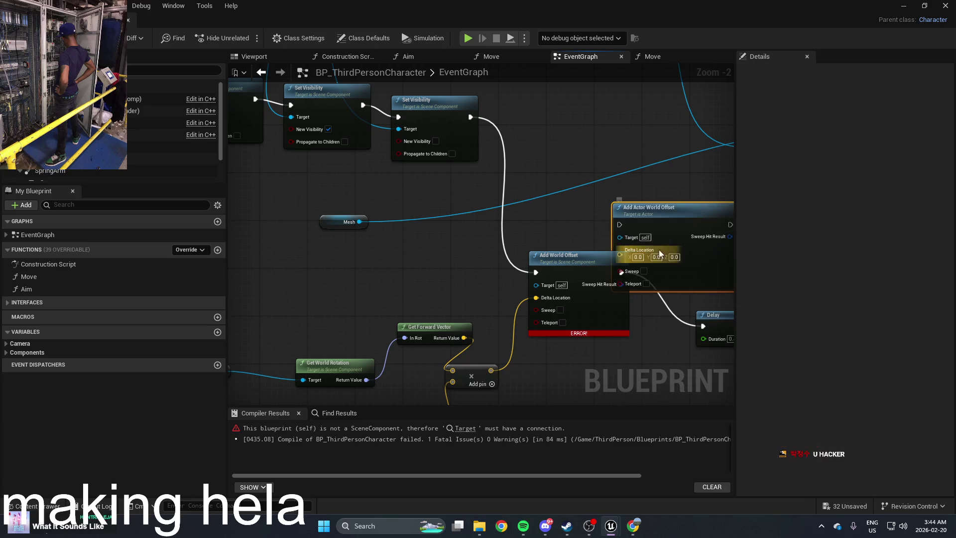
left_click_drag(621, 254, 492, 369)
left_click(598, 288)
Delete the old Add World Offset, route execution through the new node to the Delay, compile, and minimize
key("Delete")
mouse_move(662, 209)
left_mouse_down()
mouse_move(602, 226)
mouse_move(472, 116)
left_mouse_up()
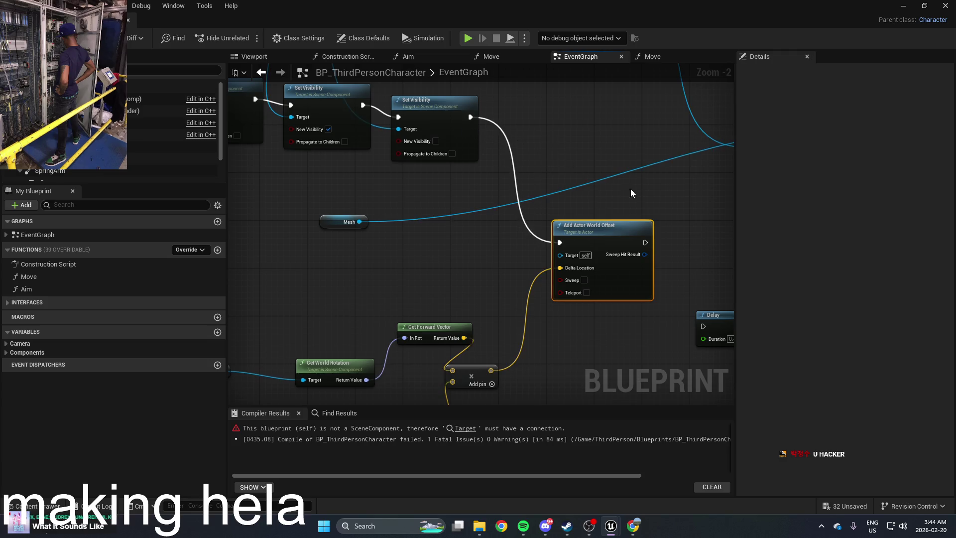
left_click_drag(646, 243, 703, 326)
left_click_drag(612, 244, 580, 285)
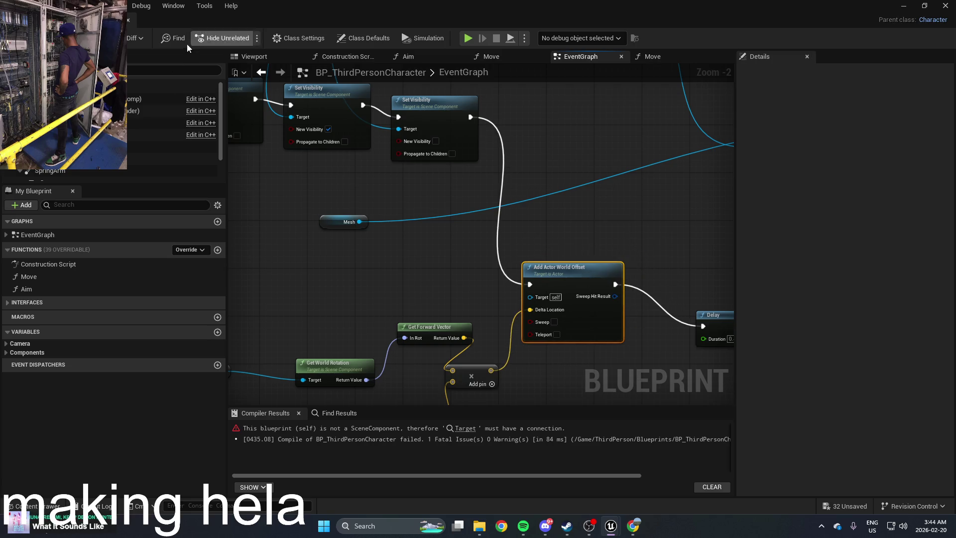
key("F7")
left_click(902, 6)
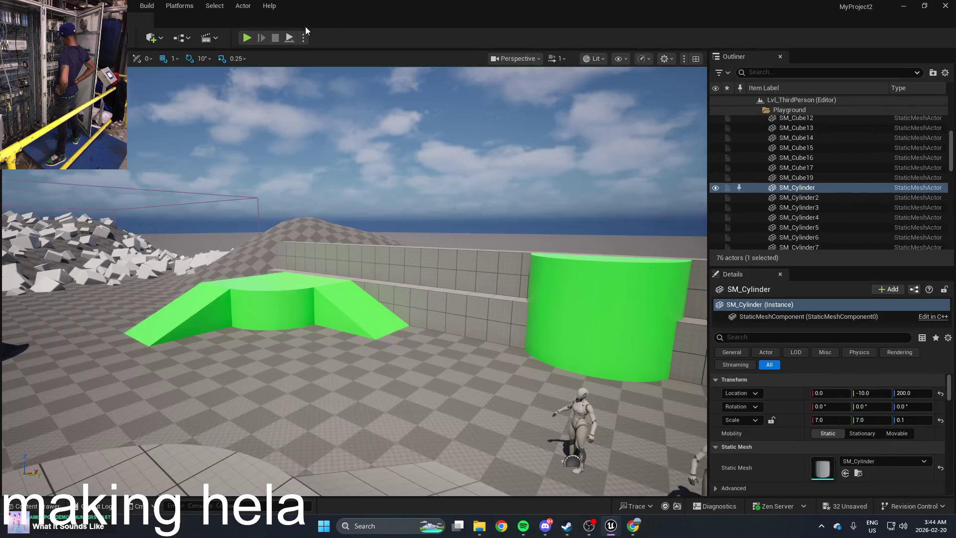
Run a quick play test, then change the forward-vector multiplier to 500
left_click(247, 38)
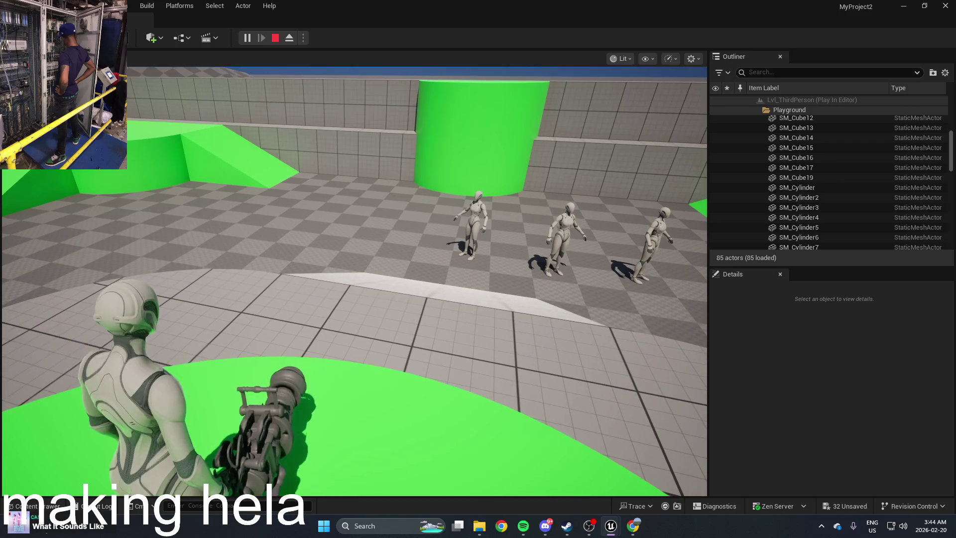
key("Escape")
key("alt+Tab")
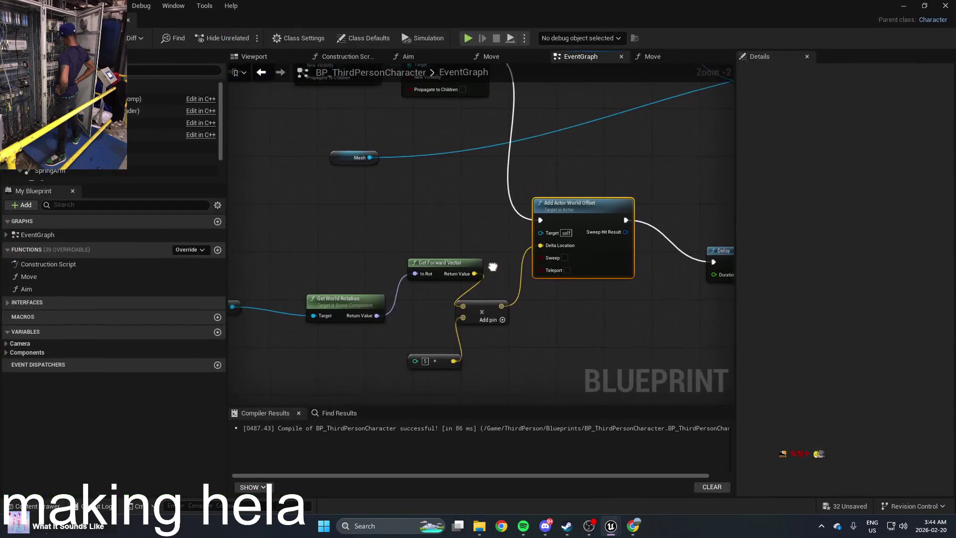
type("500")
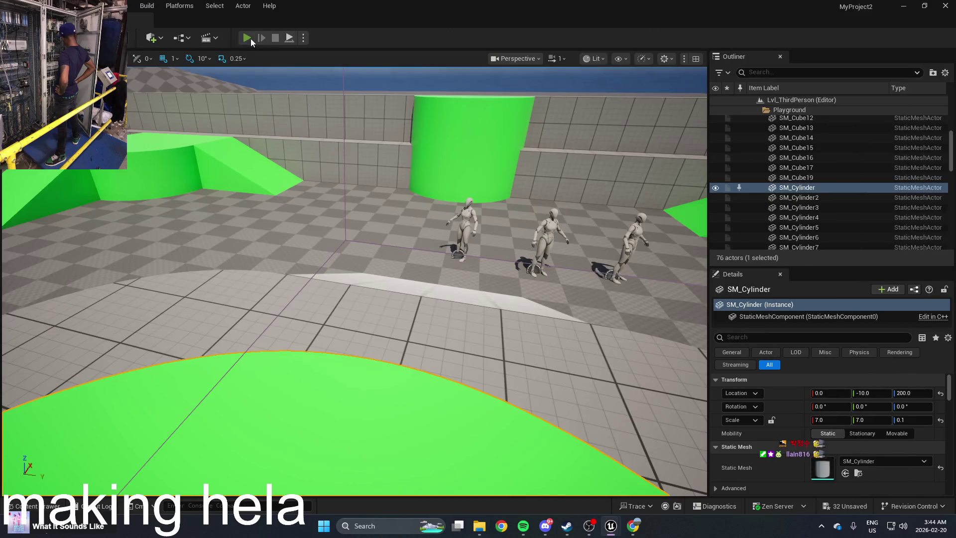
Playtest the pigeon moving toward the green ramps, white cubes and white ramp, then stop
left_click(249, 38)
key("w")
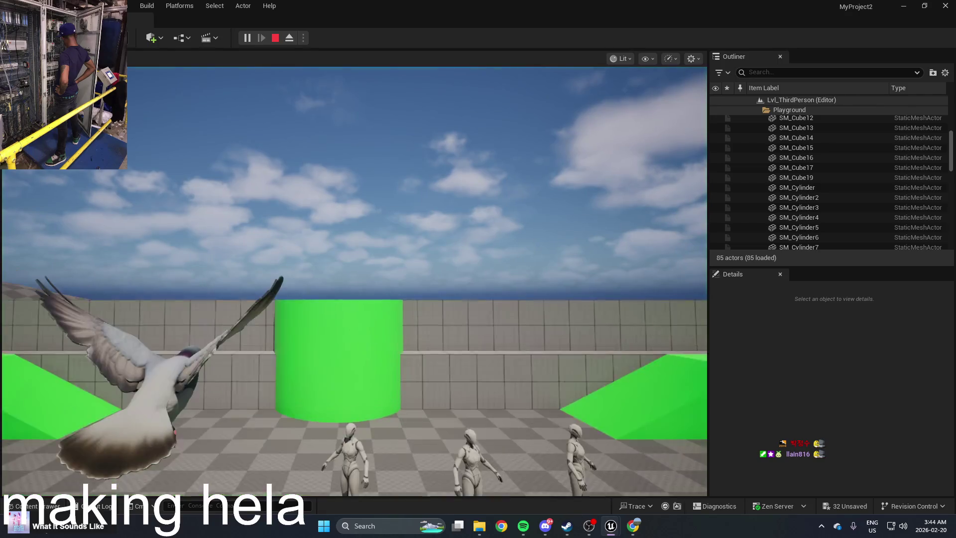
key("w")
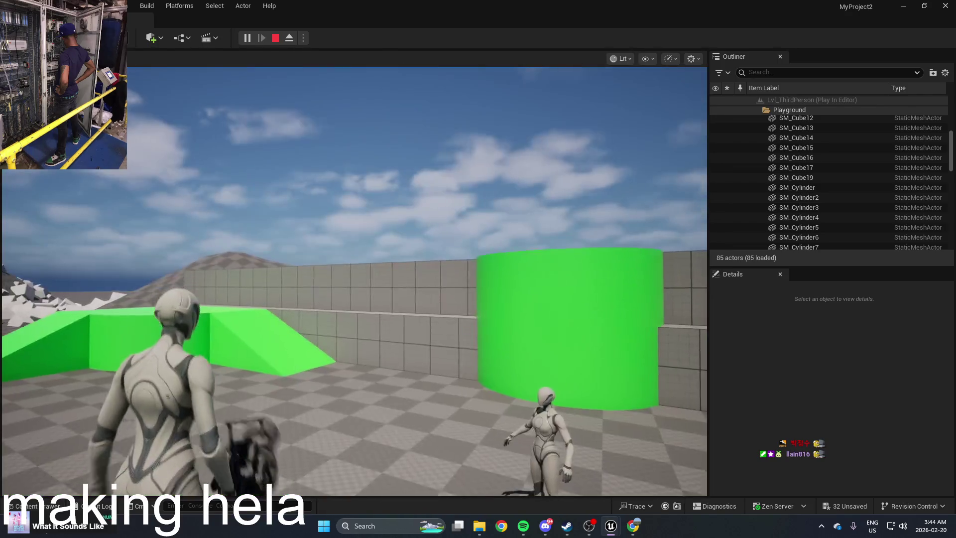
key("w")
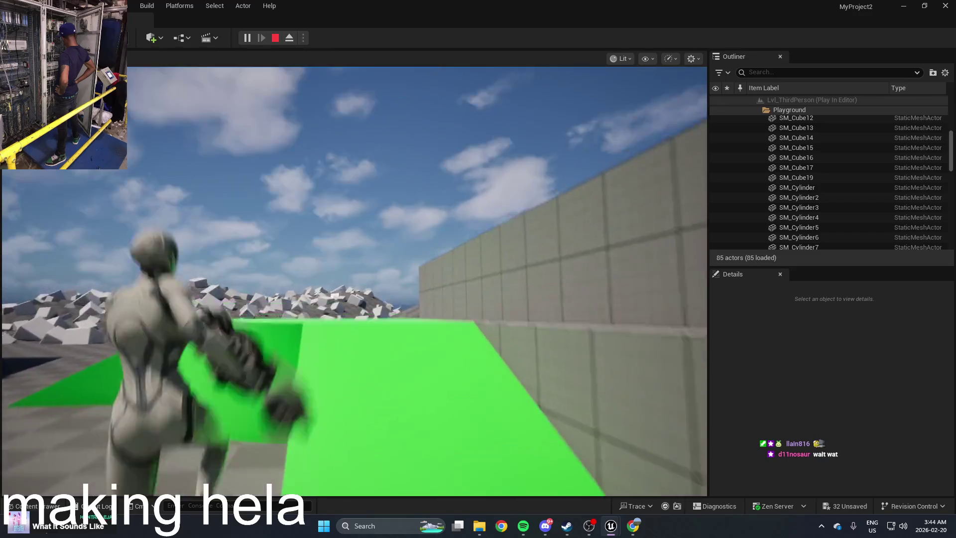
key("w")
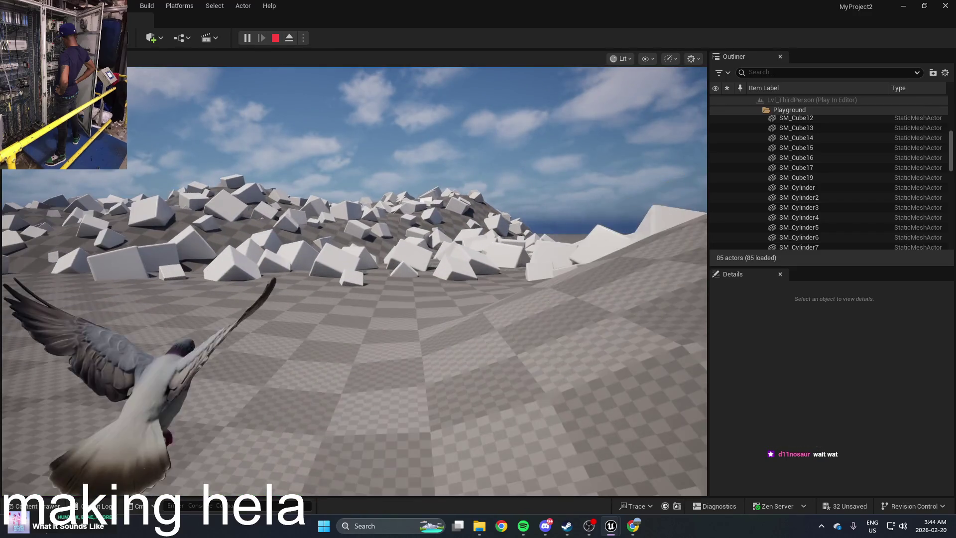
key("w")
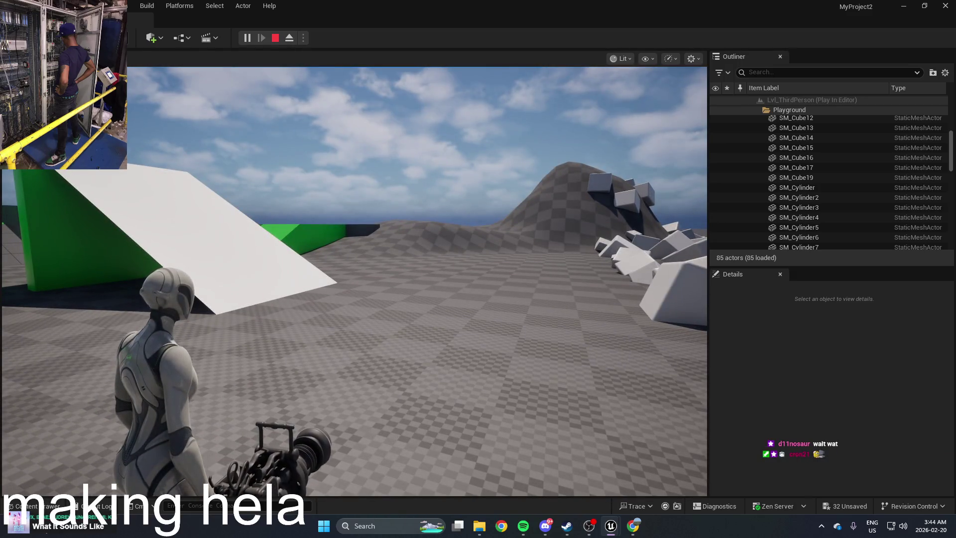
key("w")
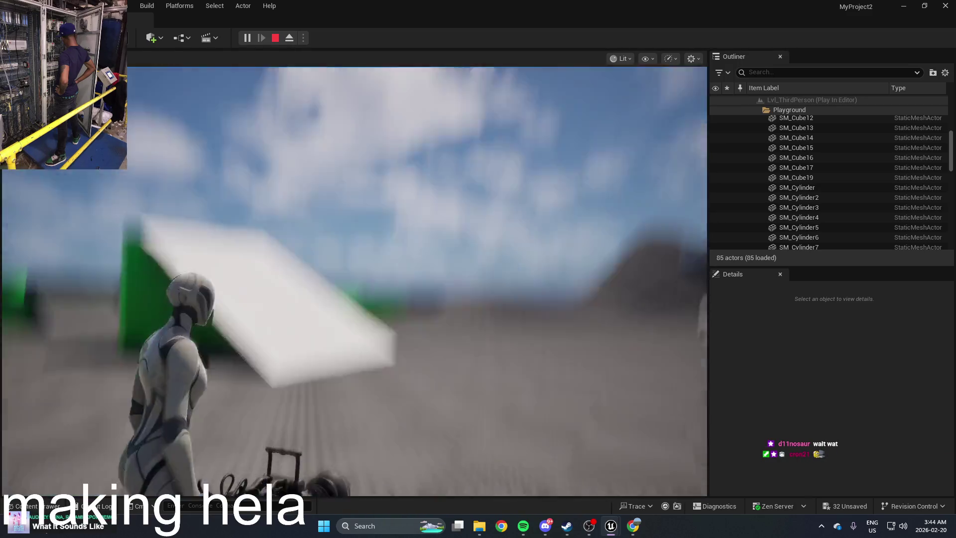
key("Escape")
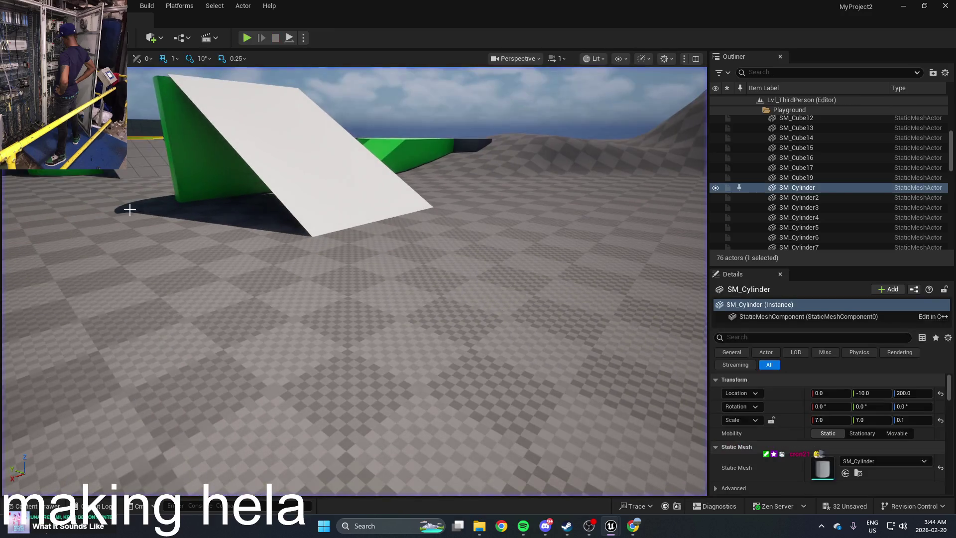
Reopen BP_ThirdPersonCharacter from the content drawer
key("ctrl+space")
left_click(260, 415)
double_click(260, 415)
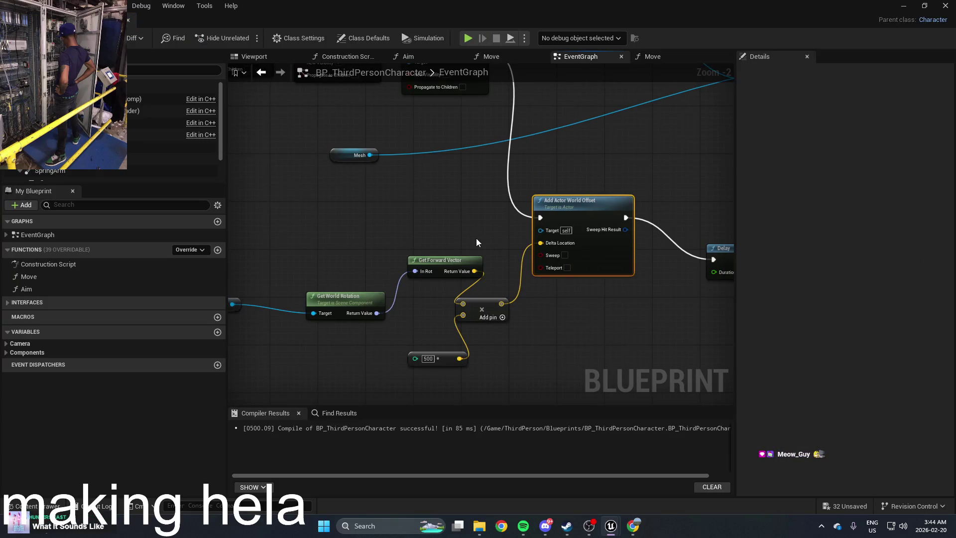
Pan the EventGraph past the Set Visibility nodes and open the All Actions for this Blueprint menu
mouse_move(477, 243)
left_mouse_down()
mouse_move(442, 239)
mouse_move(441, 197)
mouse_move(482, 313)
mouse_move(529, 222)
mouse_move(598, 183)
left_mouse_up()
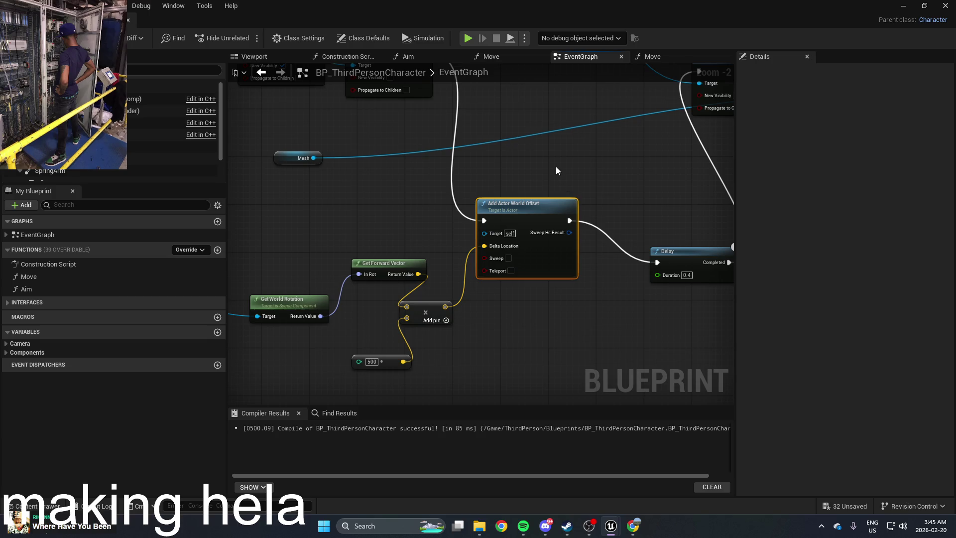
left_click_drag(531, 323, 536, 326)
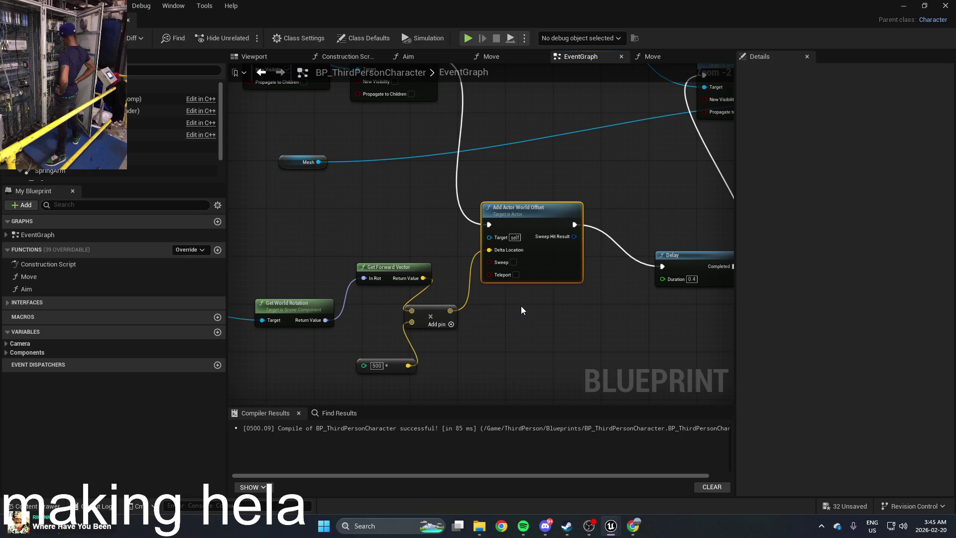
left_click_drag(575, 313, 493, 336)
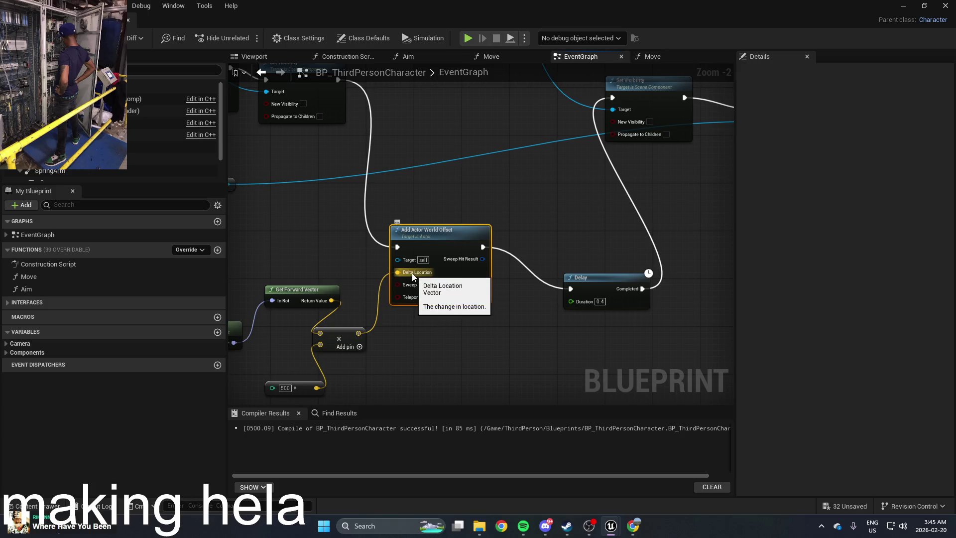
right_click(492, 375)
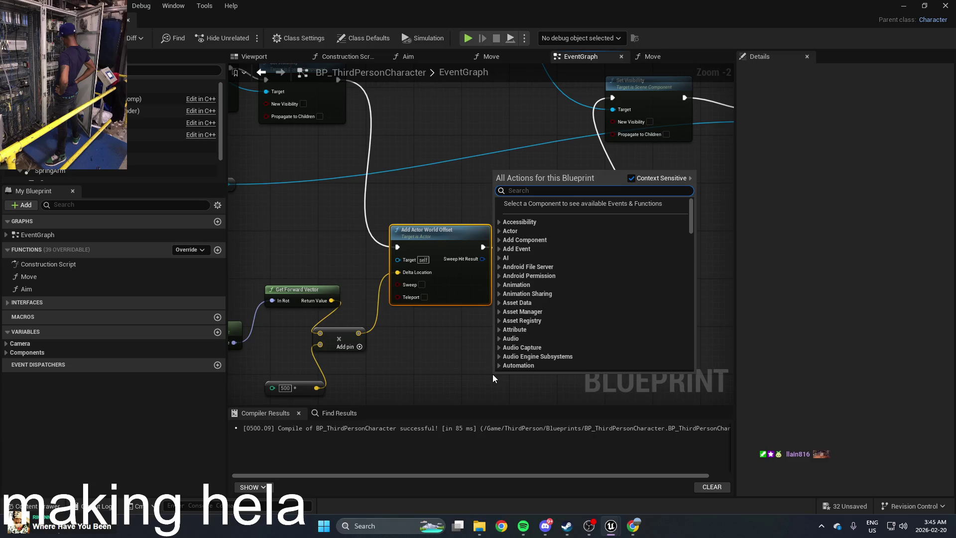
Close the actions list, pan the graph, and drag the 0.4-second Delay beside Add Actor World Offset
left_click(492, 375)
left_click_drag(467, 376, 533, 378)
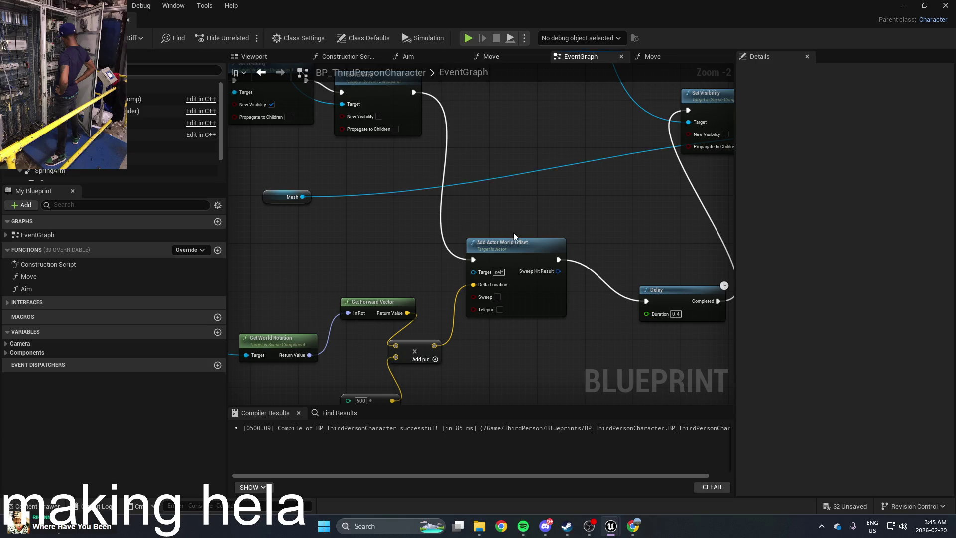
mouse_move(480, 357)
left_mouse_down()
mouse_move(509, 327)
mouse_move(525, 357)
left_mouse_up()
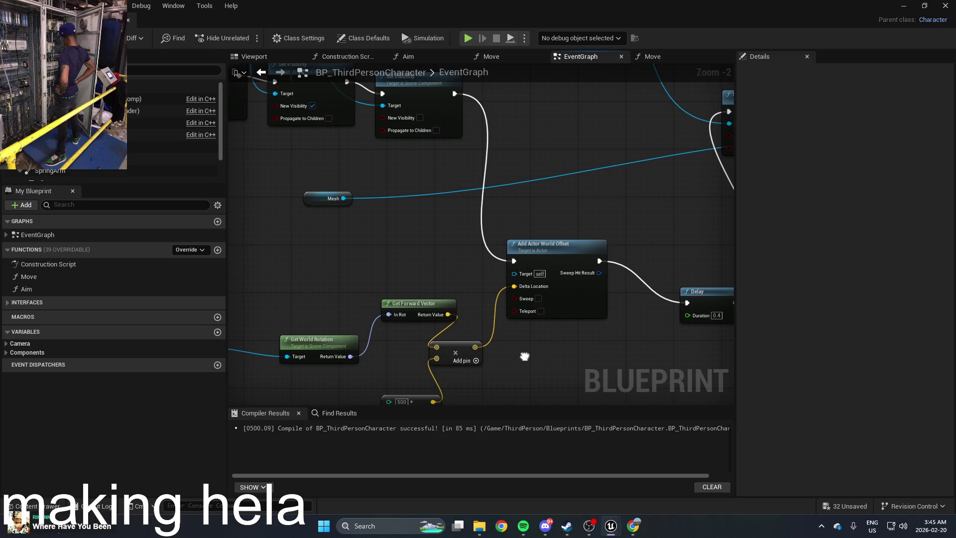
right_click(549, 211)
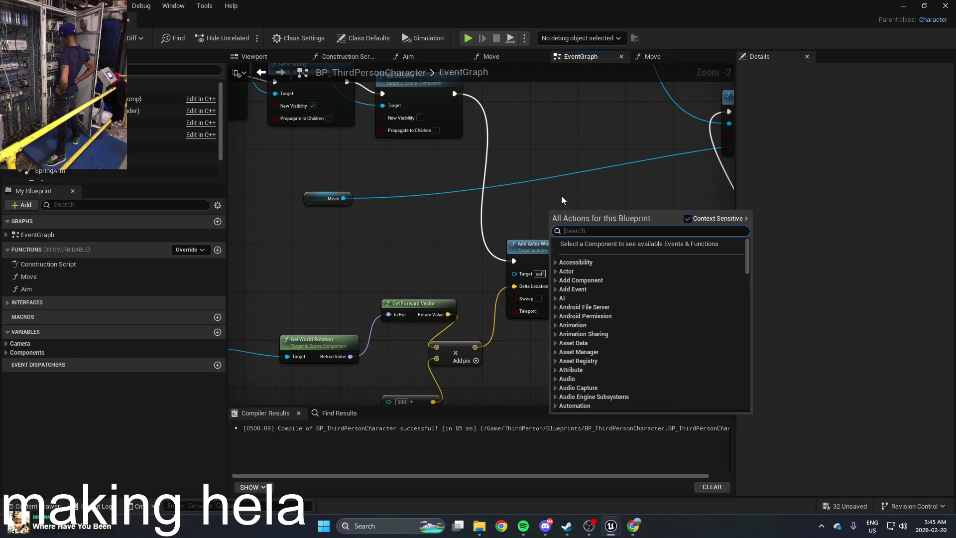
left_click(561, 196)
left_click_drag(574, 186, 468, 202)
mouse_move(612, 312)
left_mouse_down()
mouse_move(522, 216)
mouse_move(477, 203)
mouse_move(549, 219)
mouse_move(573, 244)
mouse_move(566, 273)
left_mouse_up()
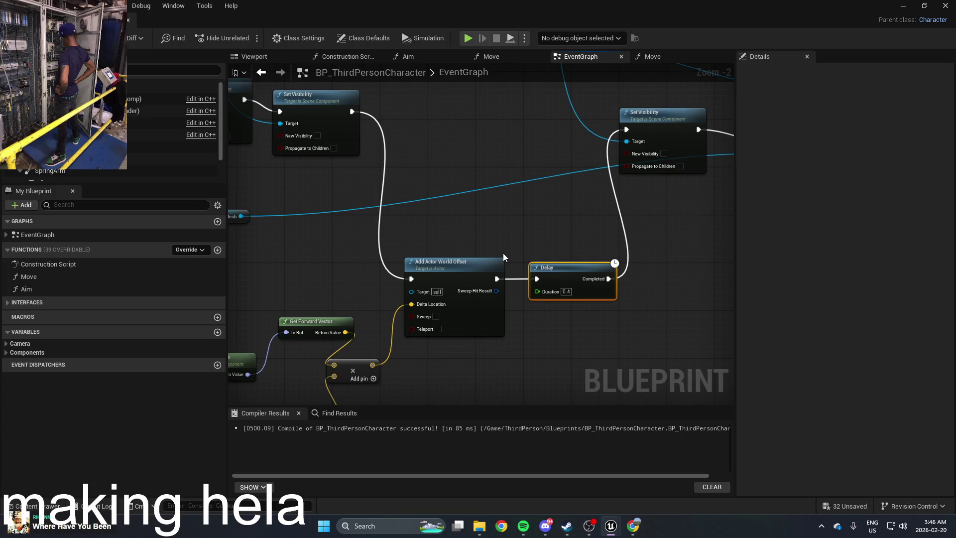
Add a While Loop node and place it above Add Actor World Offset
right_click(480, 222)
type("whil;")
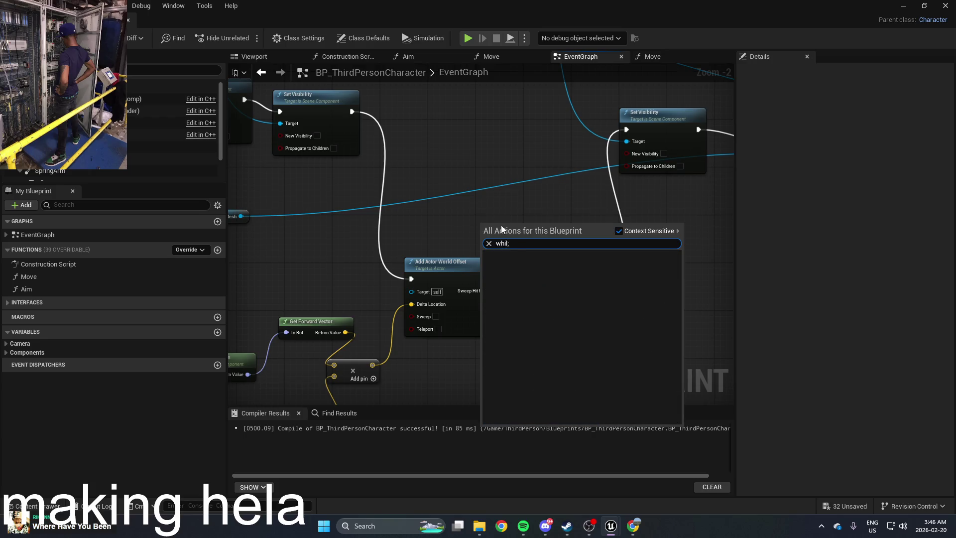
type("e")
key("Escape")
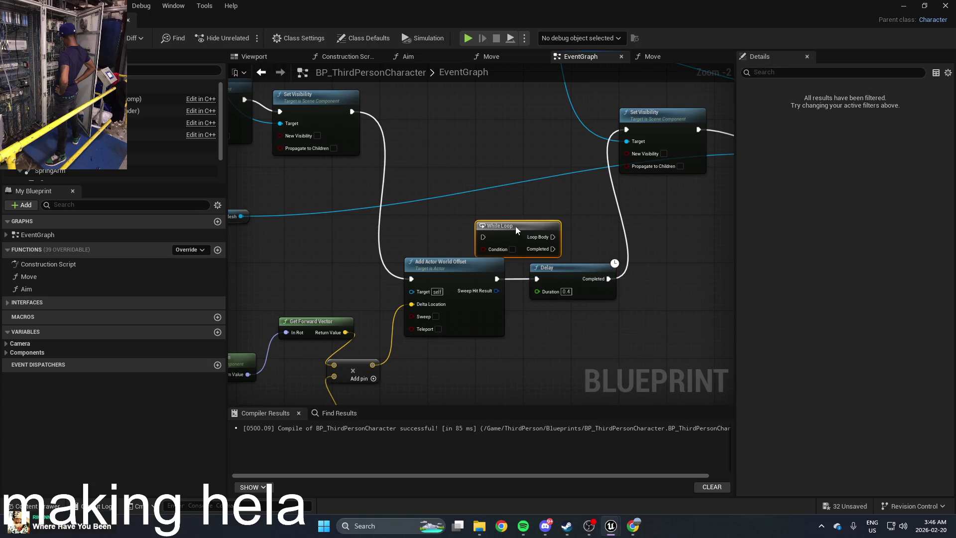
left_click_drag(515, 228, 522, 192)
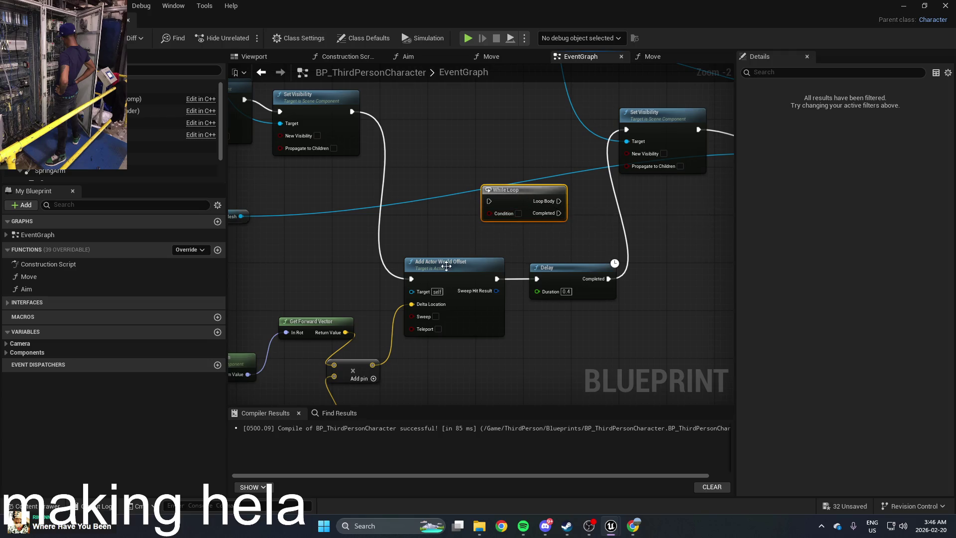
mouse_move(442, 274)
left_mouse_down()
mouse_move(509, 259)
mouse_move(537, 204)
mouse_move(581, 199)
mouse_move(426, 259)
mouse_move(551, 203)
left_mouse_up()
Try and remove a Set Timer by Event node, then move Add Actor World Offset down-left
right_click(491, 328)
type("timer")
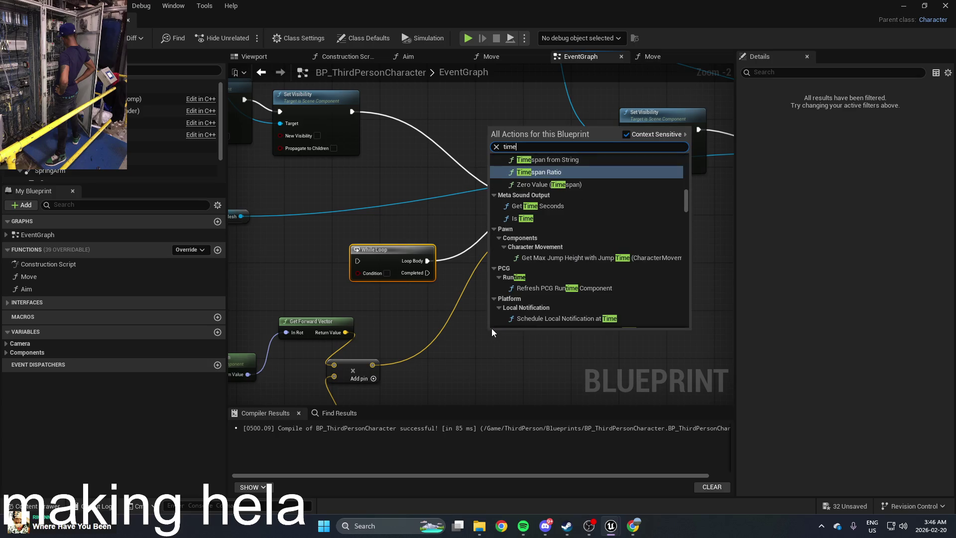
scroll(567, 225, "down", 5)
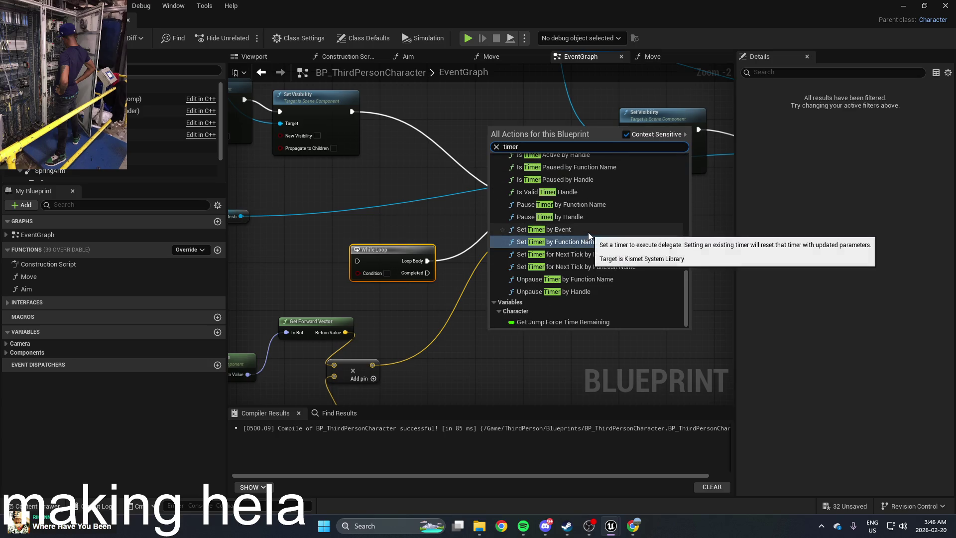
left_click(566, 229)
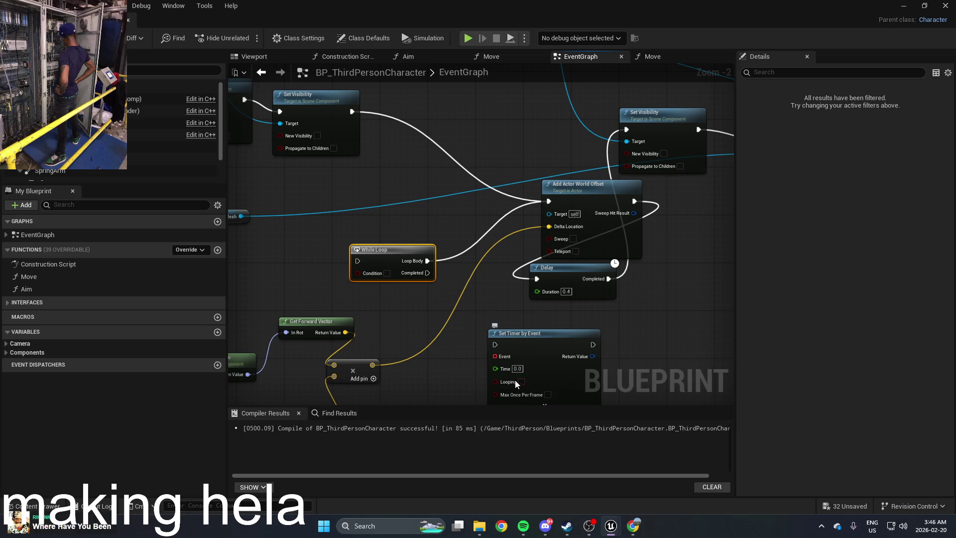
left_click_drag(548, 328, 548, 284)
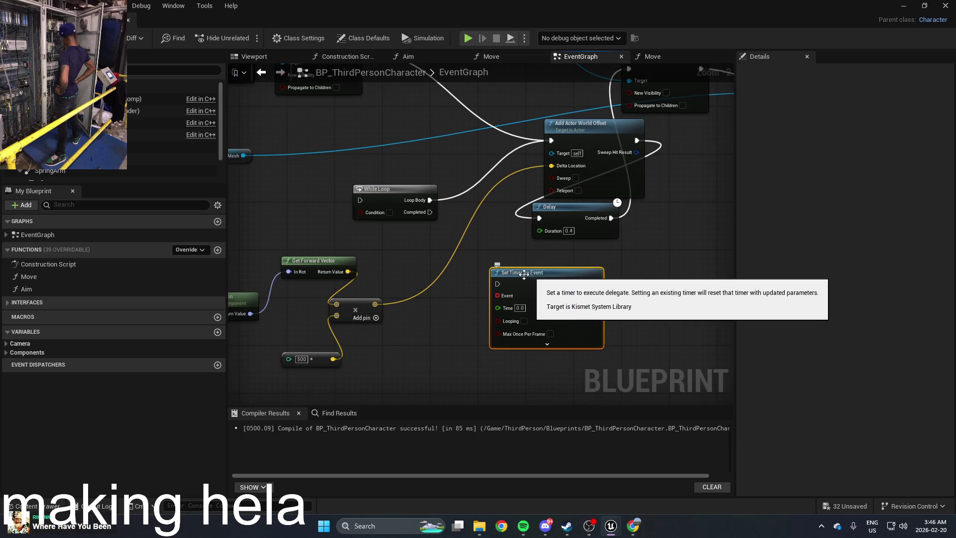
key("ctrl+z")
left_click_drag(368, 217, 329, 220)
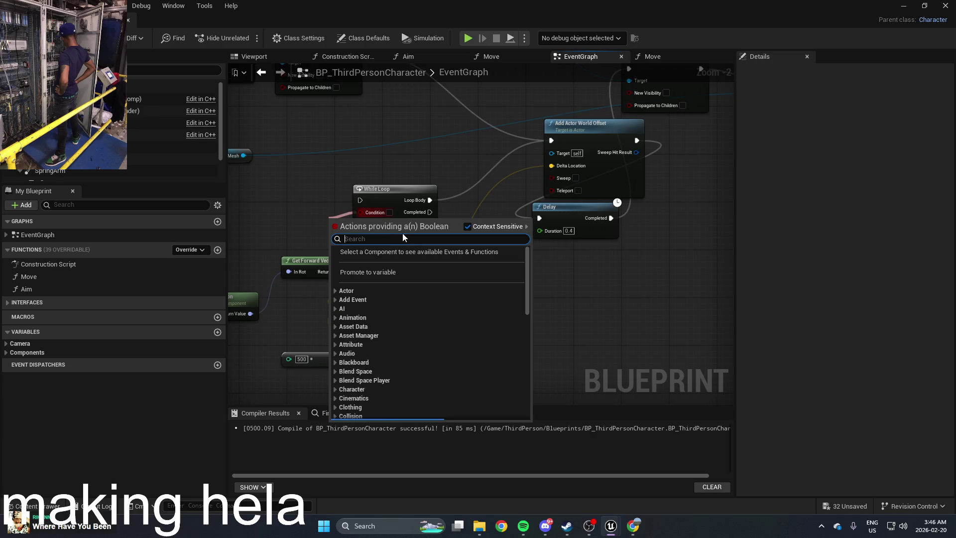
left_click(465, 208)
mouse_move(594, 125)
left_mouse_down()
mouse_move(544, 150)
mouse_move(452, 296)
mouse_move(489, 273)
left_mouse_up()
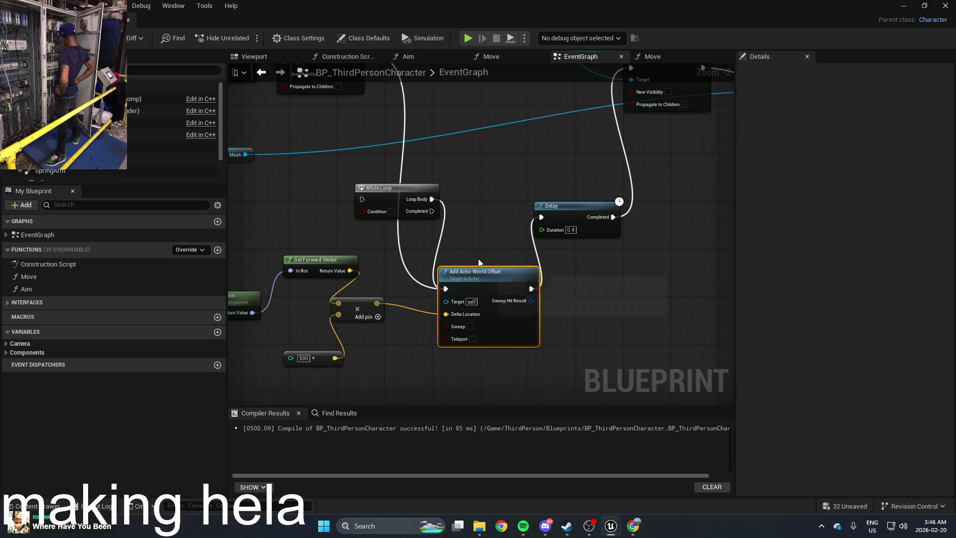
right_click(486, 222)
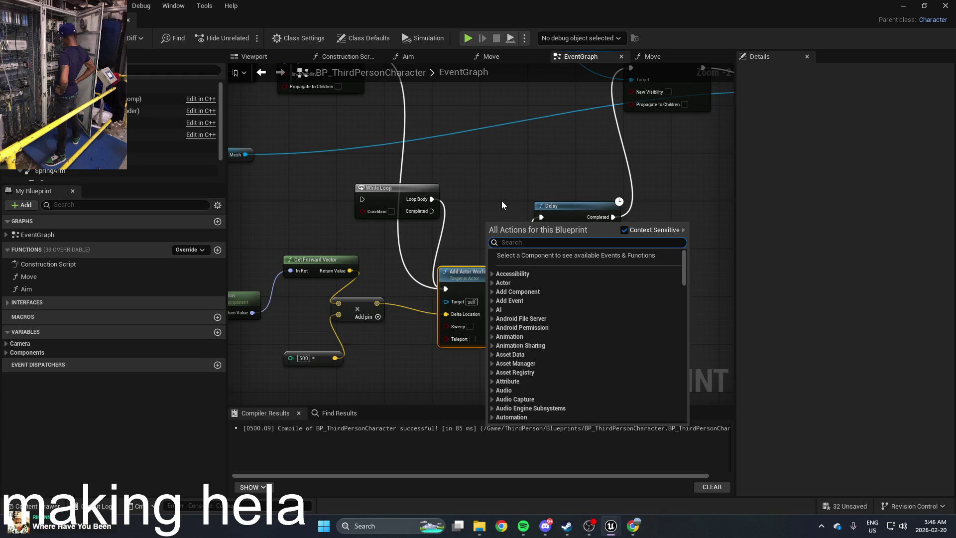
type("delay")
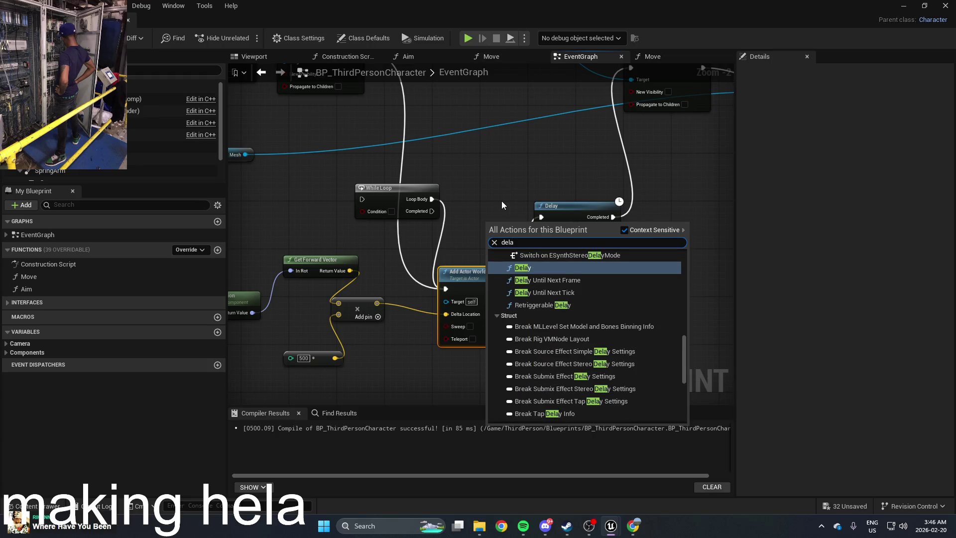
scroll(575, 284, "up", 3)
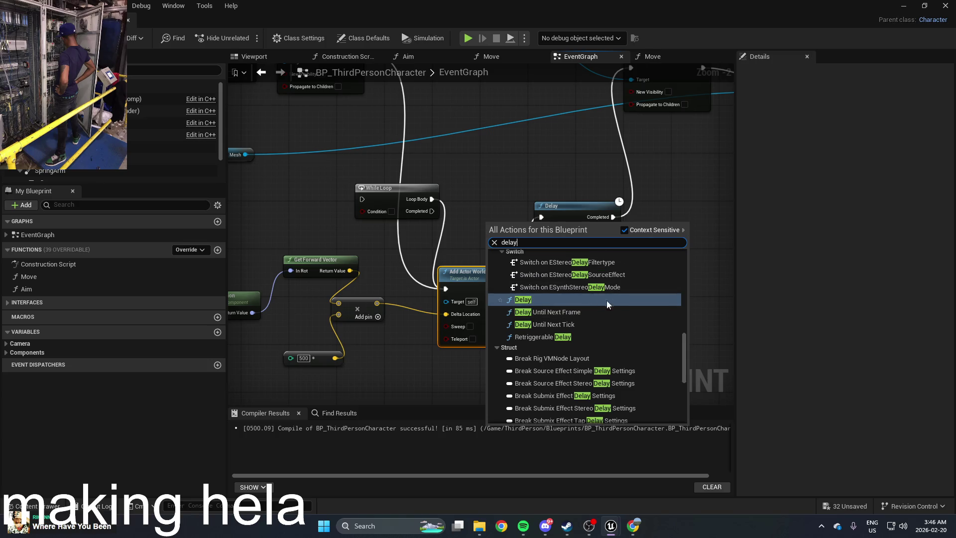
scroll(620, 321, "down", 3)
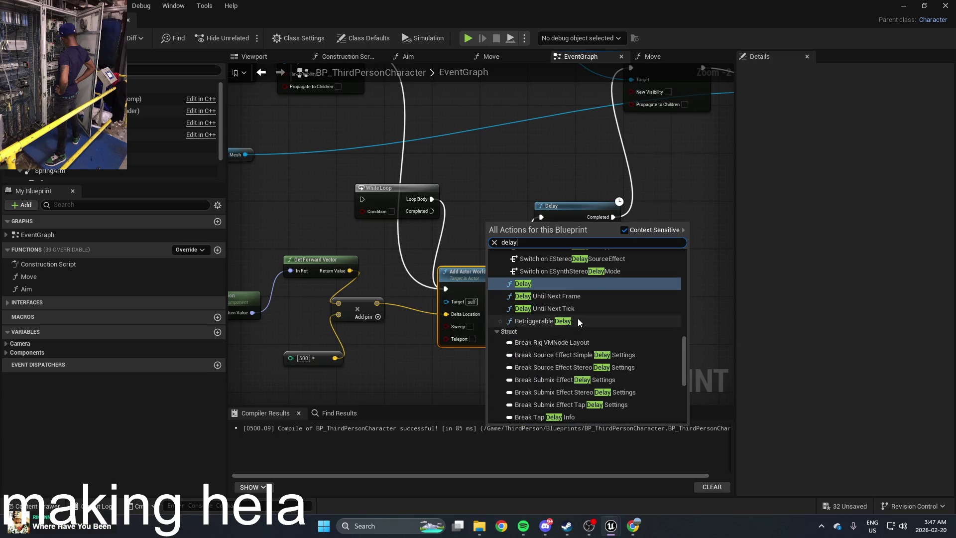
left_click(578, 319)
left_click_drag(517, 228, 487, 222)
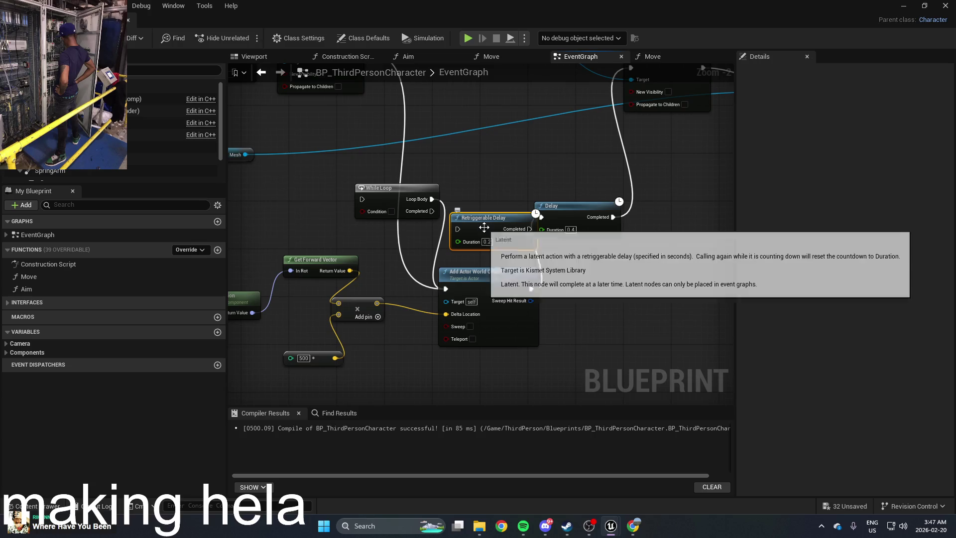
key("Delete")
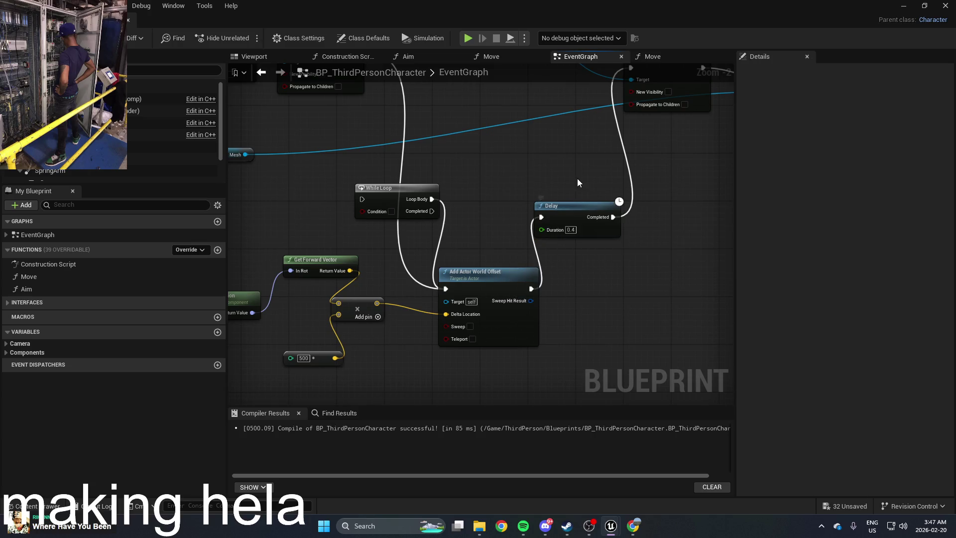
left_click_drag(578, 178, 571, 241)
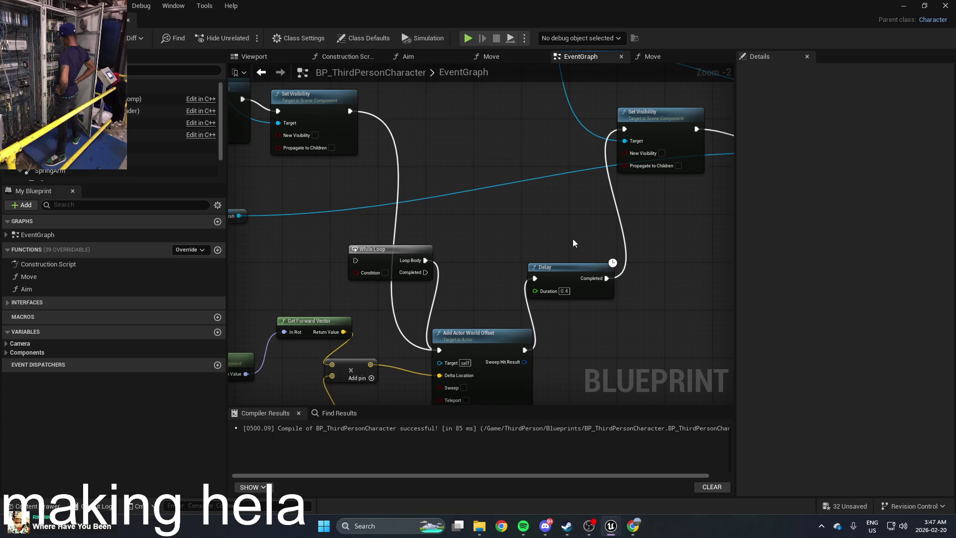
mouse_move(407, 256)
left_mouse_down()
mouse_move(454, 268)
mouse_move(341, 286)
left_mouse_up()
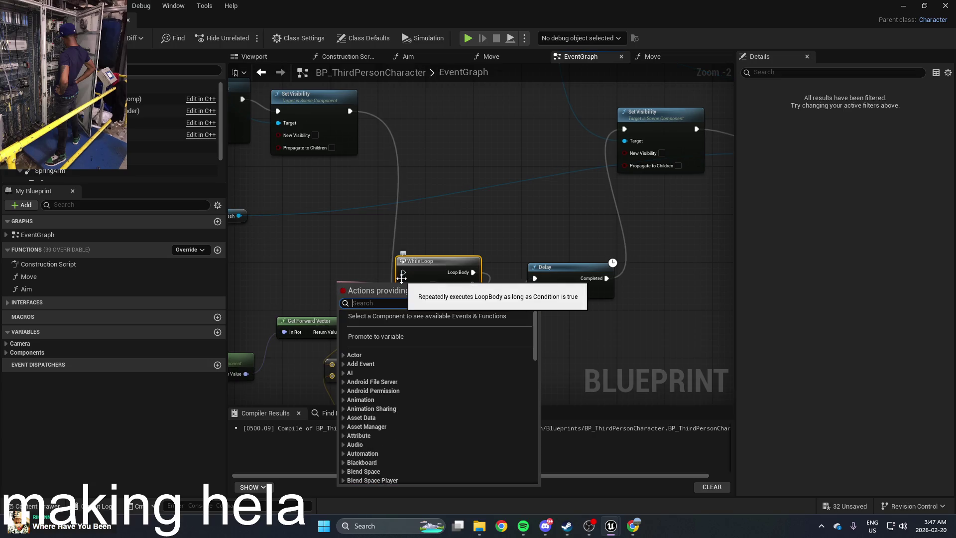
Search the Boolean actions list for 'dela' and 'time', then close it without adding anything
type("dela")
scroll(467, 363, "down", 2)
double_click(392, 307)
type("t")
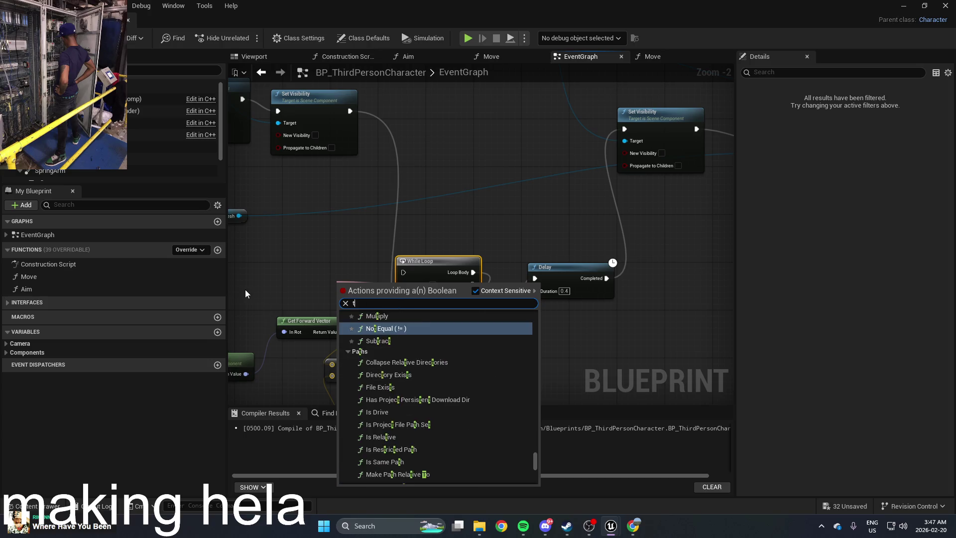
type("ime")
scroll(420, 353, "down", 1)
scroll(420, 353, "down", 15)
scroll(421, 355, "down", 5)
scroll(444, 359, "down", 3)
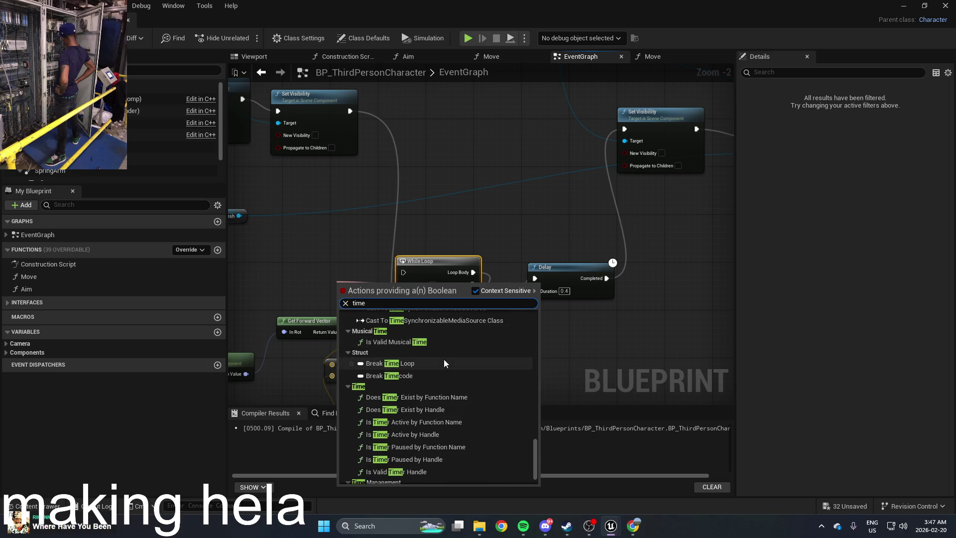
left_click(486, 215)
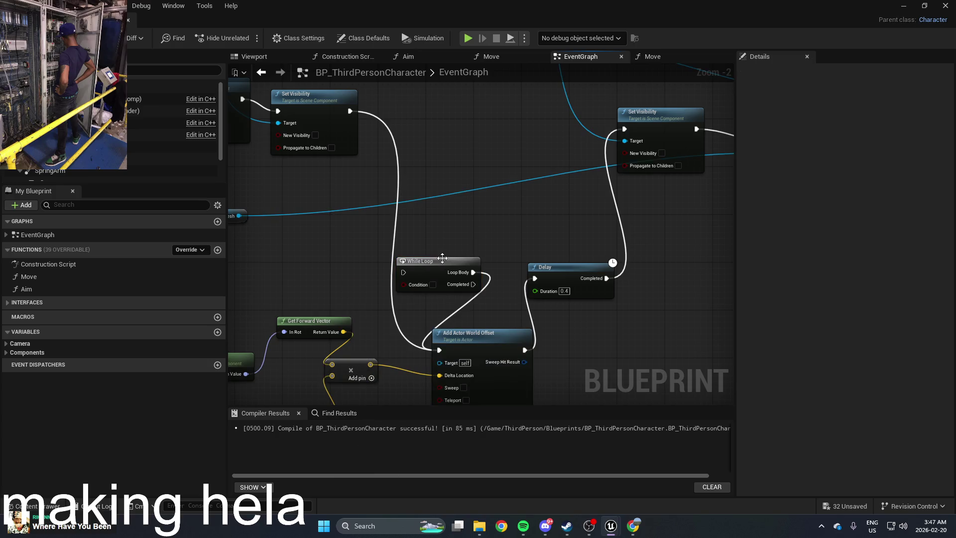
Connect While Loop's Completed output to the Delay and Set Visibility's exec output into the While Loop
left_click_drag(486, 215, 533, 142)
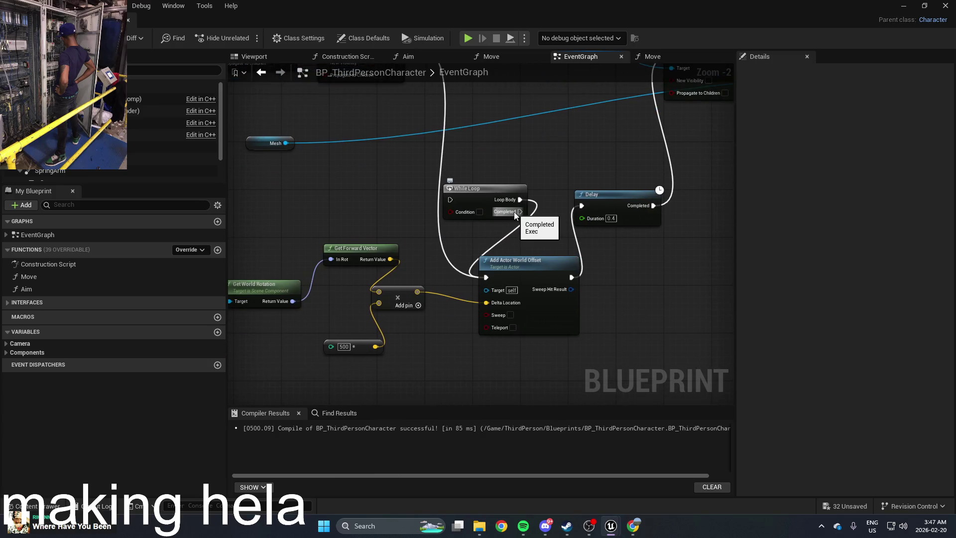
mouse_move(532, 275)
left_mouse_down()
mouse_move(560, 345)
mouse_move(551, 336)
mouse_move(575, 223)
mouse_move(576, 151)
left_mouse_up()
left_click_drag(548, 282, 611, 276)
left_click_drag(560, 153, 548, 152)
mouse_move(427, 107)
left_mouse_down()
mouse_move(477, 269)
mouse_move(483, 256)
mouse_move(424, 237)
mouse_move(448, 255)
left_mouse_up()
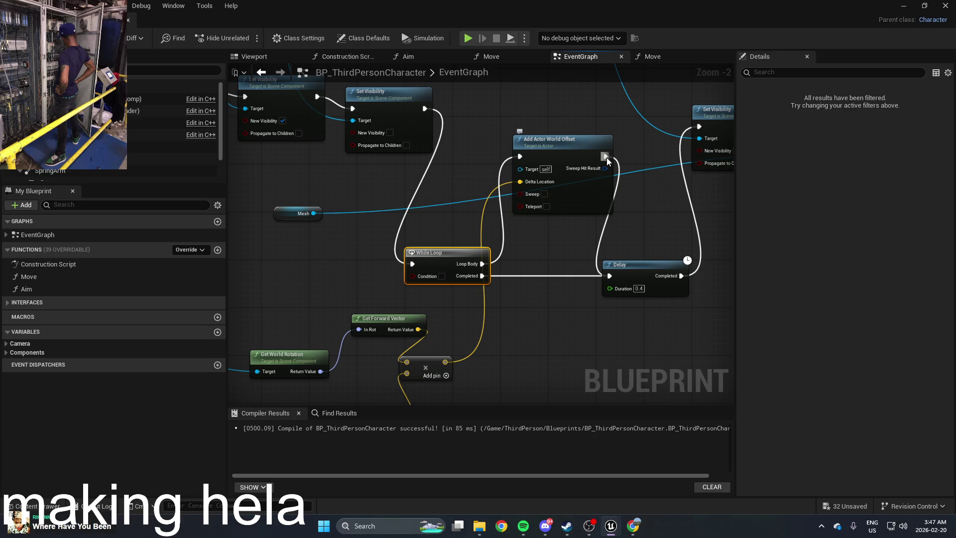